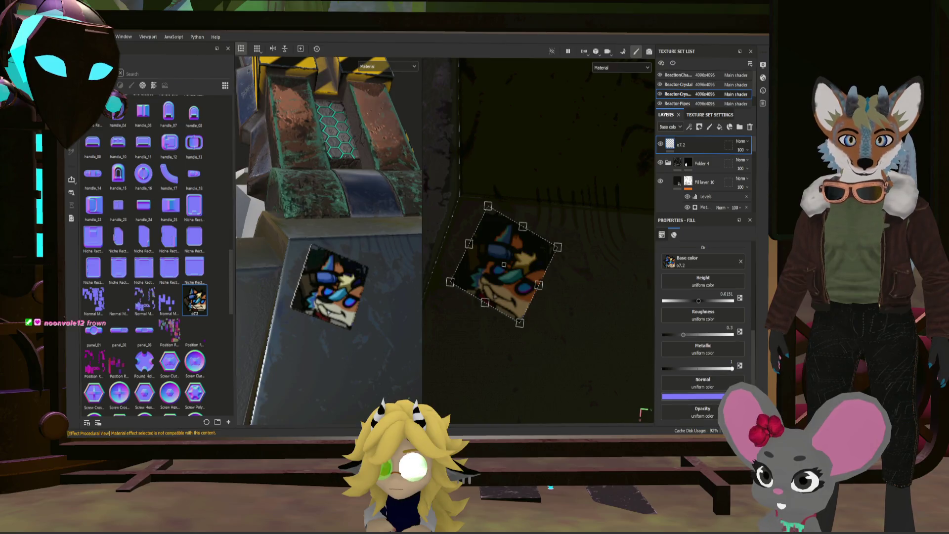
- Put the o7.2 image in the Height slot, then enlarge and rotate its projection
scroll(703, 326, "up", 2)
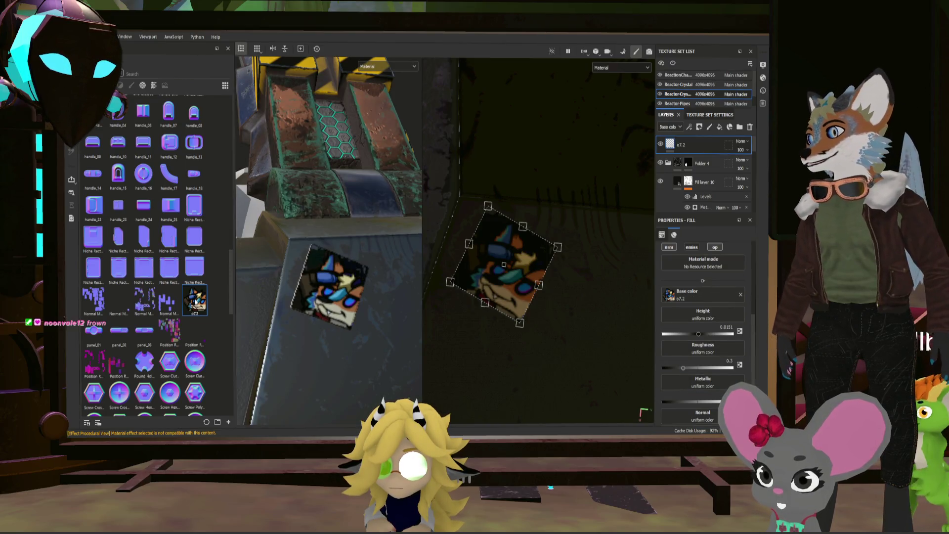
left_click_drag(195, 299, 718, 320)
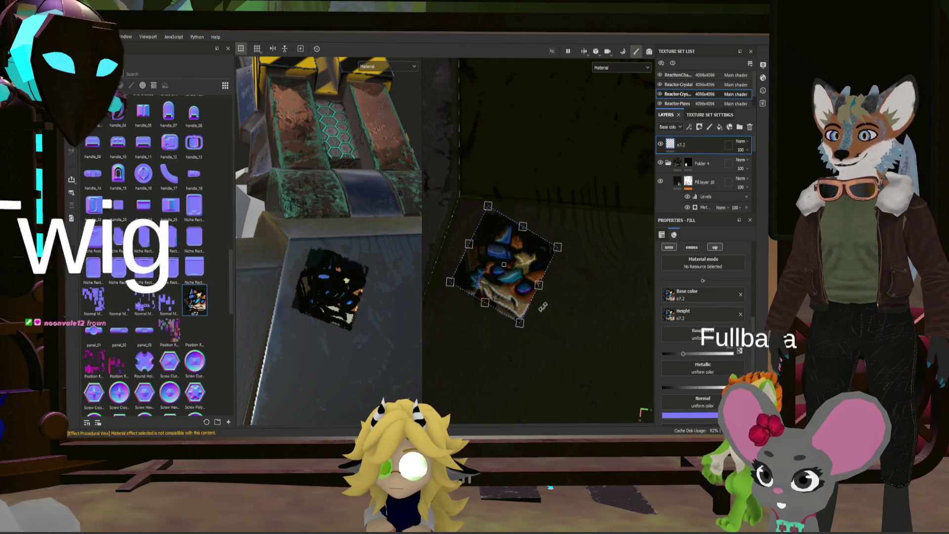
mouse_move(543, 307)
left_mouse_down()
mouse_move(569, 326)
mouse_move(510, 288)
left_mouse_up()
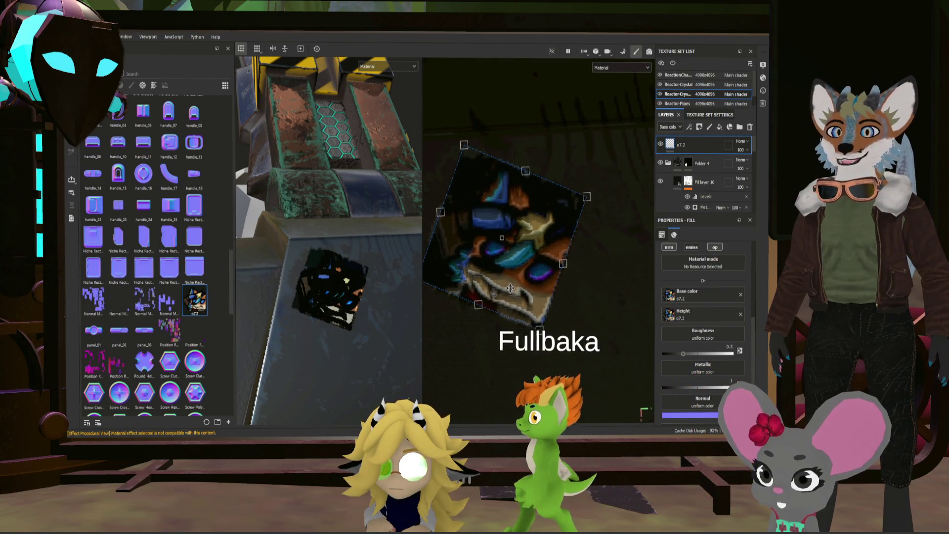
left_click(741, 314)
mouse_move(196, 299)
left_mouse_down()
mouse_move(521, 320)
mouse_move(690, 318)
left_mouse_up()
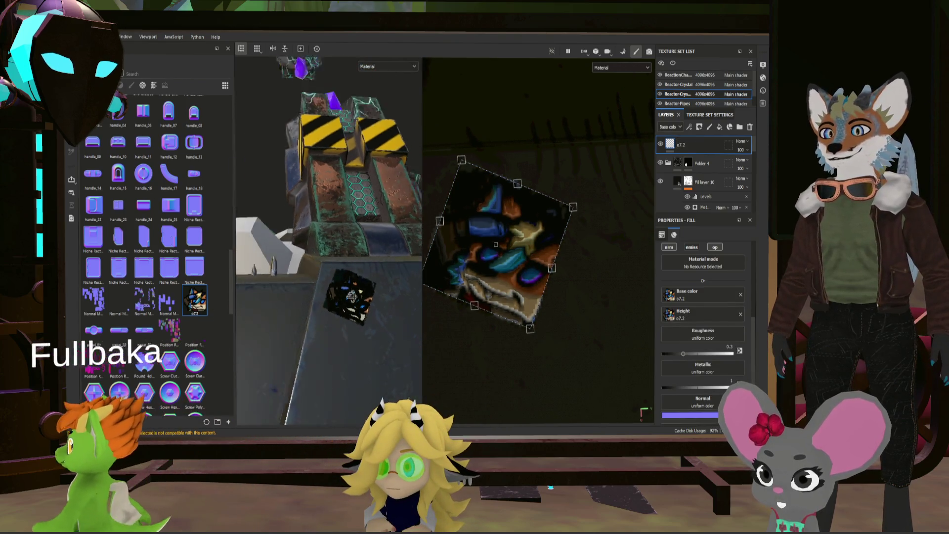
mouse_move(326, 277)
left_mouse_down("alt")
mouse_move(344, 306)
mouse_move(328, 282)
mouse_move(380, 319)
mouse_move(397, 303)
left_mouse_up("alt")
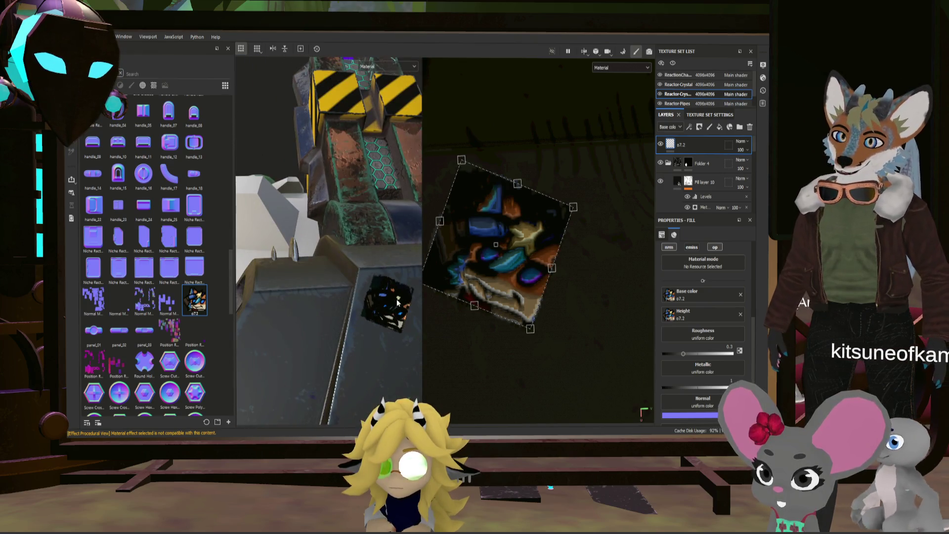
- Clear o7.2 from the Height slot and shift the projection box further right
left_click(740, 315)
scroll(382, 316, "up", 5)
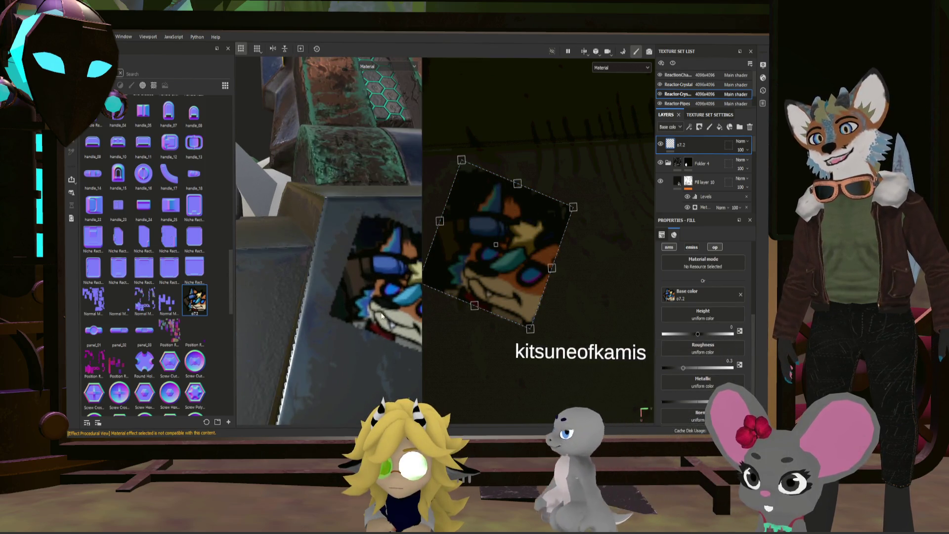
left_click_drag(519, 302, 572, 302)
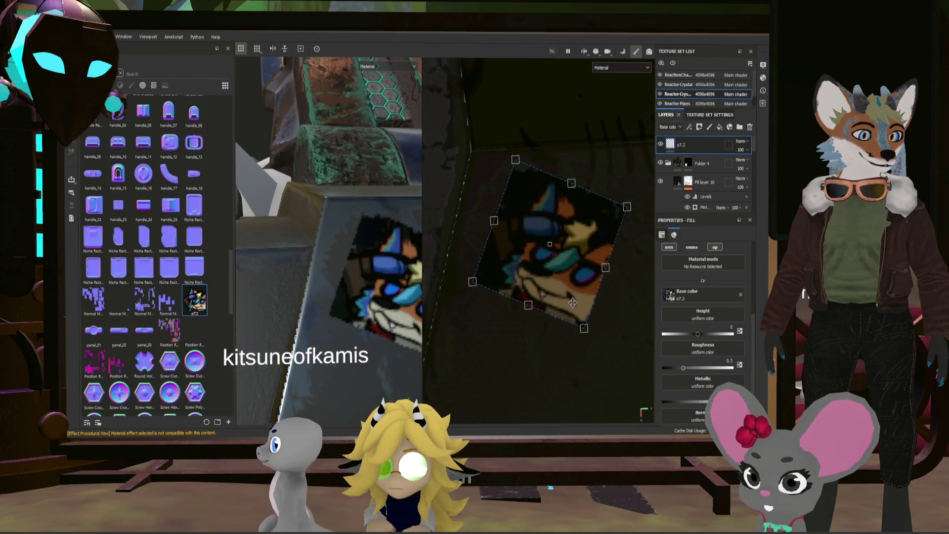
left_click_drag(396, 304, 343, 311, "alt")
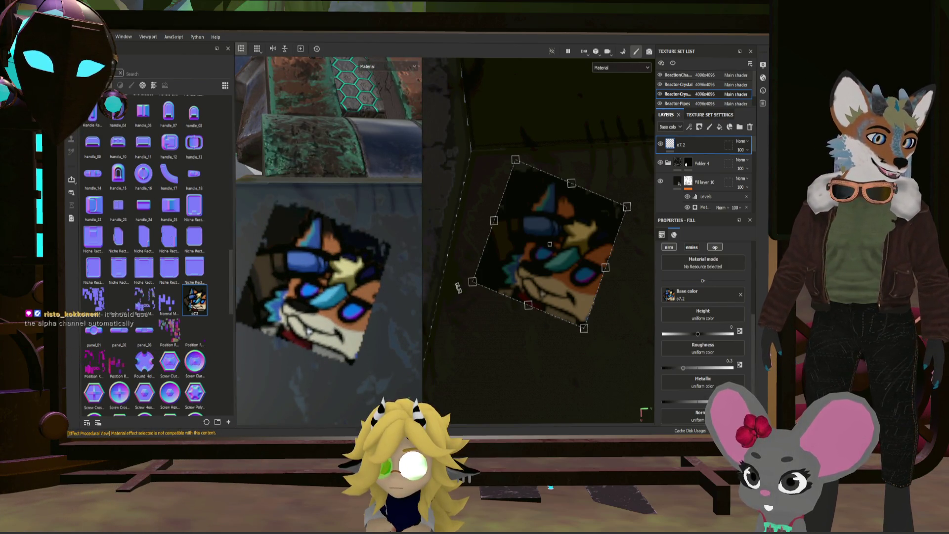
scroll(190, 310, "down", 3)
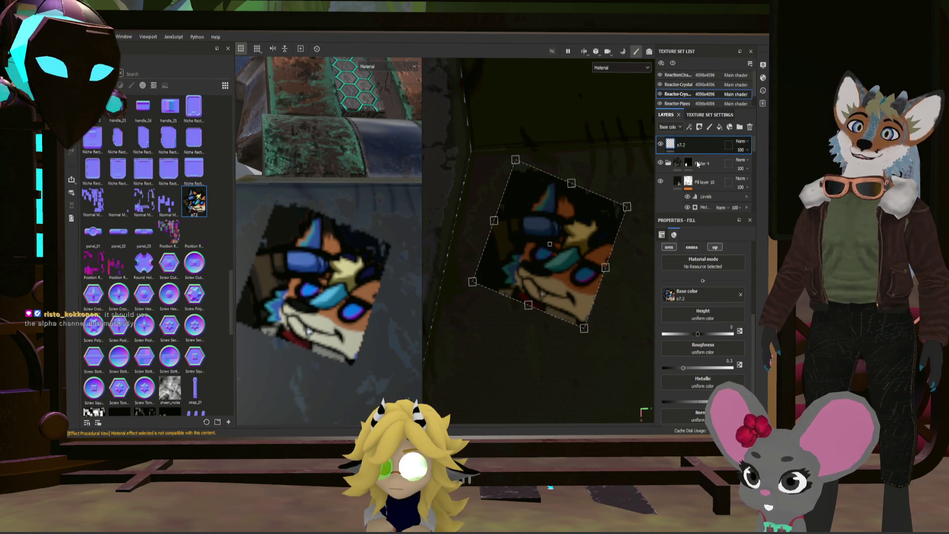
- Add a black mask to layer o7.2, invert it to white, and switch to the Paint brush
key("4")
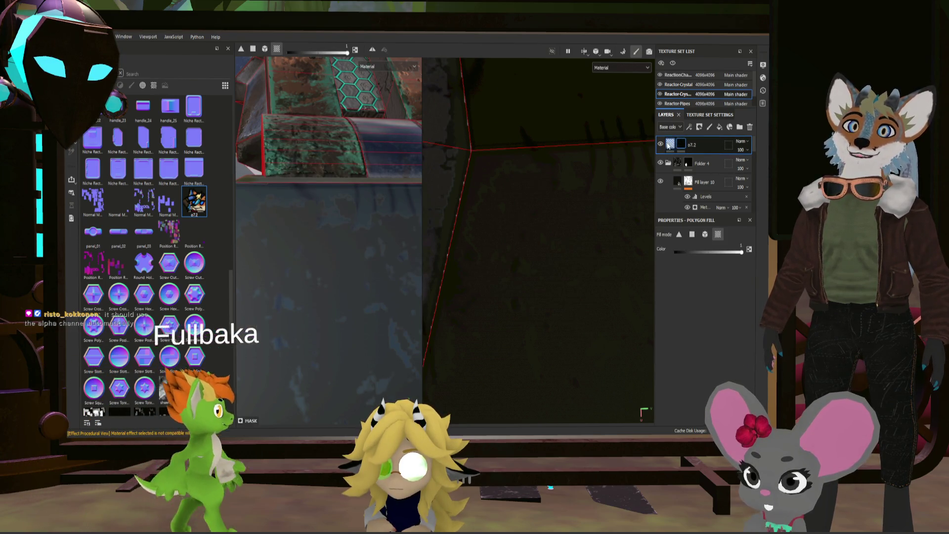
key("x")
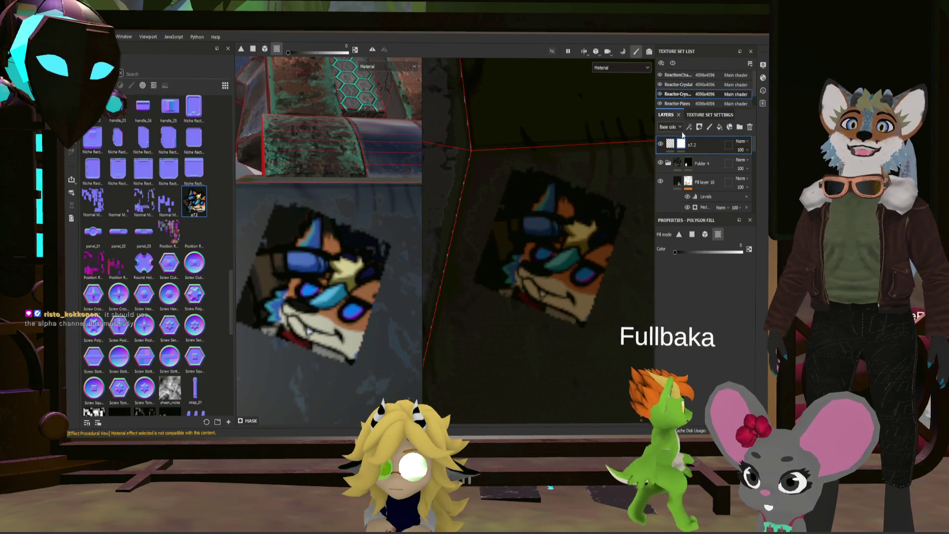
key("1")
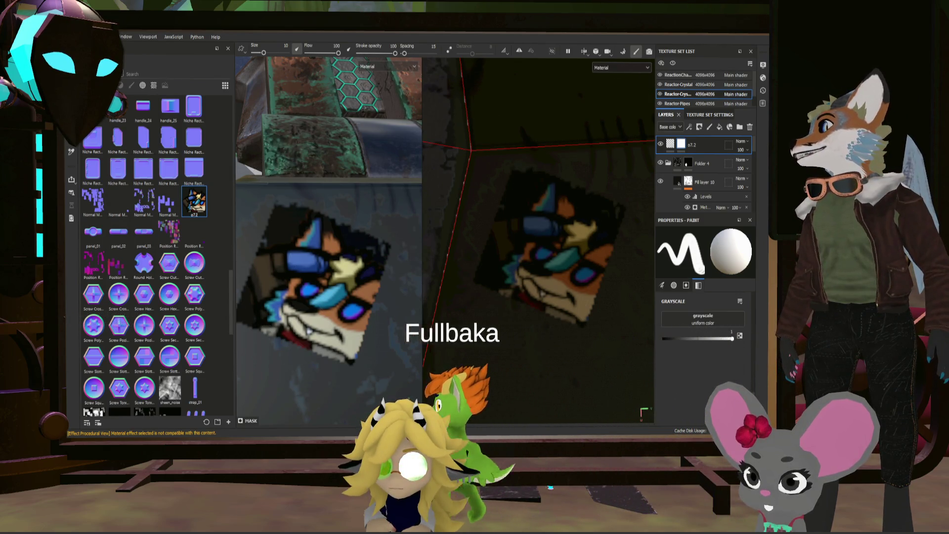
- Select the Basic Hard brush from the brushes shelf with grayscale set to 0
left_click(131, 85)
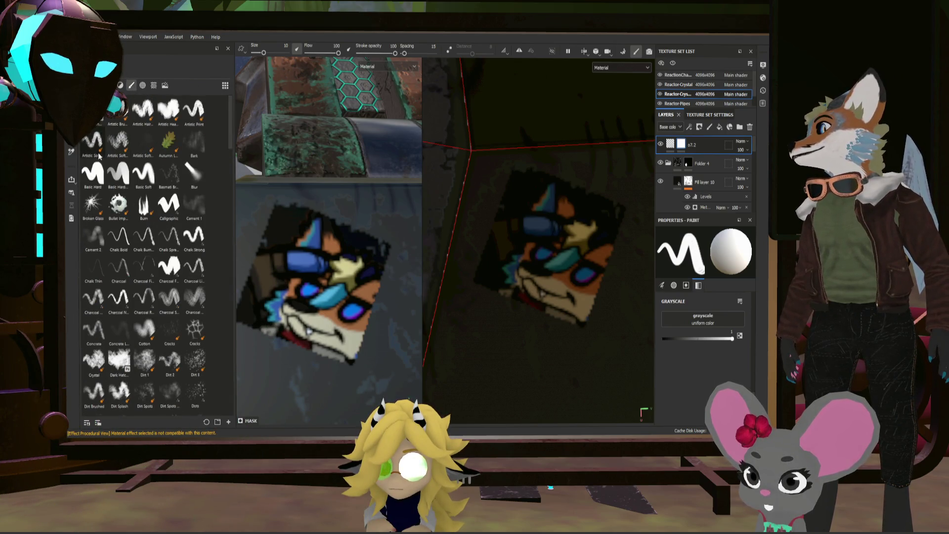
left_click(92, 174)
mouse_move(231, 200)
left_mouse_down("alt")
mouse_move(257, 148)
mouse_move(232, 79)
left_mouse_up("alt")
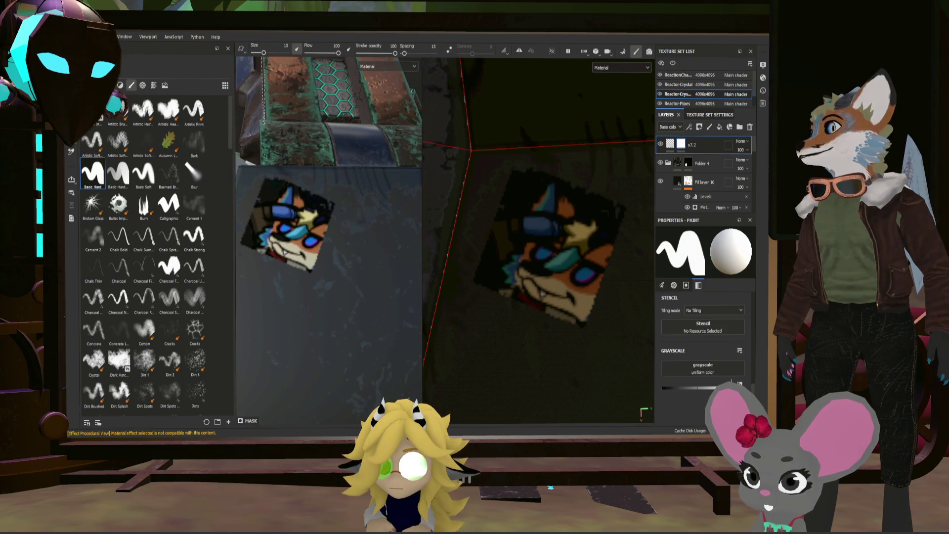
scroll(272, 209, "up", 5)
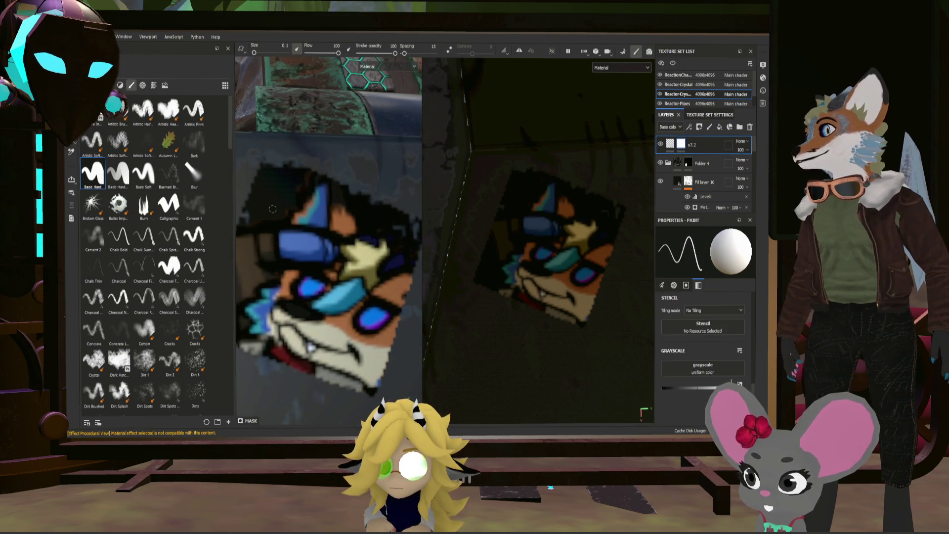
left_click_drag(733, 388, 662, 387)
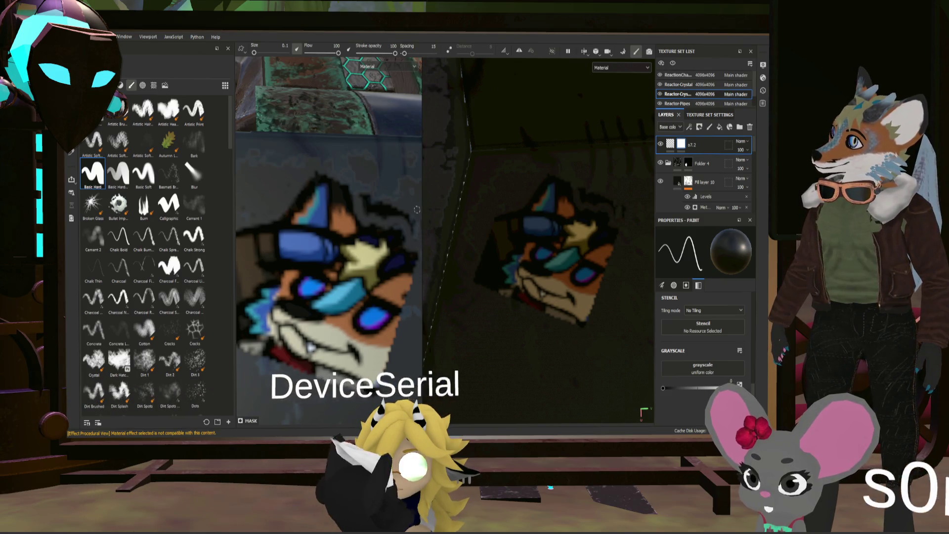
- Paint black on the mask around the fox, then add a new folder to the stack
scroll(417, 210, "up", 5)
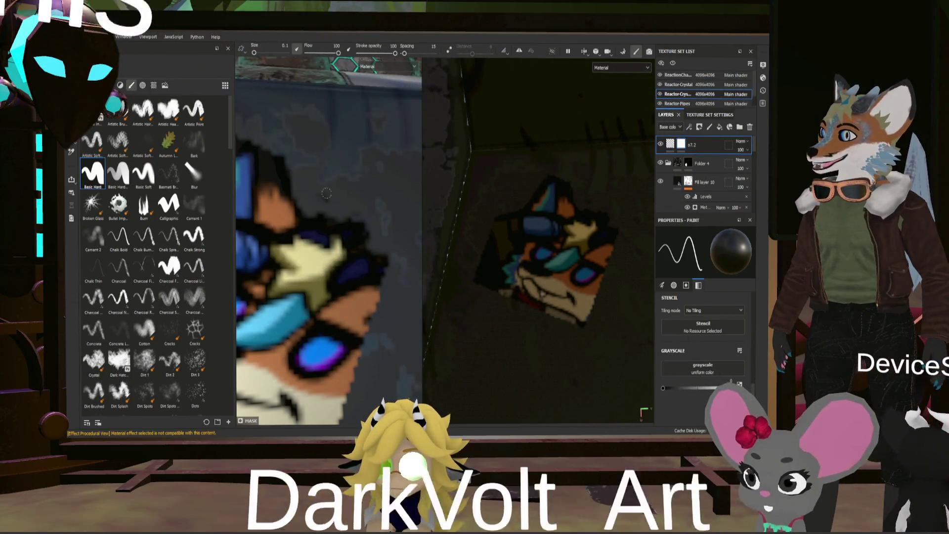
scroll(342, 206, "down", 5)
left_click_drag(343, 207, 318, 225, "alt")
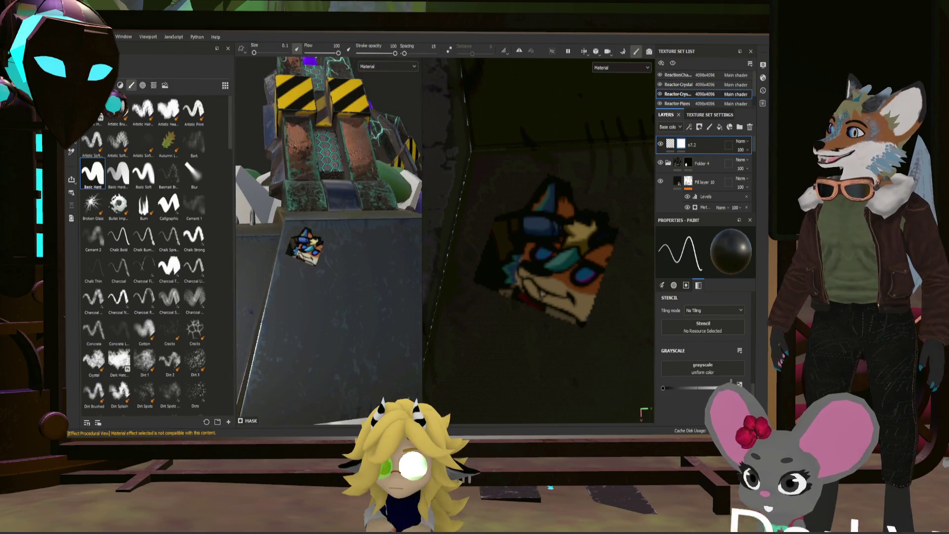
scroll(307, 234, "up", 5)
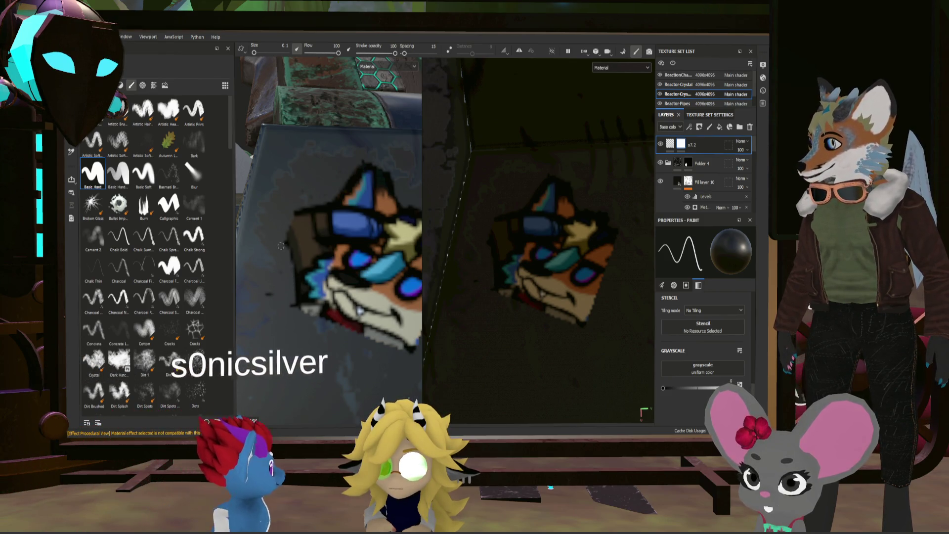
scroll(280, 264, "down", 5)
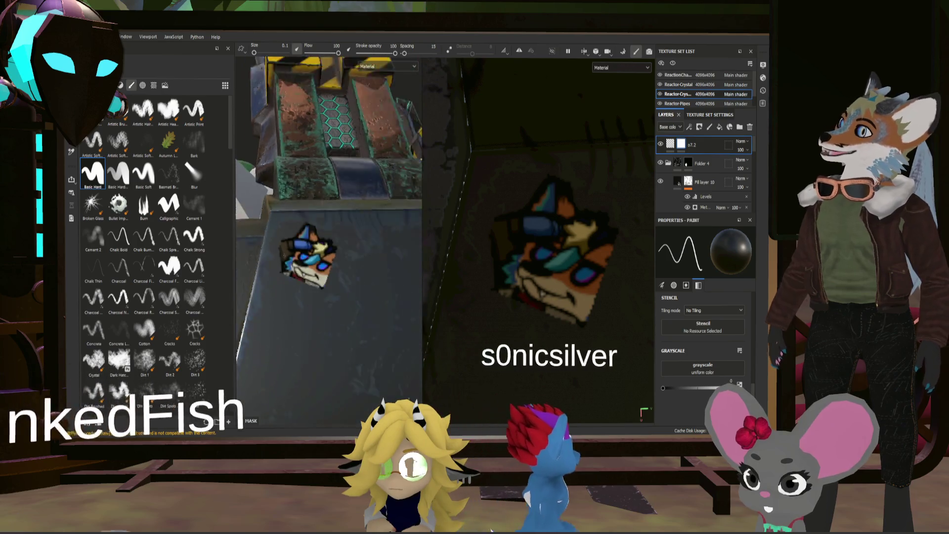
scroll(329, 241, "down", 3)
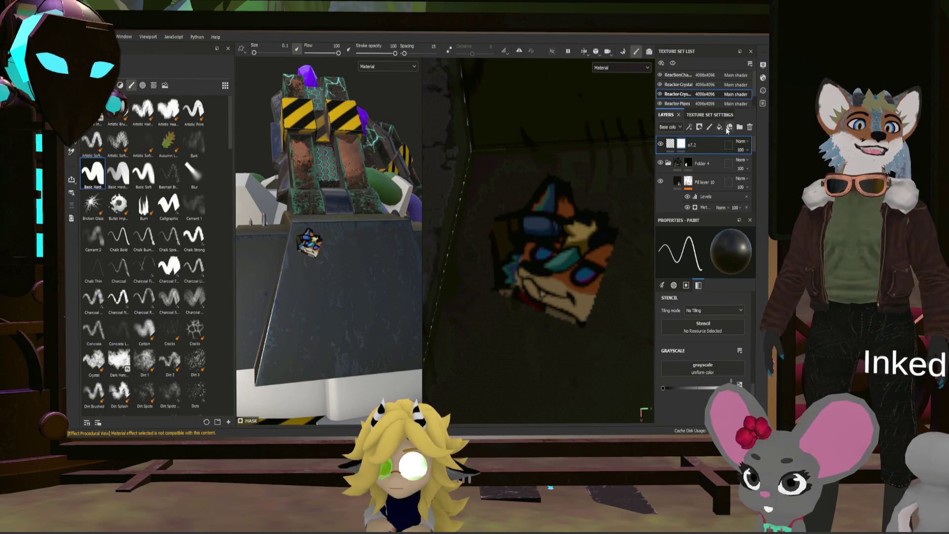
left_click(740, 128)
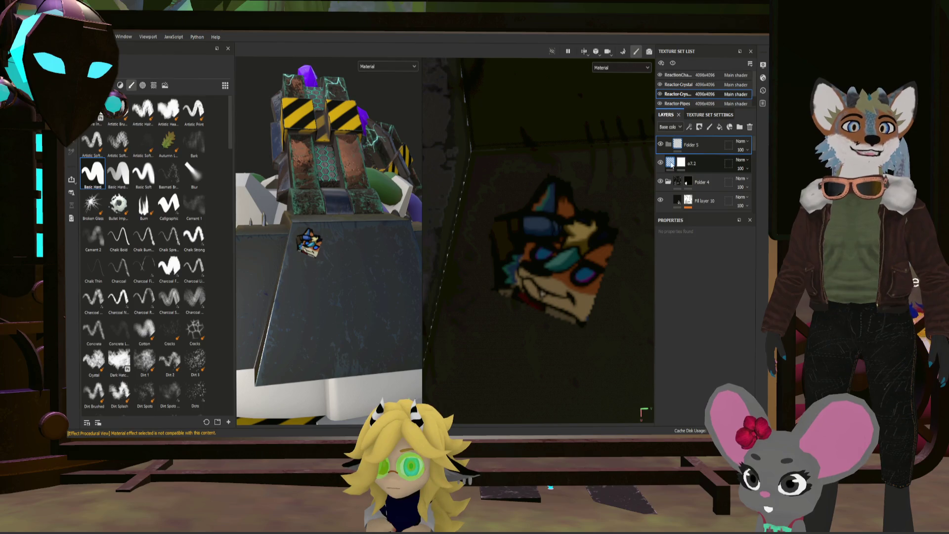
- Move o7.2 into Folder 5 and give the folder an inverted black mask
left_click_drag(671, 165, 689, 144)
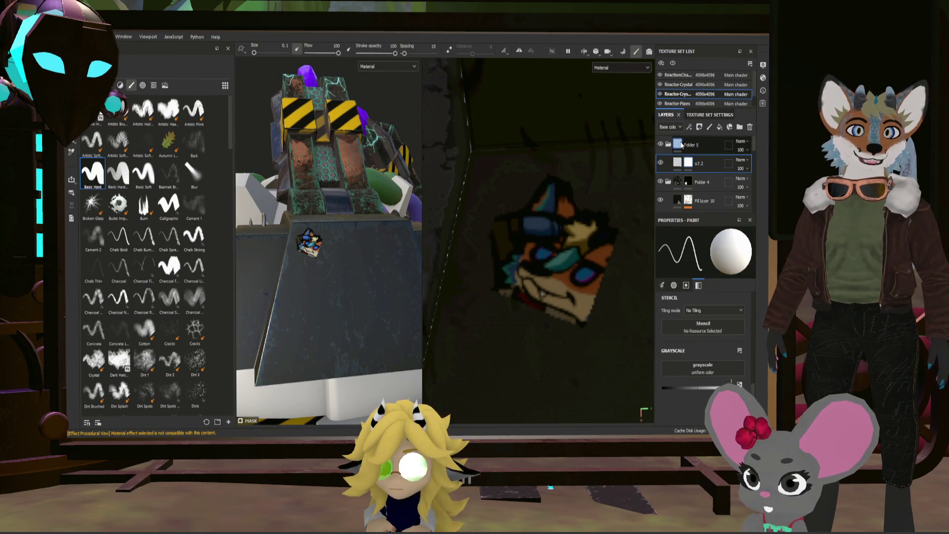
left_click(682, 145)
left_click(688, 144)
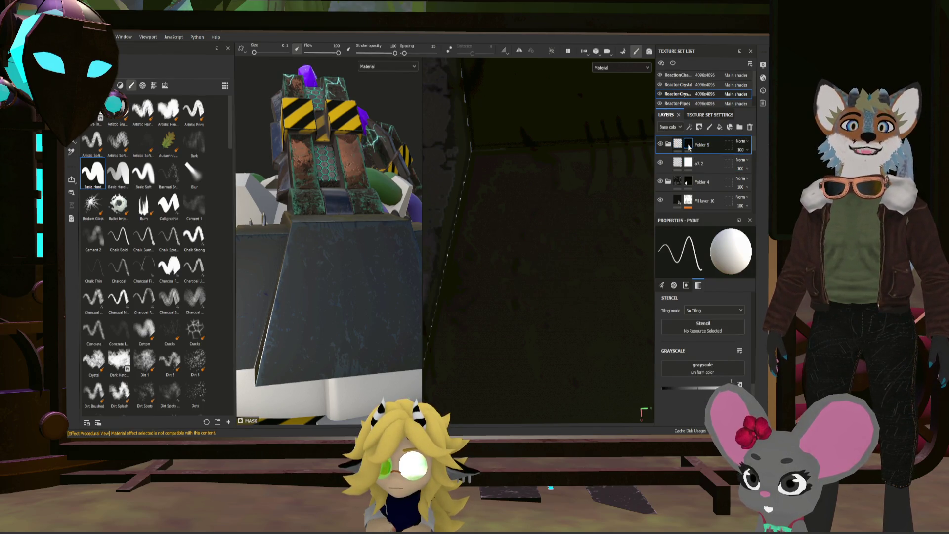
key("x")
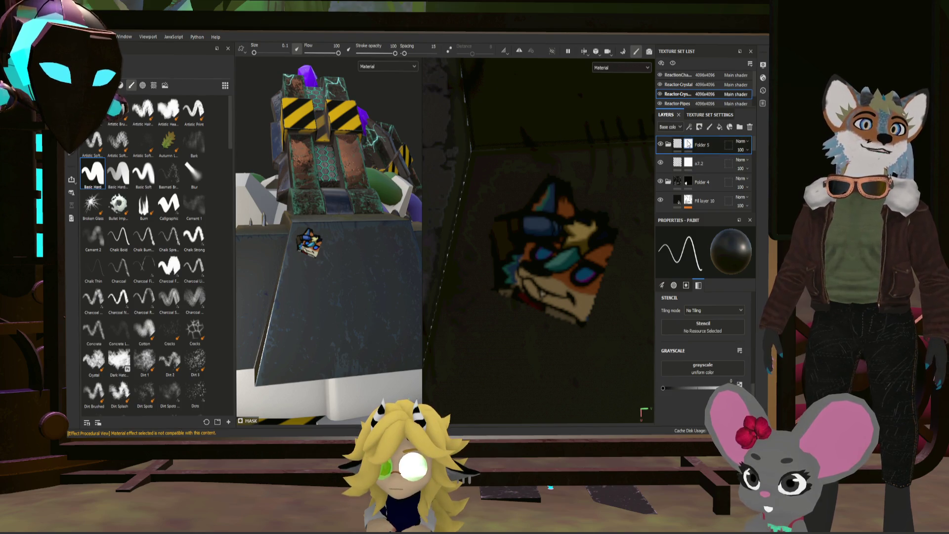
- Hide Folder 5 and its decal
scroll(307, 280, "up", 5)
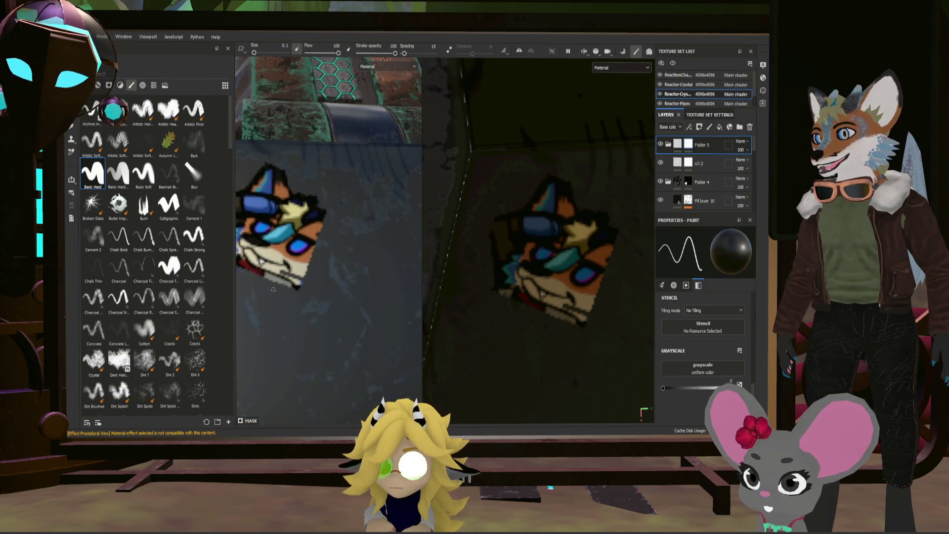
scroll(296, 284, "down", 3)
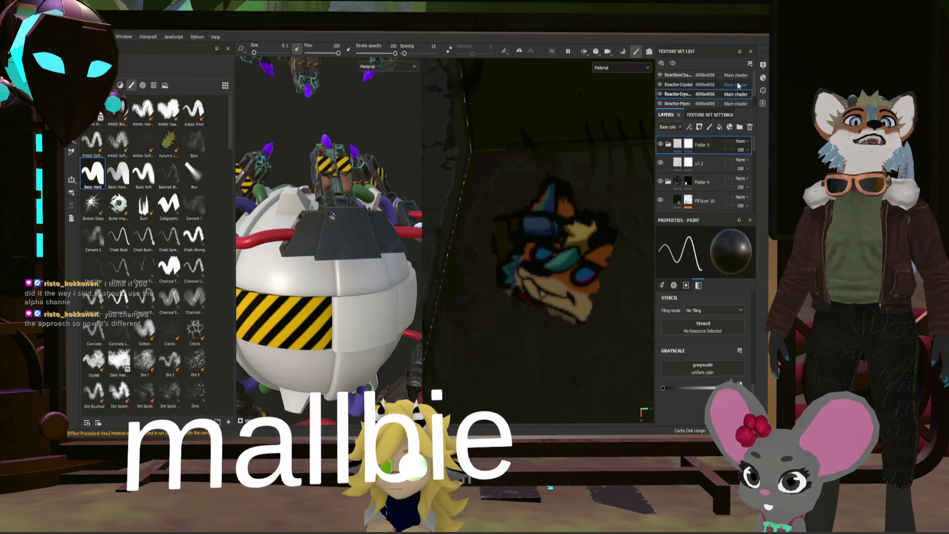
left_click(659, 144)
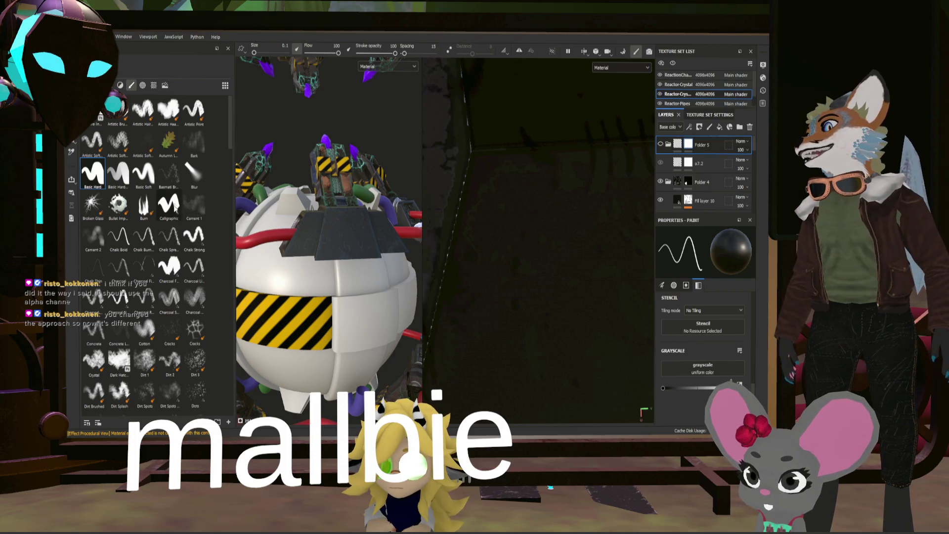
- Browse the alphas, environment maps and other shelf resource categories
left_click(142, 85)
scroll(173, 252, "down", 10)
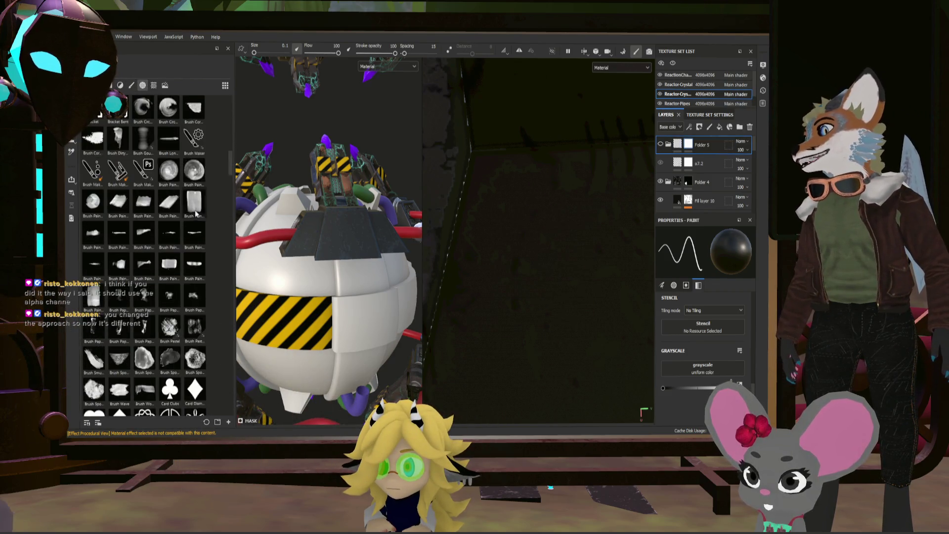
scroll(173, 252, "down", 10)
scroll(193, 316, "up", 20)
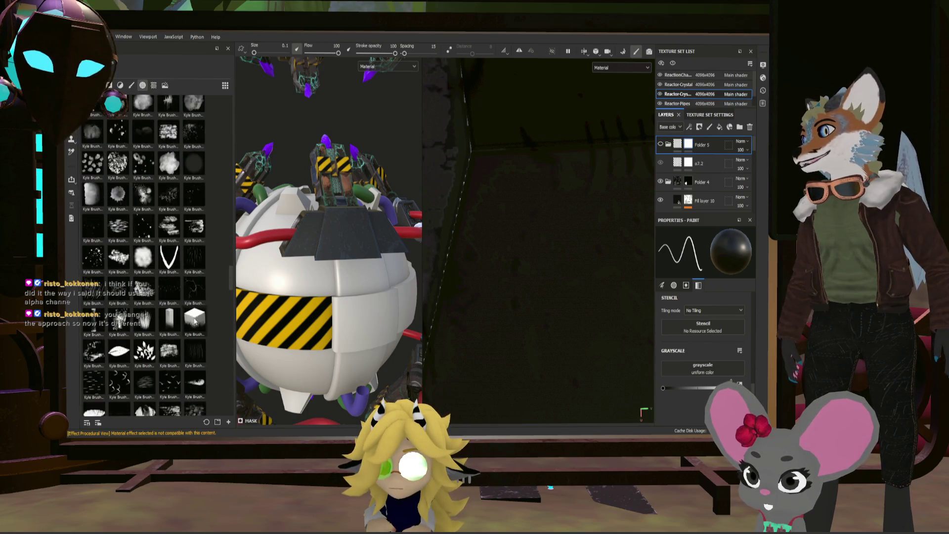
scroll(191, 292, "down", 20)
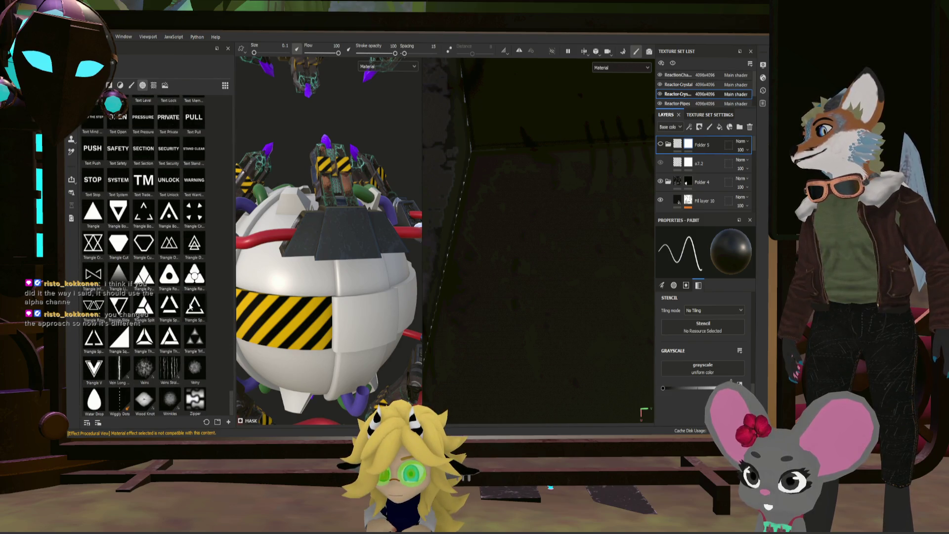
left_click(165, 85)
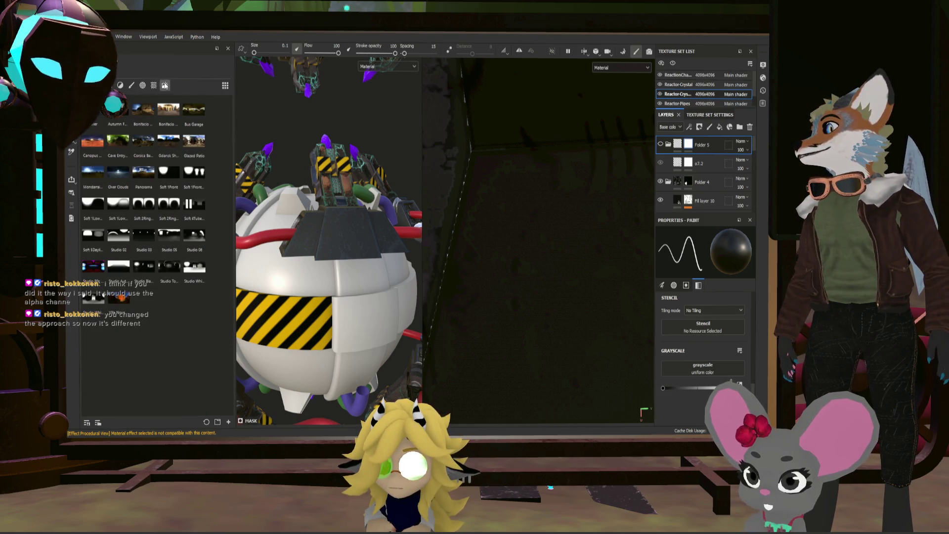
left_click(153, 85)
scroll(156, 307, "down", 20)
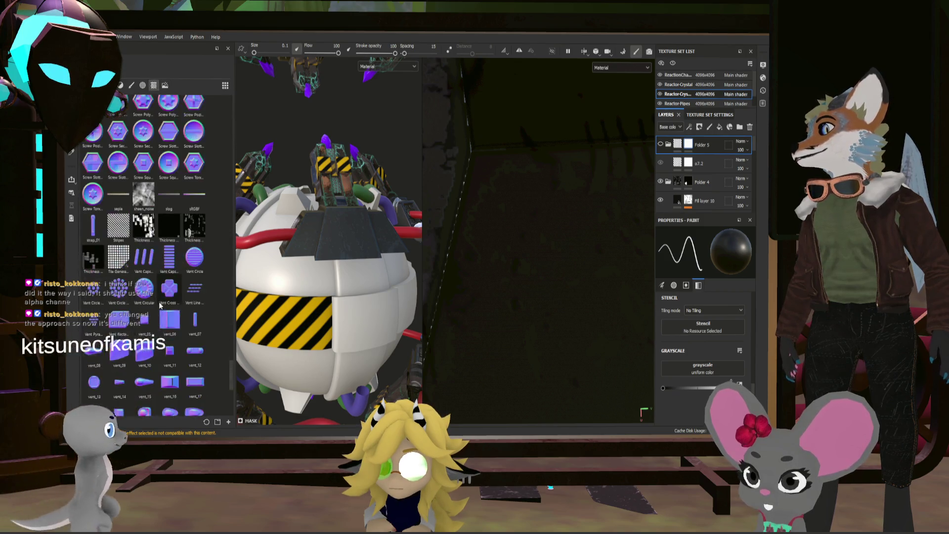
scroll(156, 306, "up", 10)
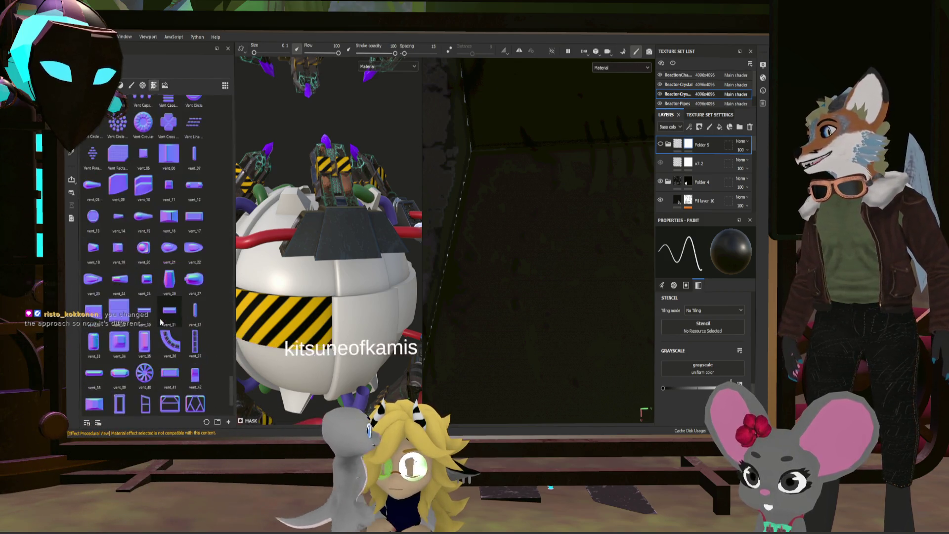
scroll(161, 322, "up", 10)
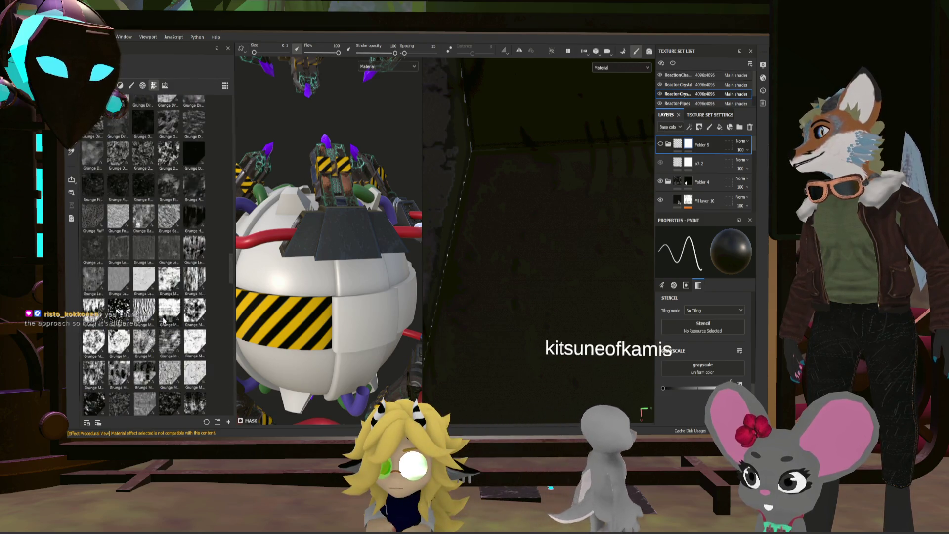
scroll(166, 320, "up", 10)
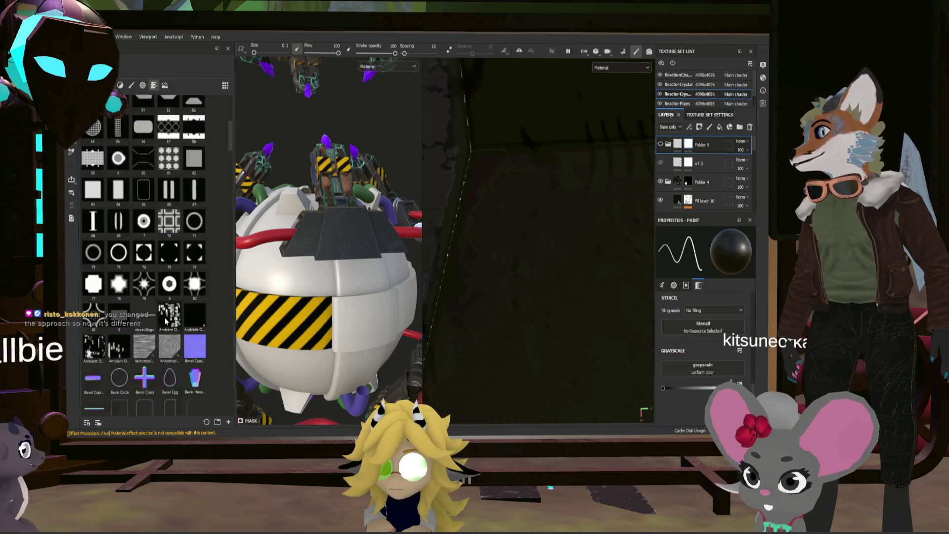
- Search the shelf for '7' and add a new fill layer on top
left_click(119, 76)
type("7")
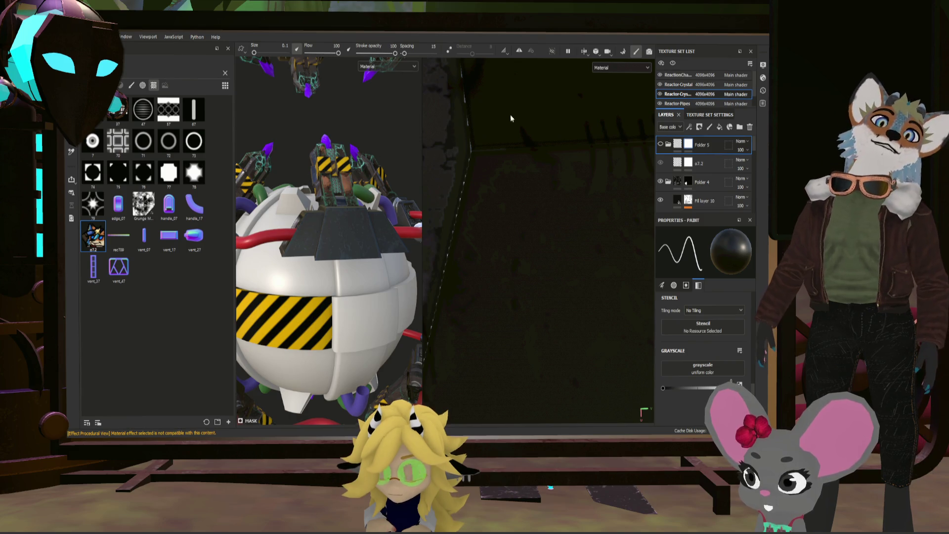
left_click(719, 126)
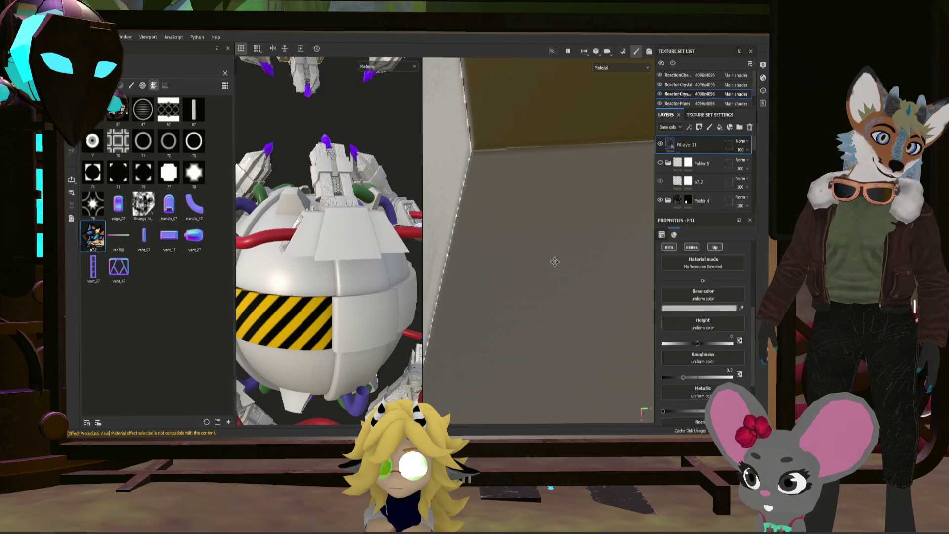
- Drop the o7.2 image into Fill layer 11's Base color and frame the model
left_click_drag(98, 249, 695, 299)
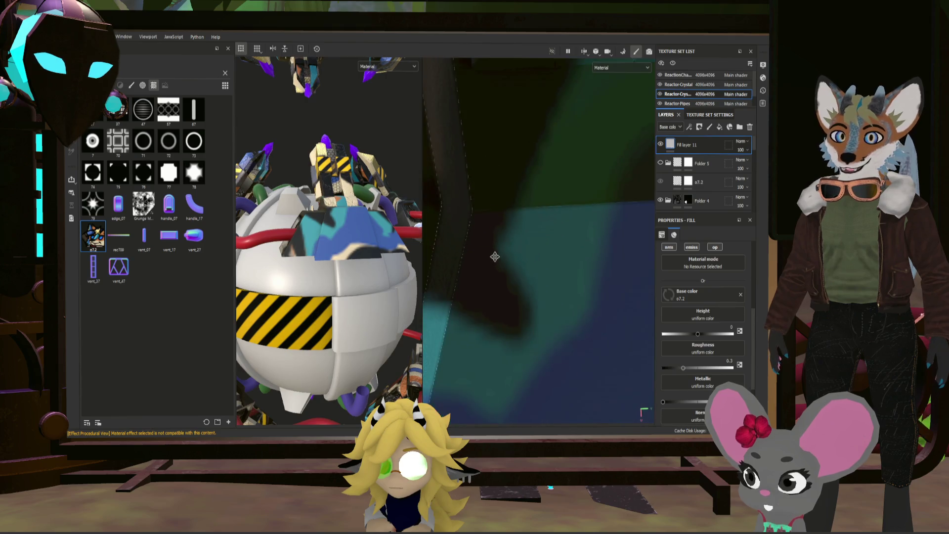
scroll(708, 288, "up", 5)
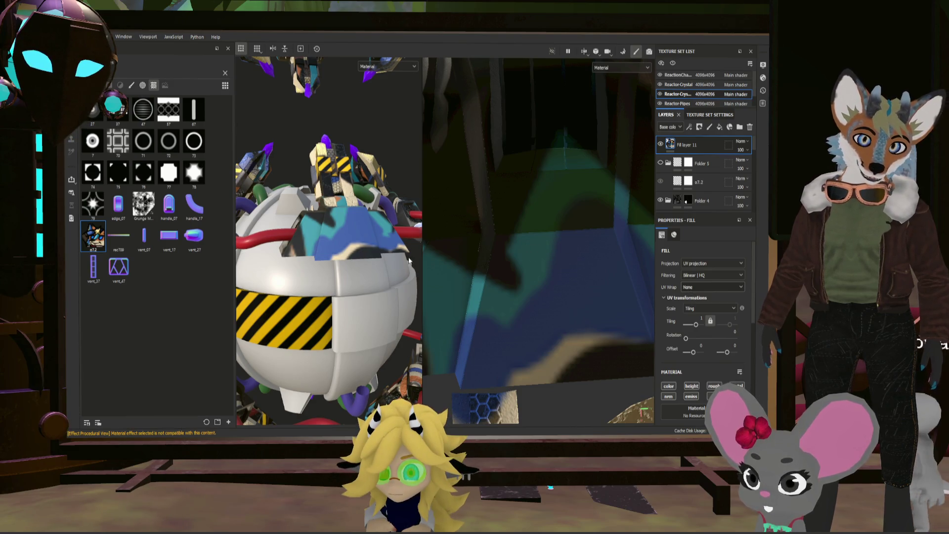
key("f")
key("f")
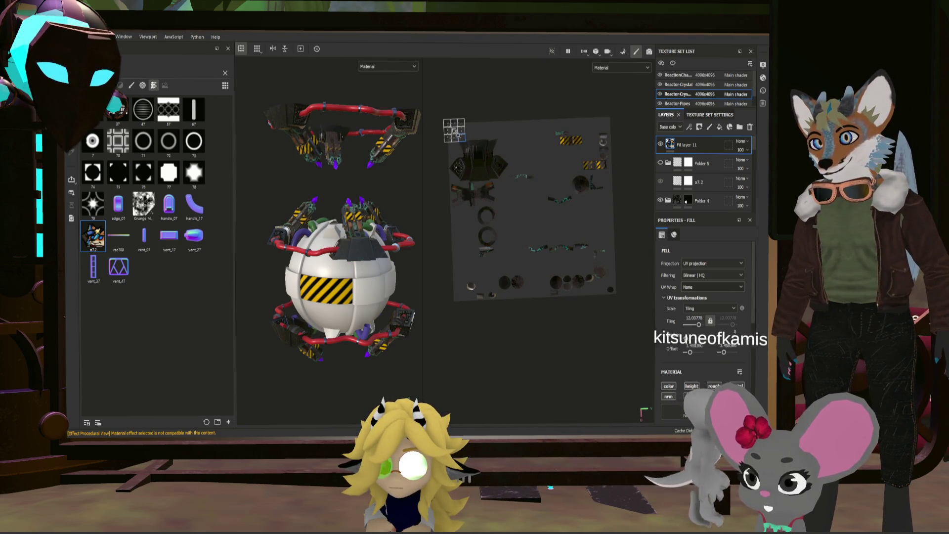
- Tile, offset and rotate o7.2 into one tilted sticker on a panel, height about 0.25
left_click_drag(699, 324, 700, 324)
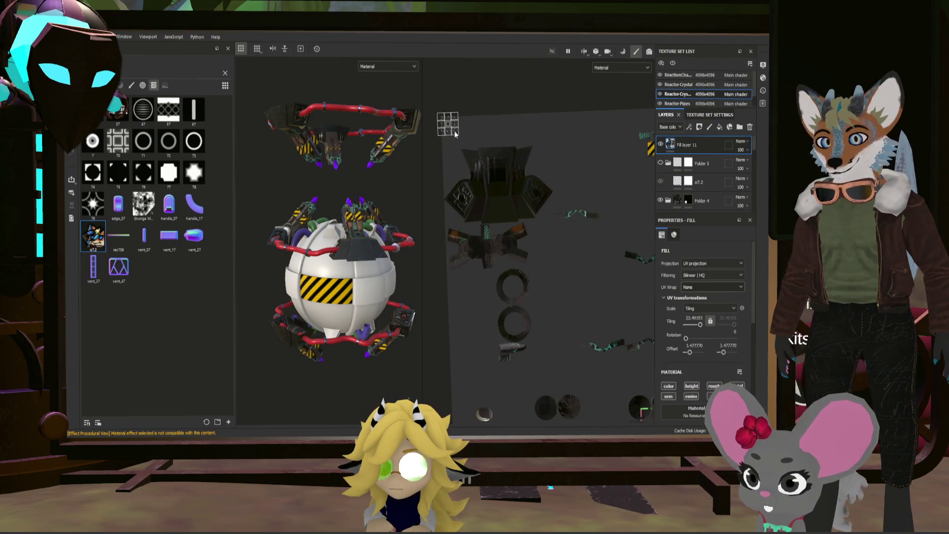
scroll(455, 131, "up", 5)
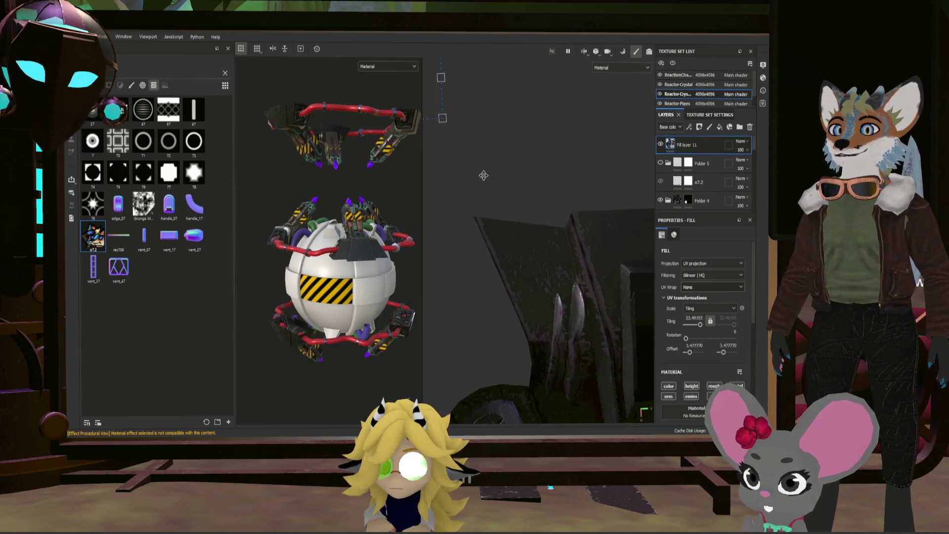
left_click_drag(650, 385, 648, 259)
scroll(440, 260, "down", 3)
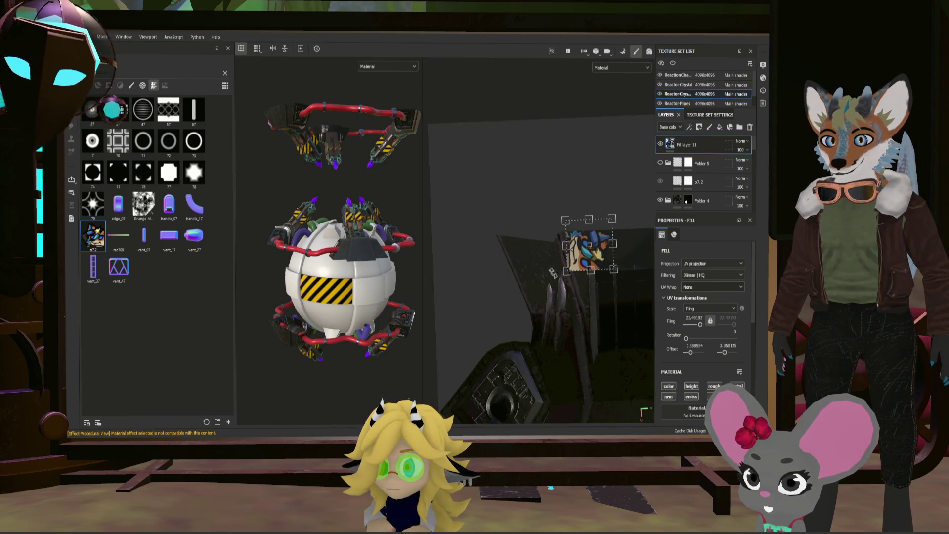
left_click_drag(686, 339, 722, 339)
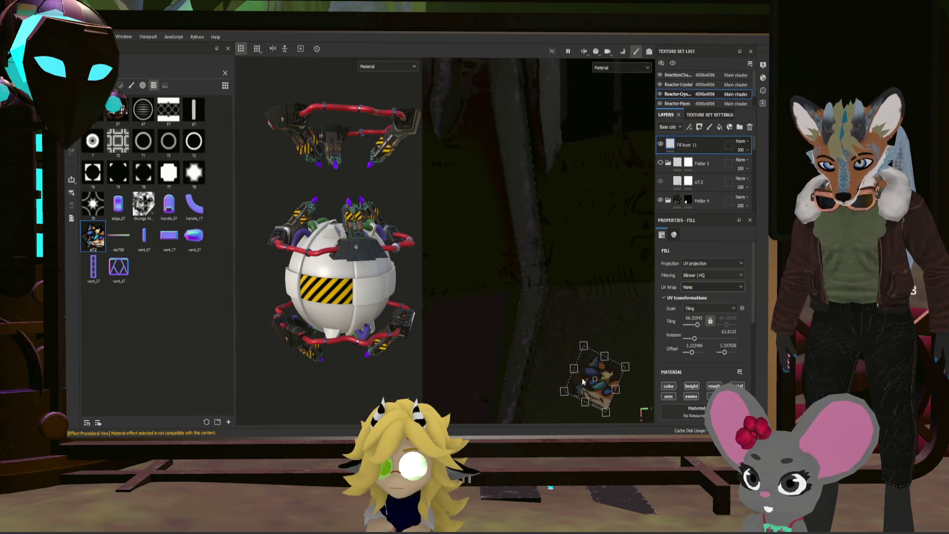
mouse_move(586, 385)
left_mouse_down()
mouse_move(536, 274)
mouse_move(547, 272)
left_mouse_up()
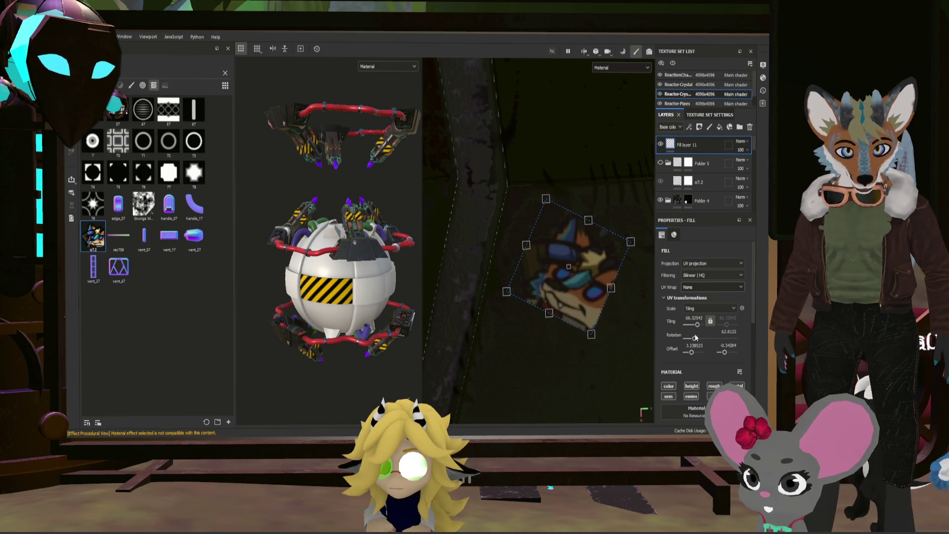
scroll(712, 316, "down", 5)
left_click_drag(716, 320, 704, 320)
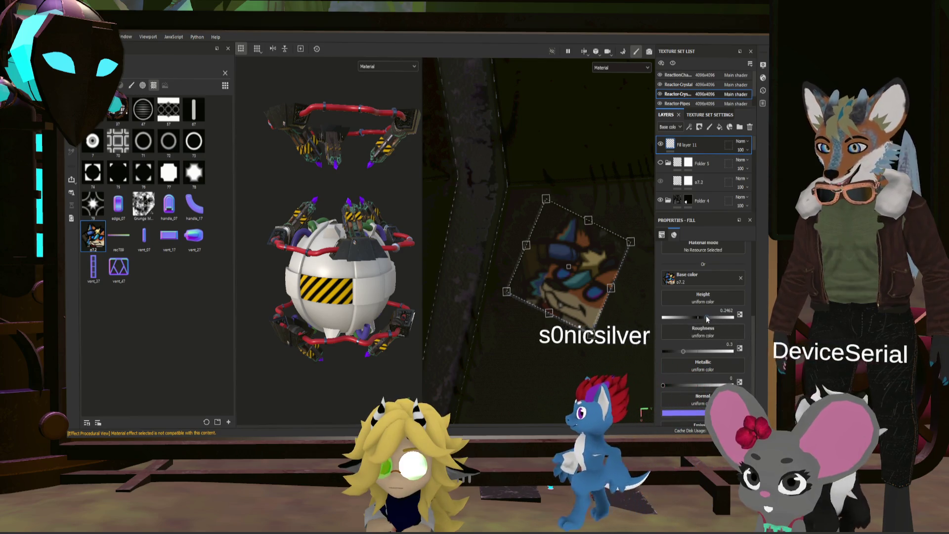
- Set Metallic to 1 and Height to 0.0854, then shrink the o7.2 projection box
left_click_drag(702, 317, 698, 317)
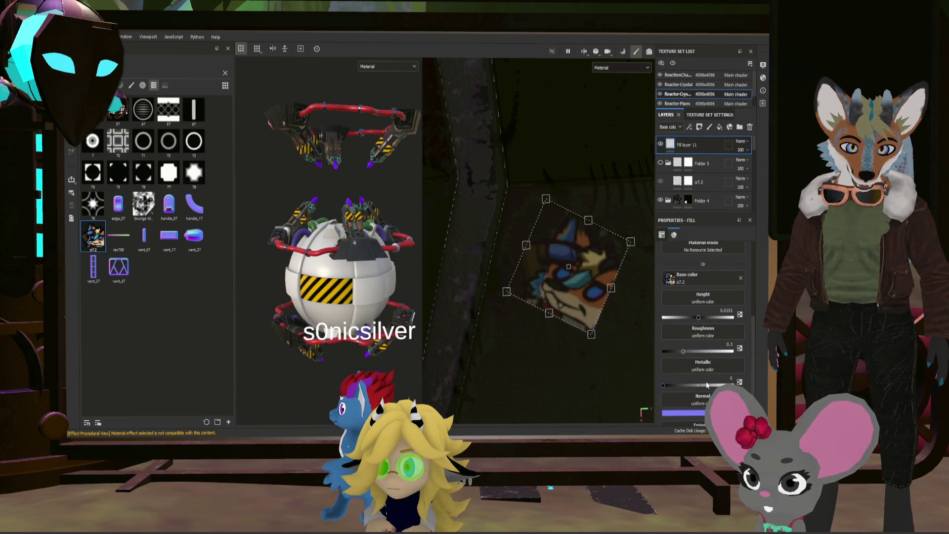
left_click_drag(707, 385, 734, 385)
scroll(368, 268, "up", 5)
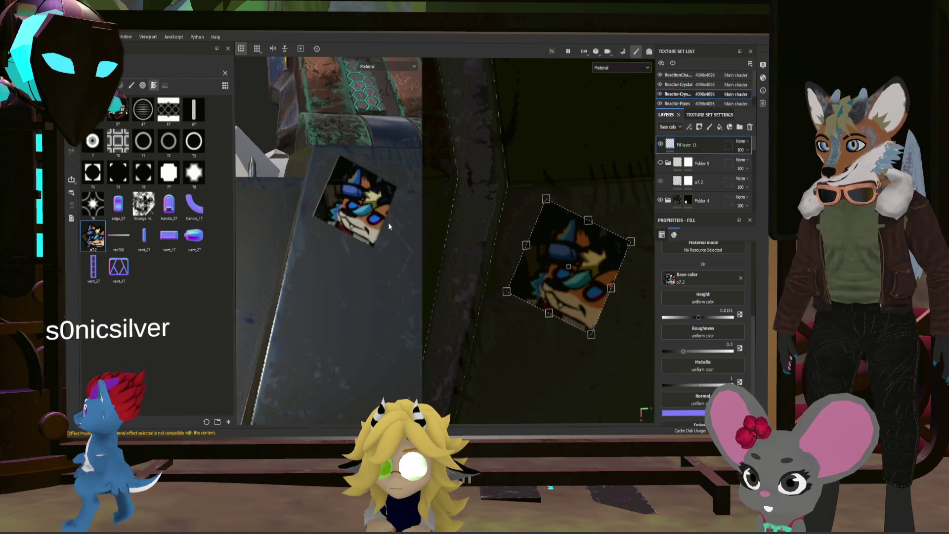
scroll(389, 226, "up", 2)
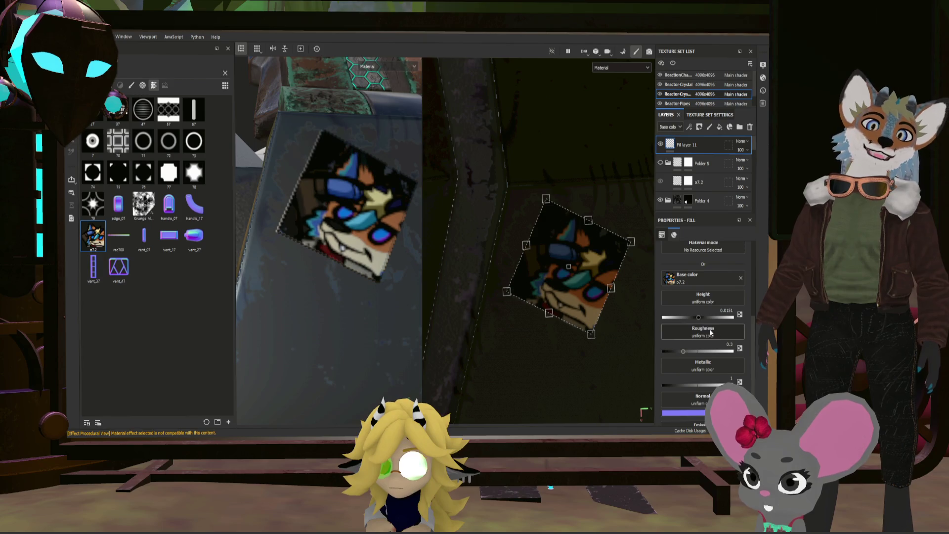
mouse_move(699, 319)
left_mouse_down()
mouse_move(710, 319)
mouse_move(700, 317)
left_mouse_up()
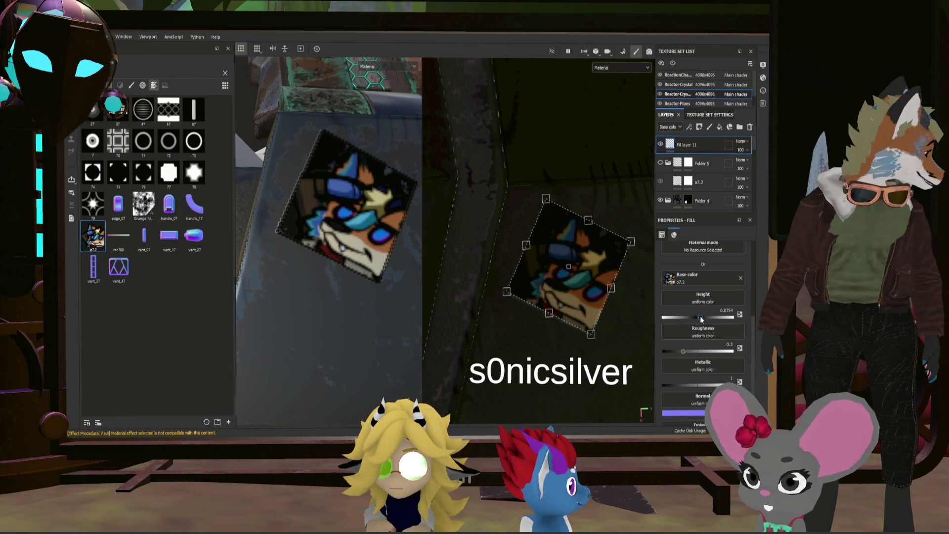
left_click_drag(700, 313, 708, 319)
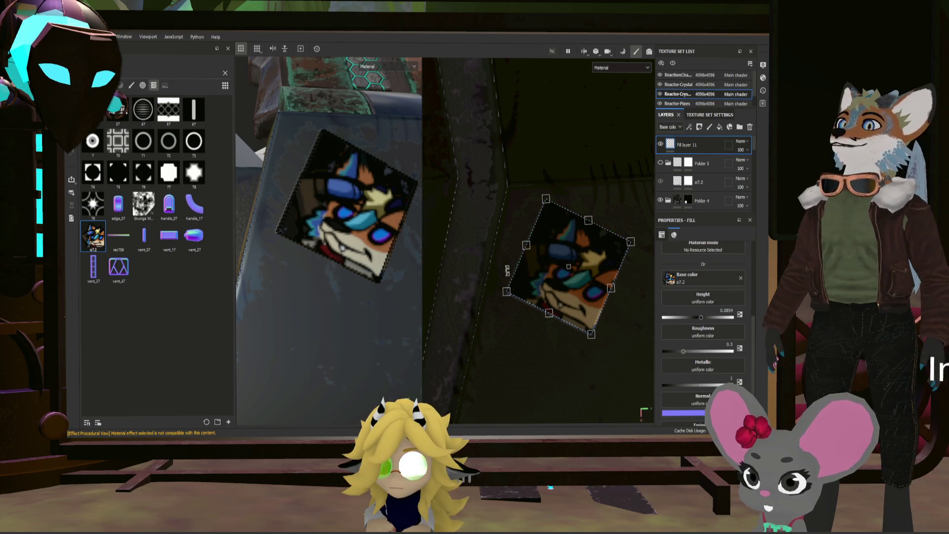
left_click_drag(528, 229, 551, 247)
mouse_move(316, 267)
left_mouse_down("alt")
mouse_move(379, 236)
mouse_move(297, 267)
mouse_move(328, 263)
mouse_move(335, 272)
left_mouse_up("alt")
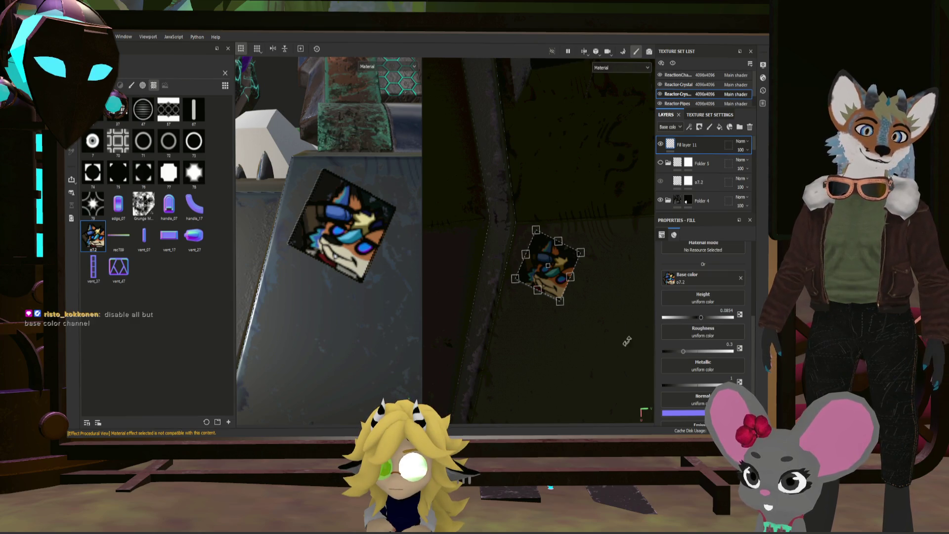
- Inspect the sticker panel from several angles, then turn on the o7.2 fill's metal channel
scroll(695, 274, "up", 5)
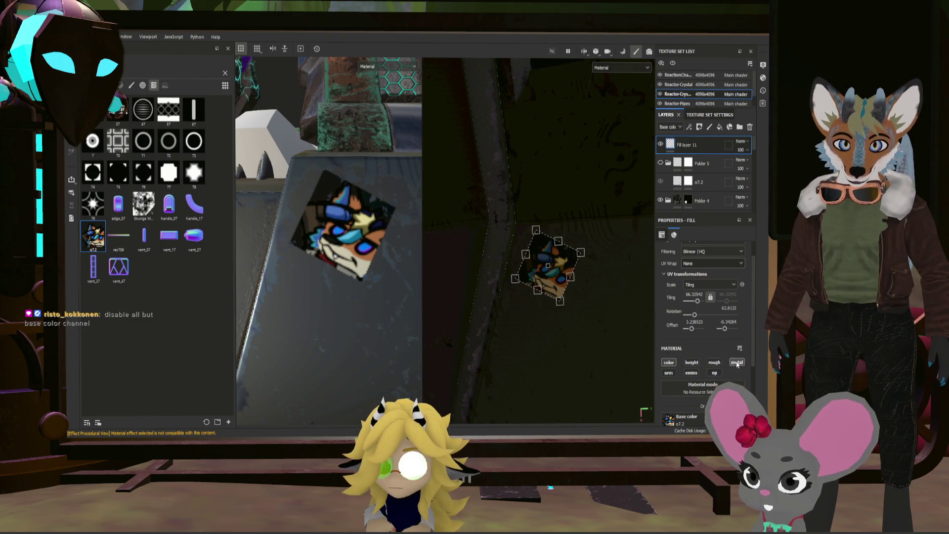
scroll(260, 206, "up", 5)
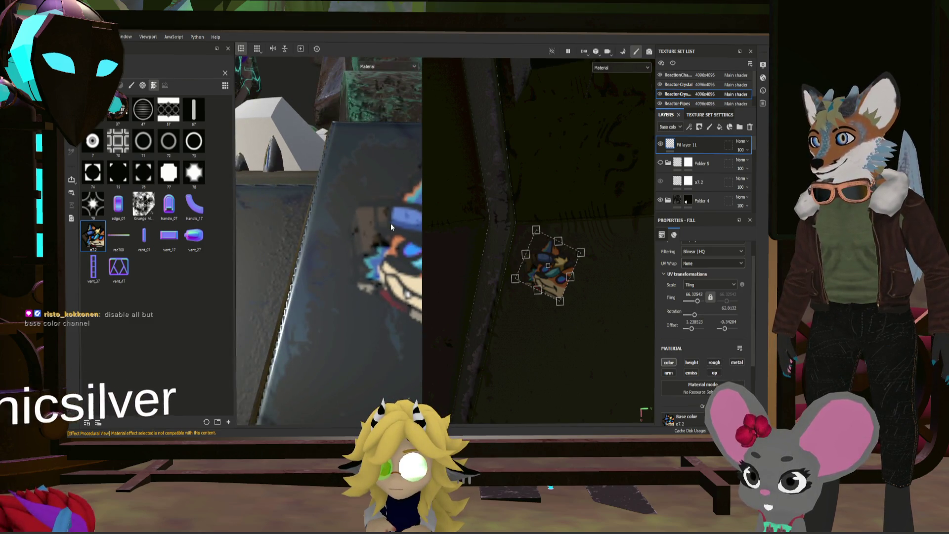
mouse_move(390, 223)
left_mouse_down("alt")
mouse_move(397, 183)
mouse_move(376, 198)
left_mouse_up("alt")
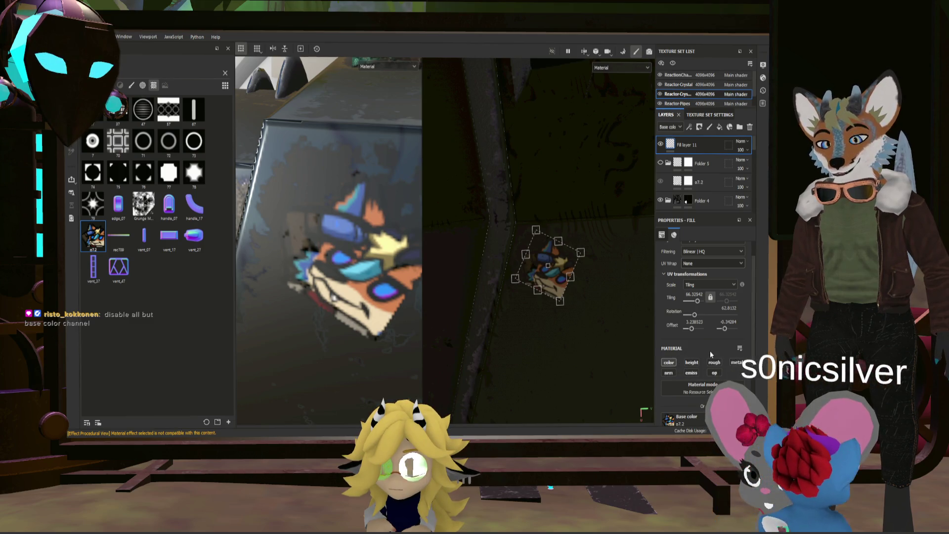
mouse_move(346, 282)
left_mouse_down("alt")
mouse_move(376, 234)
mouse_move(308, 230)
mouse_move(376, 250)
left_mouse_up("alt")
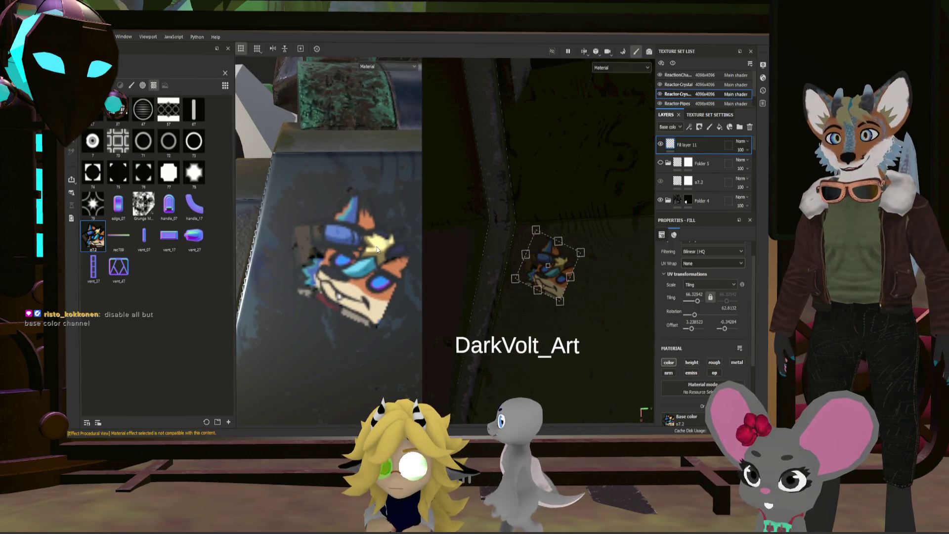
scroll(377, 249, "down", 5)
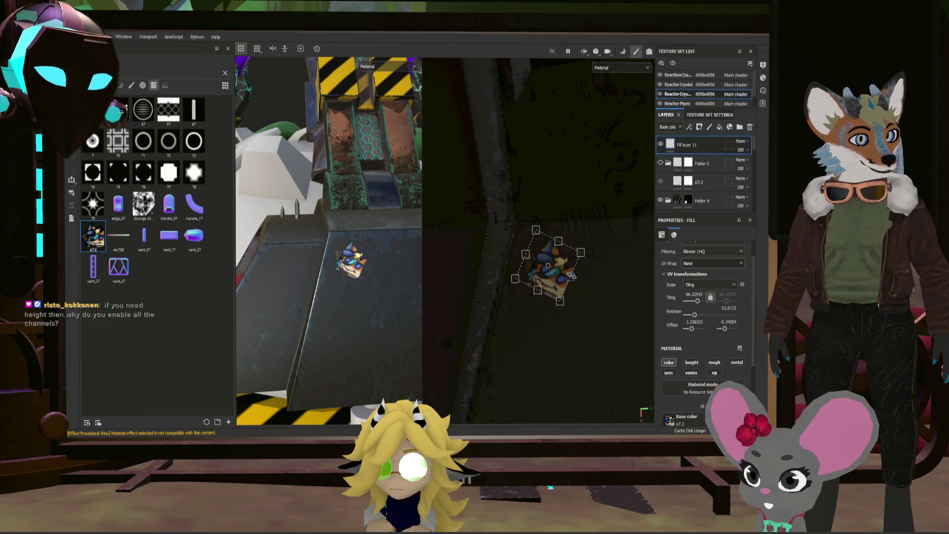
scroll(708, 305, "down", 1)
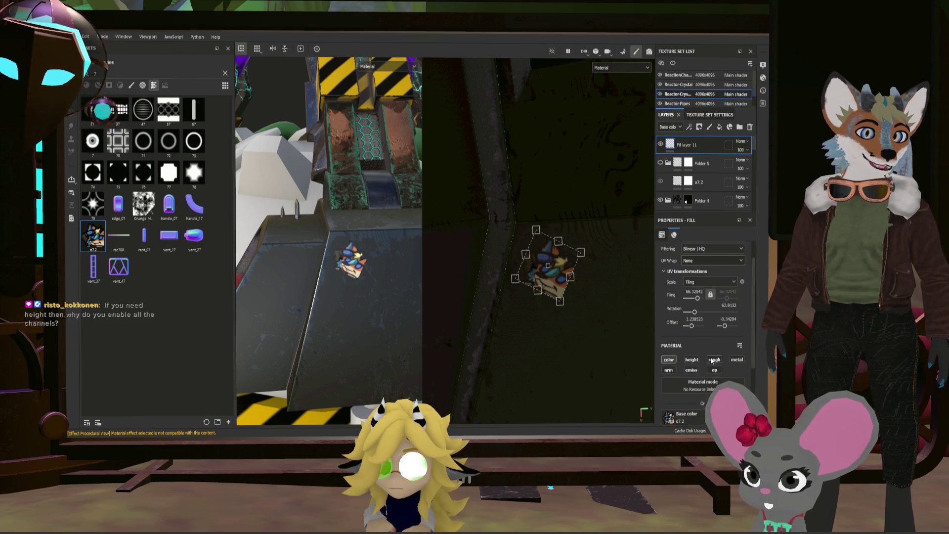
left_click(737, 360)
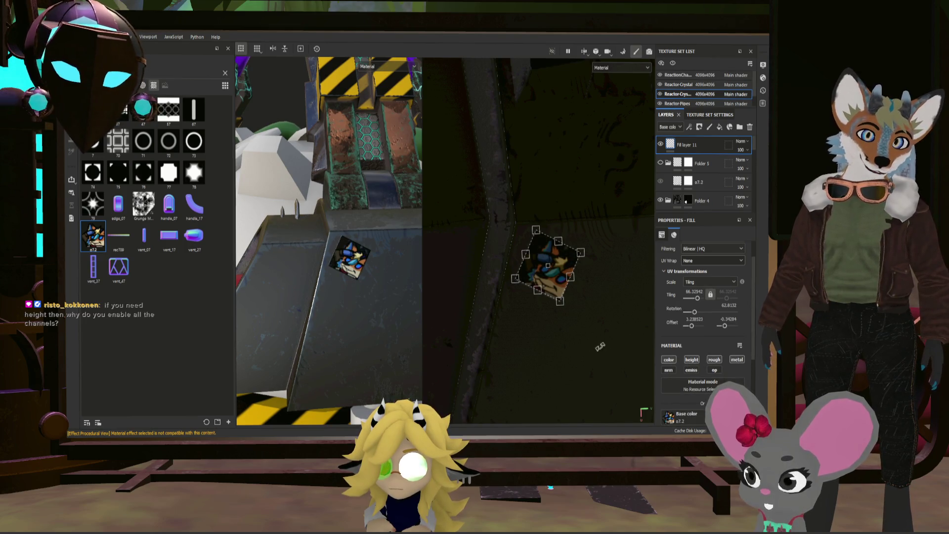
- Scale the o7.2 sticker up much larger and turn off its metal channel
mouse_move(600, 346)
left_mouse_down()
mouse_move(587, 288)
mouse_move(607, 301)
mouse_move(617, 289)
left_mouse_up()
scroll(292, 213, "up", 5)
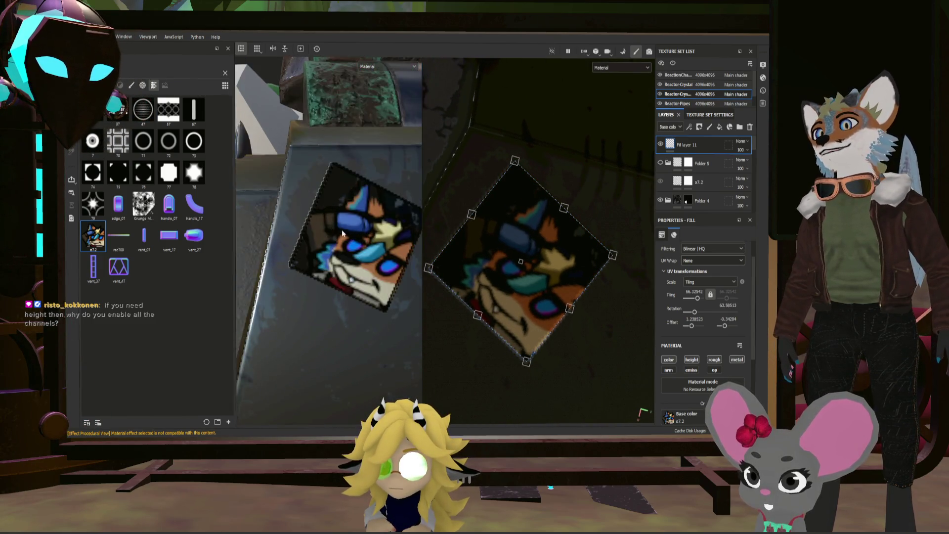
scroll(387, 216, "down", 3)
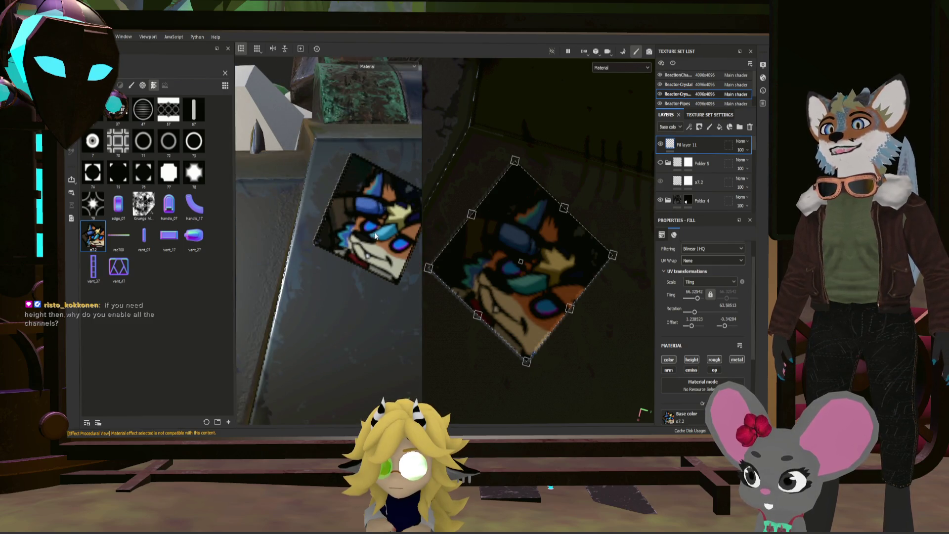
scroll(368, 226, "down", 3)
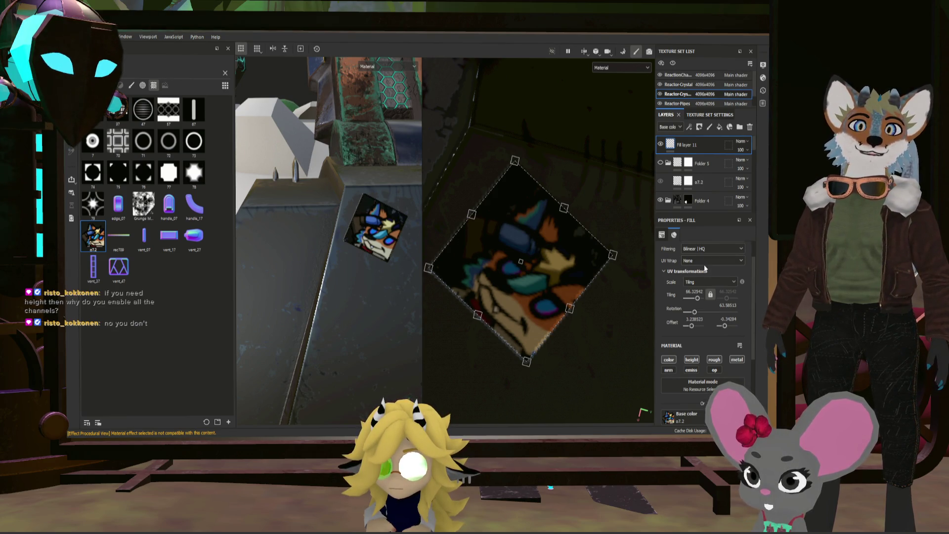
left_click(737, 361)
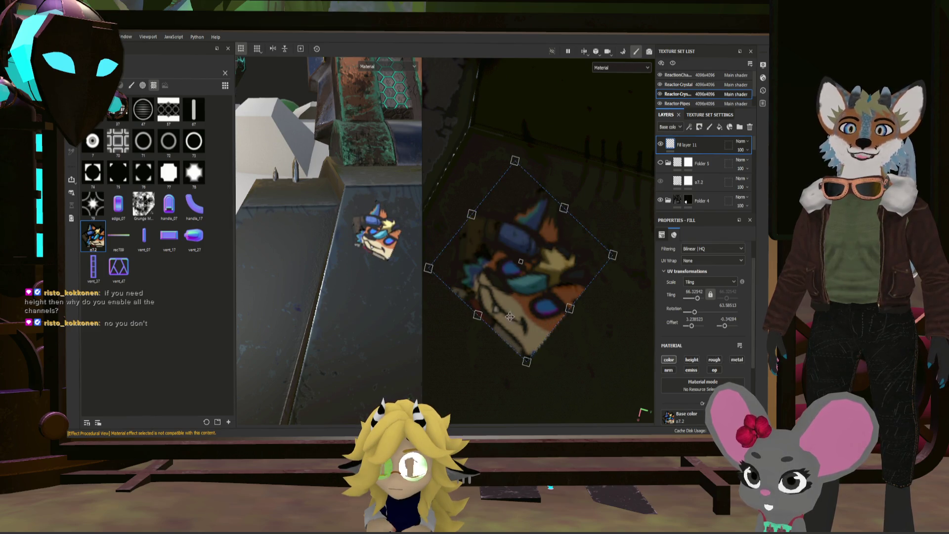
- Orbit out to check the sticker on the grey slab in context
scroll(510, 316, "down", 1)
scroll(395, 305, "up", 3)
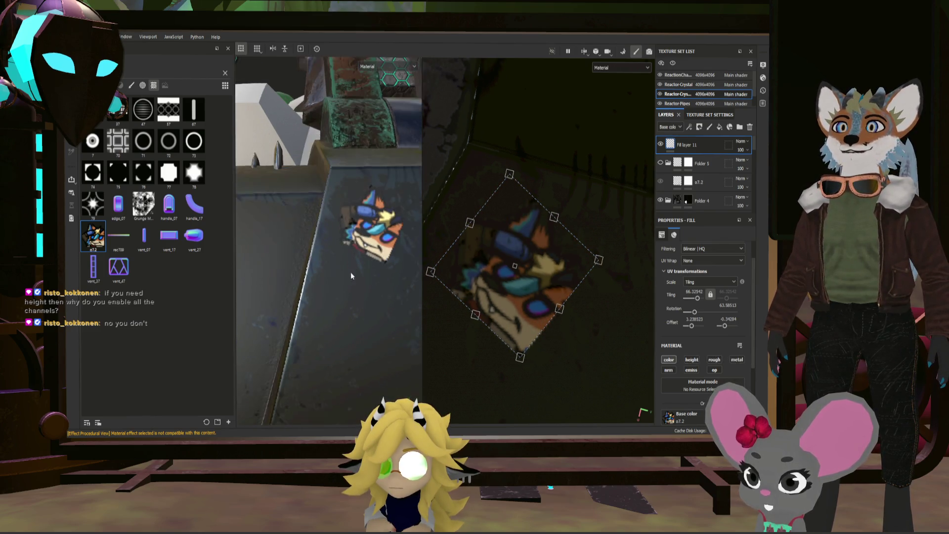
mouse_move(369, 260)
left_mouse_down("alt")
mouse_move(341, 244)
mouse_move(378, 262)
mouse_move(379, 248)
left_mouse_up("alt")
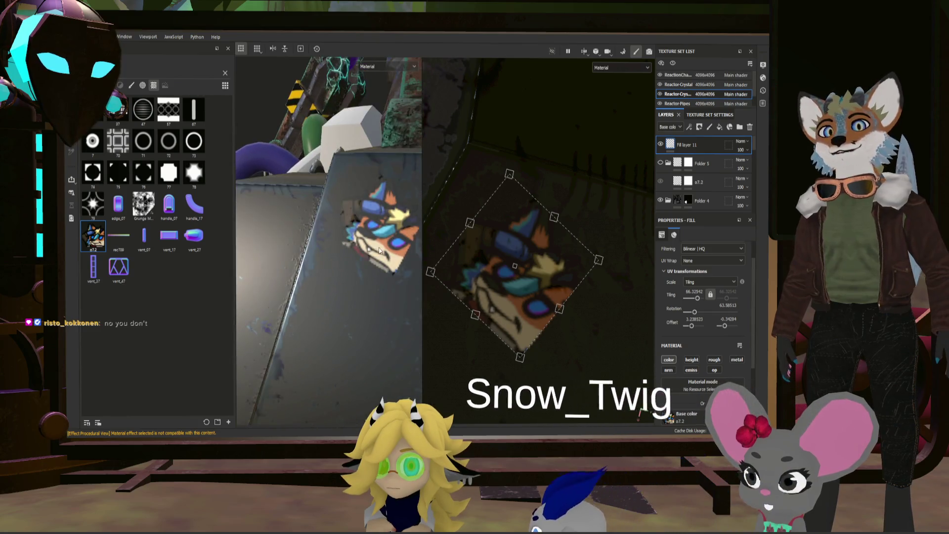
scroll(380, 245, "up", 3)
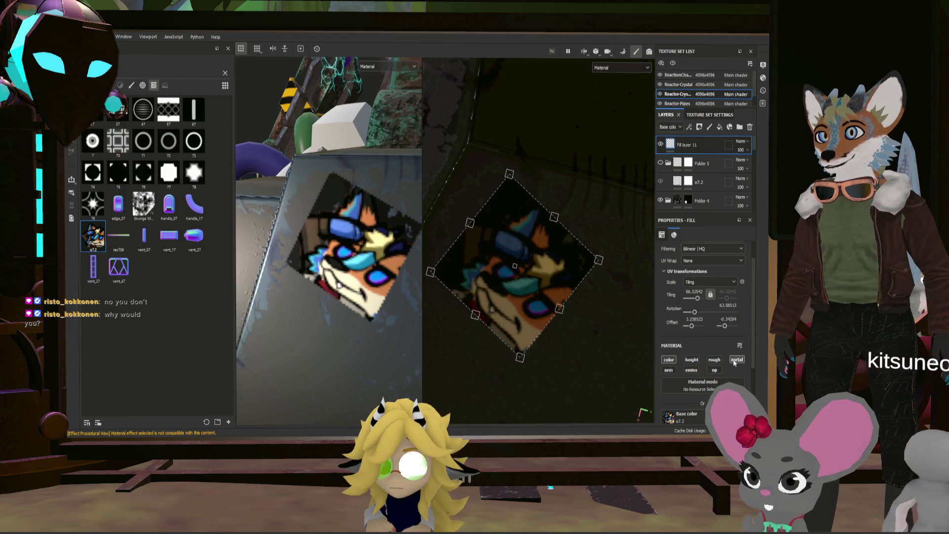
mouse_move(346, 247)
left_mouse_down("alt")
mouse_move(369, 218)
mouse_move(362, 235)
mouse_move(464, 260)
left_mouse_up("alt")
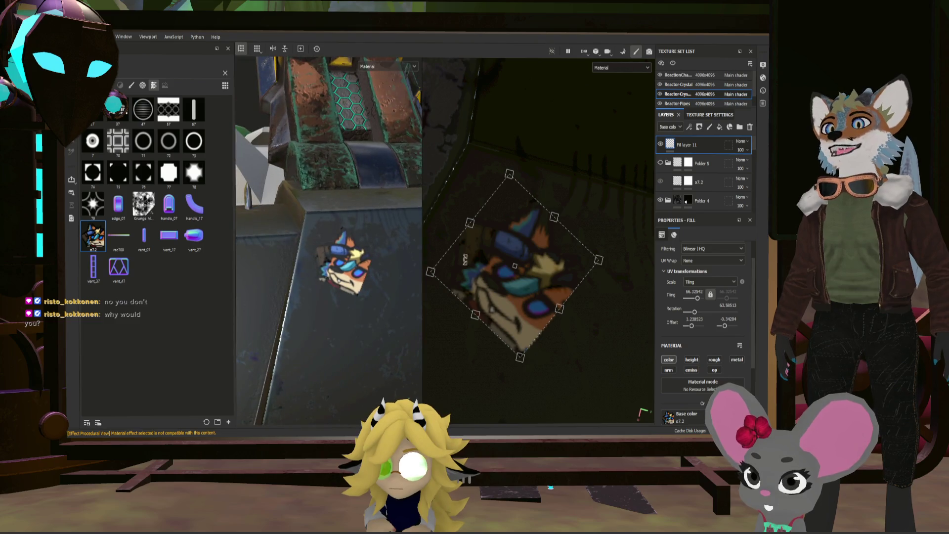
- Move the sticker decal's UV offset lower and left on the grey slab
left_click_drag(523, 283, 547, 204)
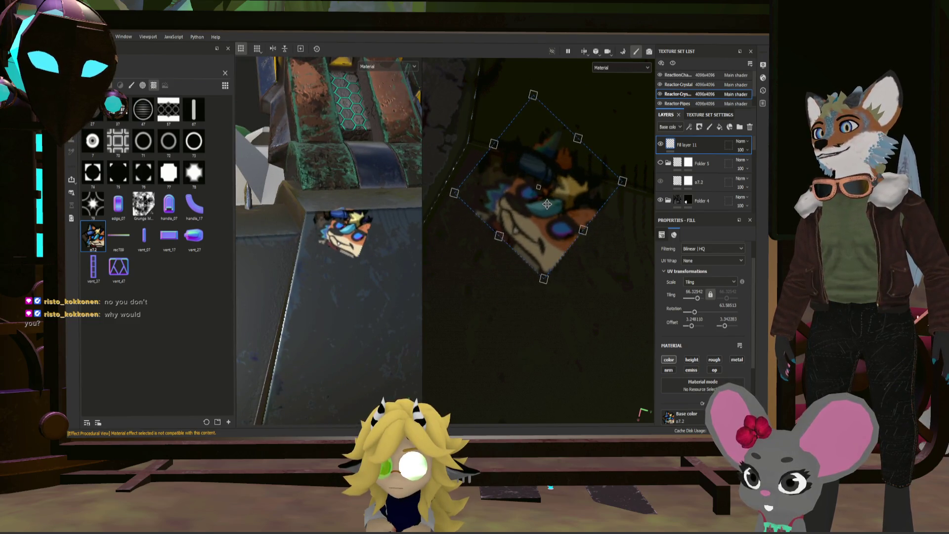
left_click_drag(345, 261, 400, 208, "alt")
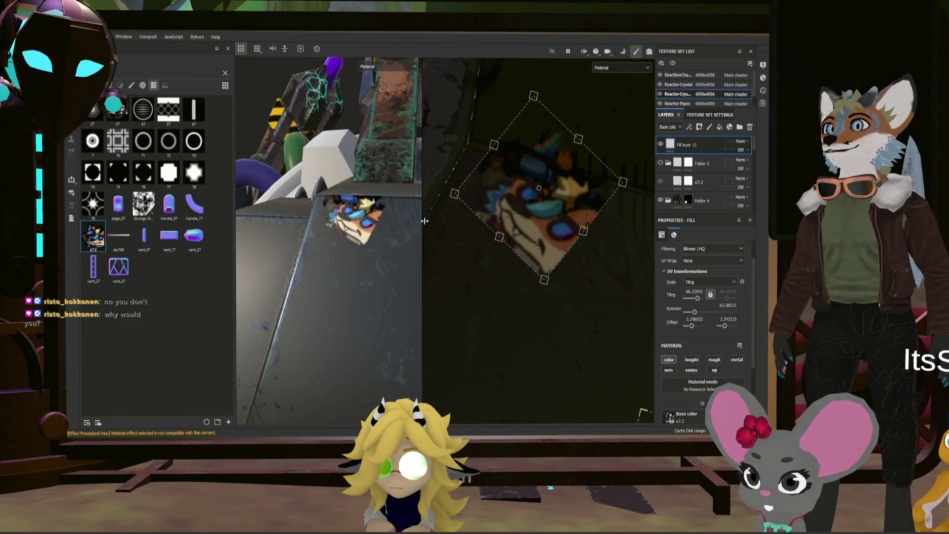
scroll(535, 223, "down", 2)
mouse_move(535, 224)
left_mouse_down()
mouse_move(479, 351)
mouse_move(465, 356)
mouse_move(463, 265)
mouse_move(475, 237)
mouse_move(577, 228)
mouse_move(572, 158)
mouse_move(586, 103)
mouse_move(540, 166)
mouse_move(527, 267)
mouse_move(511, 277)
mouse_move(517, 268)
left_mouse_up()
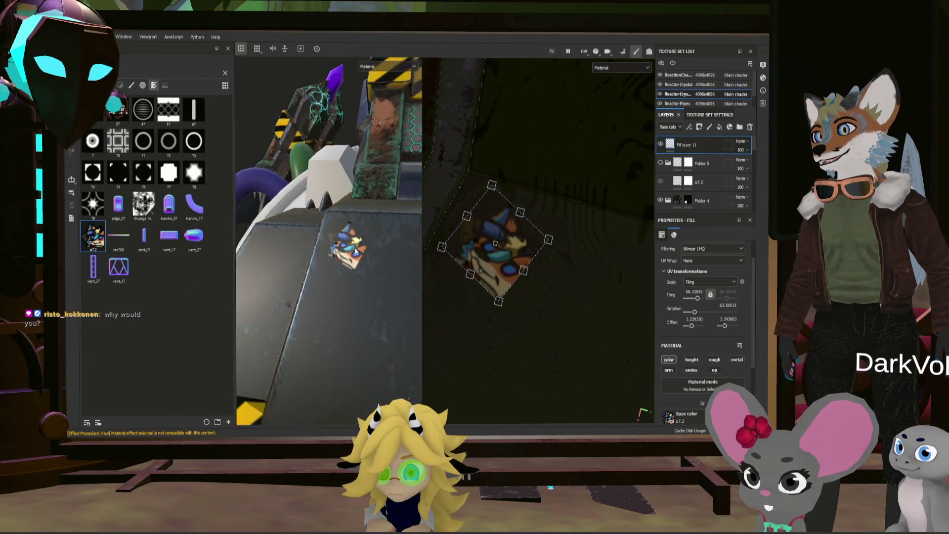
left_click_drag(356, 247, 370, 243, "alt")
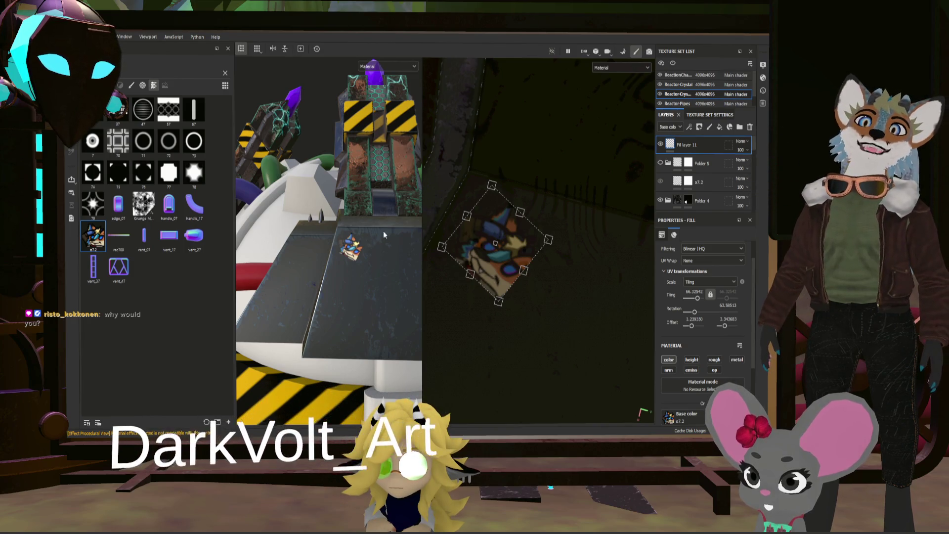
scroll(352, 225, "up", 2)
scroll(352, 225, "up", 3)
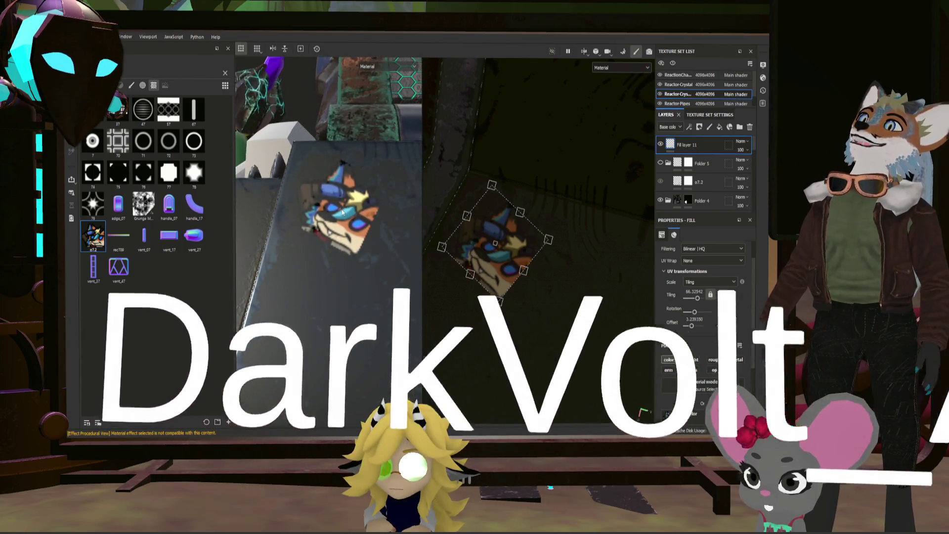
left_click_drag(367, 232, 386, 256, "alt")
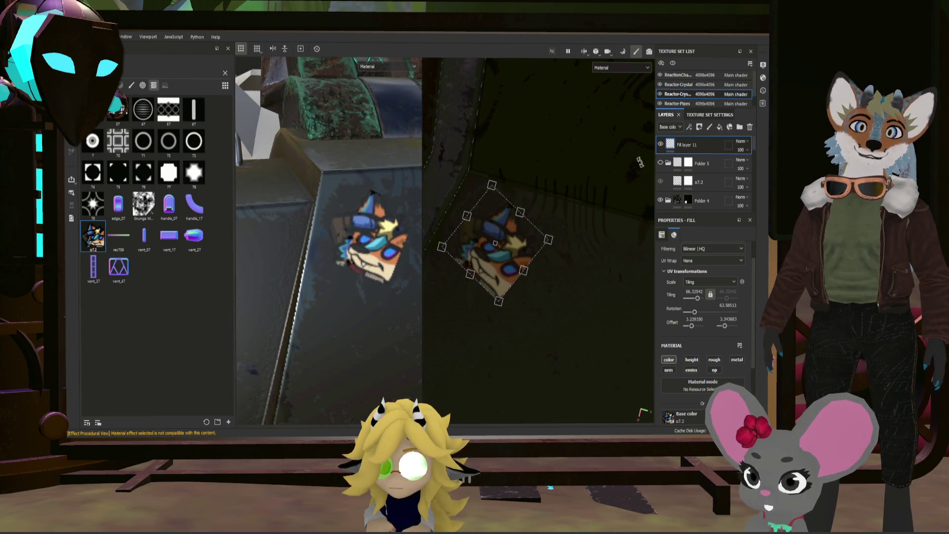
- Hide and re-show the sticker fill layer to compare the result
left_click(661, 144)
left_click(661, 144)
scroll(358, 216, "up", 5)
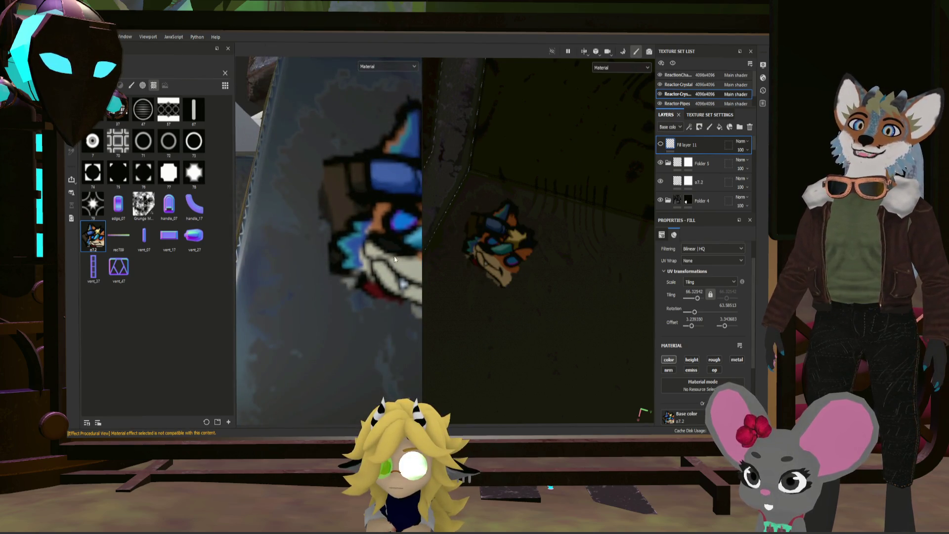
- Select the o7.2 layer's mask thumbnail to show its Properties - Paint settings
scroll(395, 259, "down", 3)
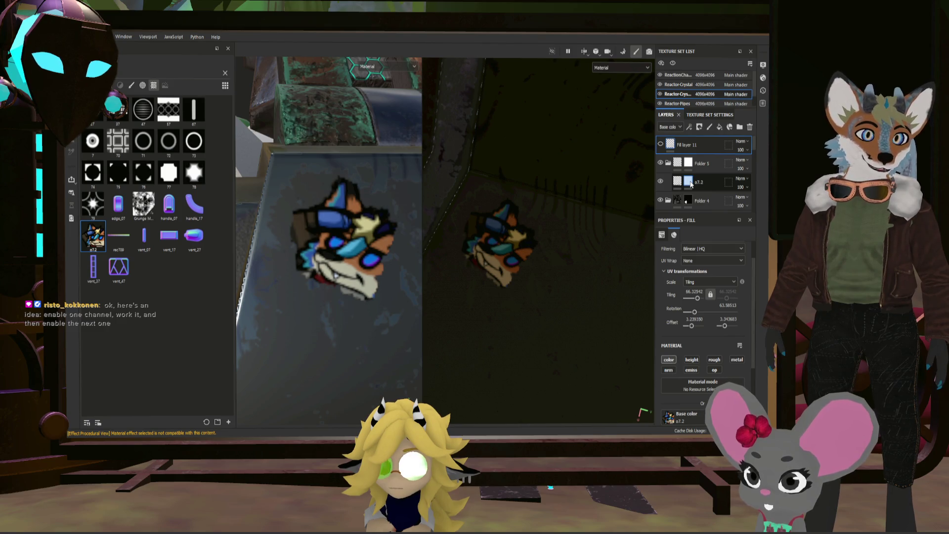
left_click(690, 184)
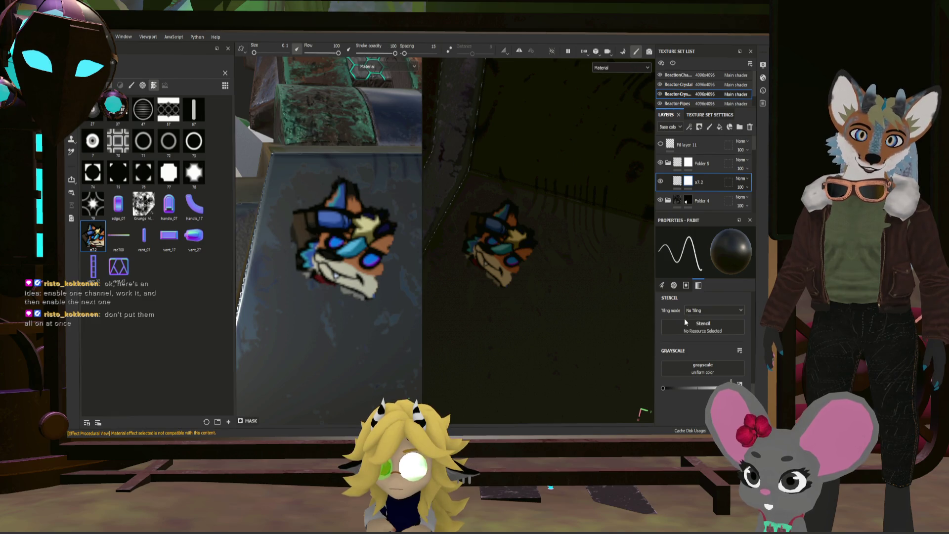
- Set the o7.2 fill's Height to 0.0151, then return to its mask
left_click(681, 185)
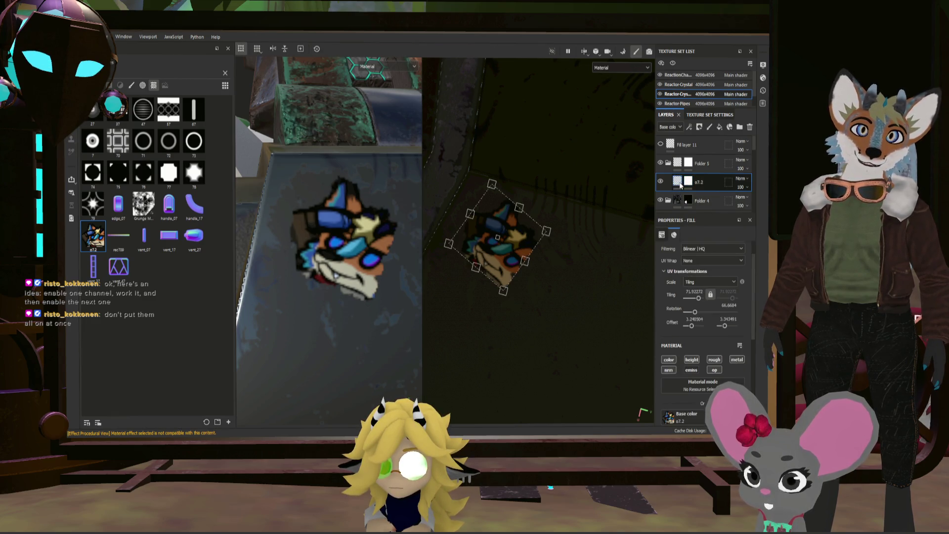
scroll(711, 339, "down", 3)
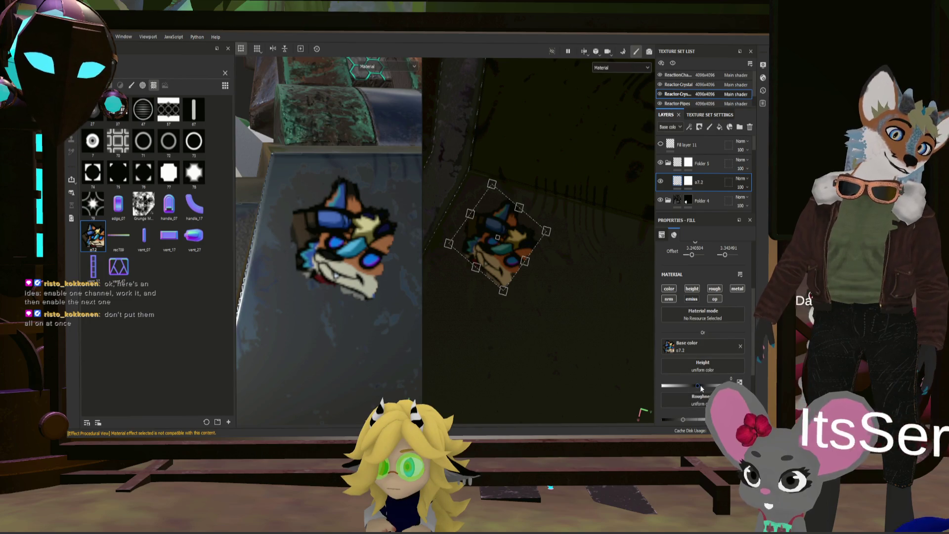
left_click(700, 386)
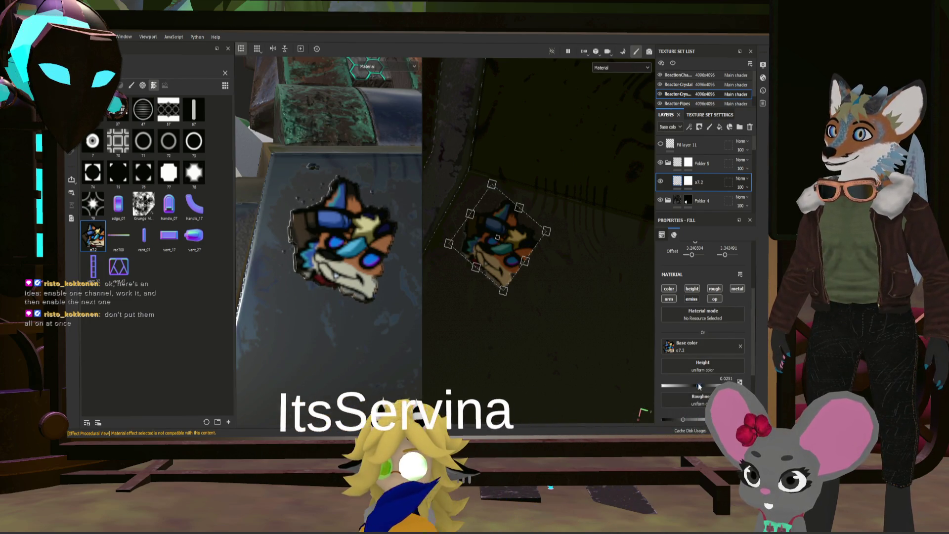
left_click(698, 383)
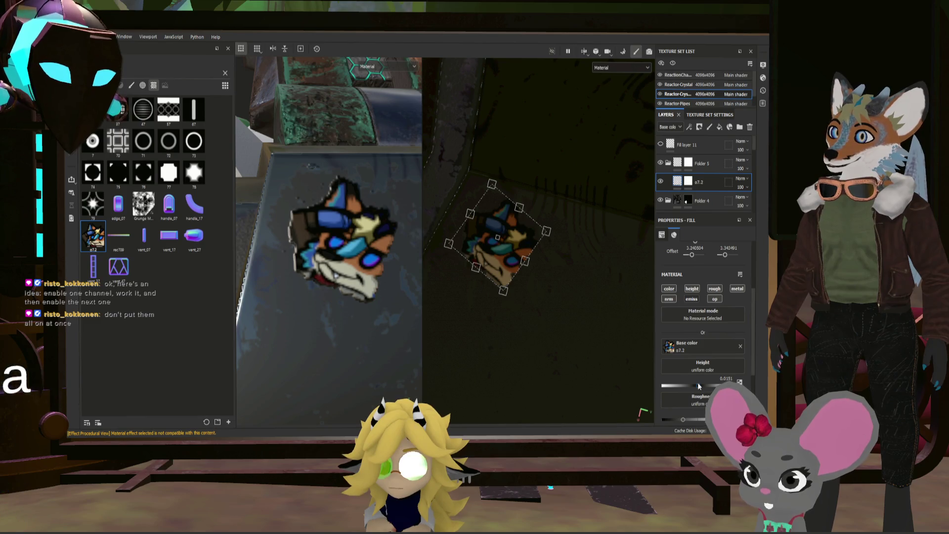
scroll(304, 243, "up", 1)
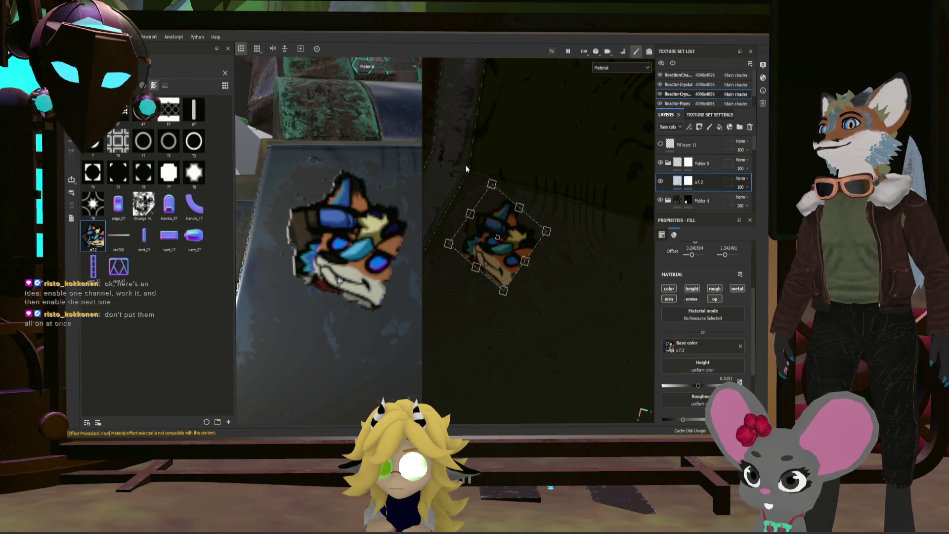
left_click(676, 184)
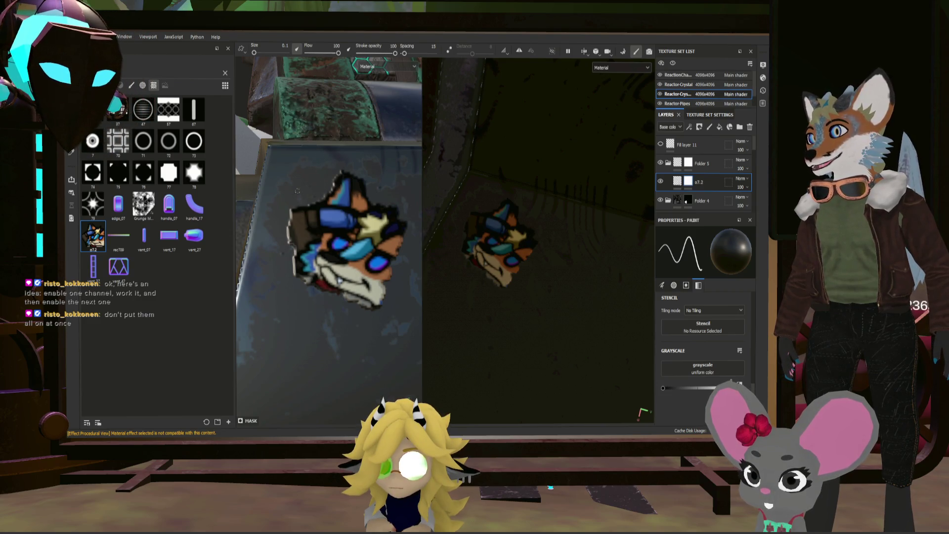
- Orbit and zoom around the sticker on the reactor block, then select Folder 5
mouse_move(380, 184)
left_mouse_down("alt")
mouse_move(310, 204)
mouse_move(307, 238)
mouse_move(366, 258)
mouse_move(346, 243)
left_mouse_up("alt")
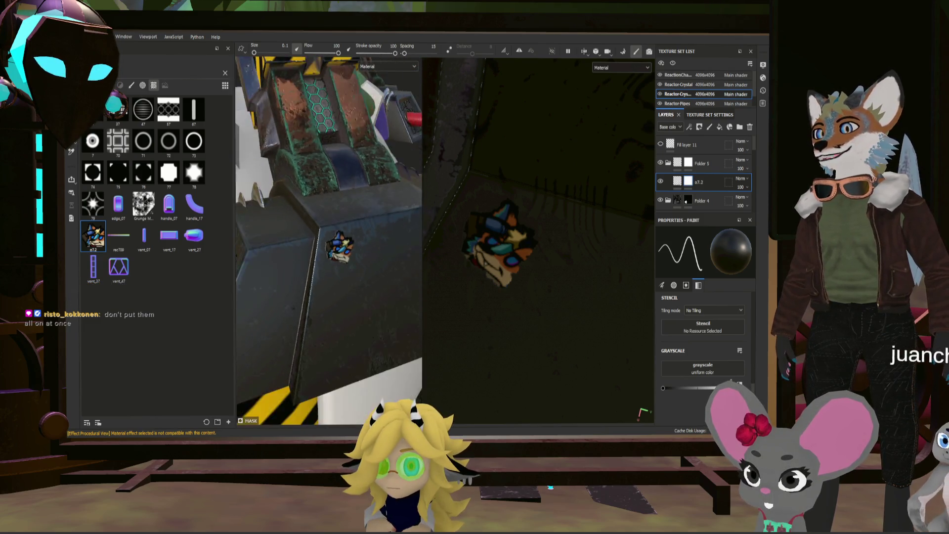
scroll(343, 241, "up", 5)
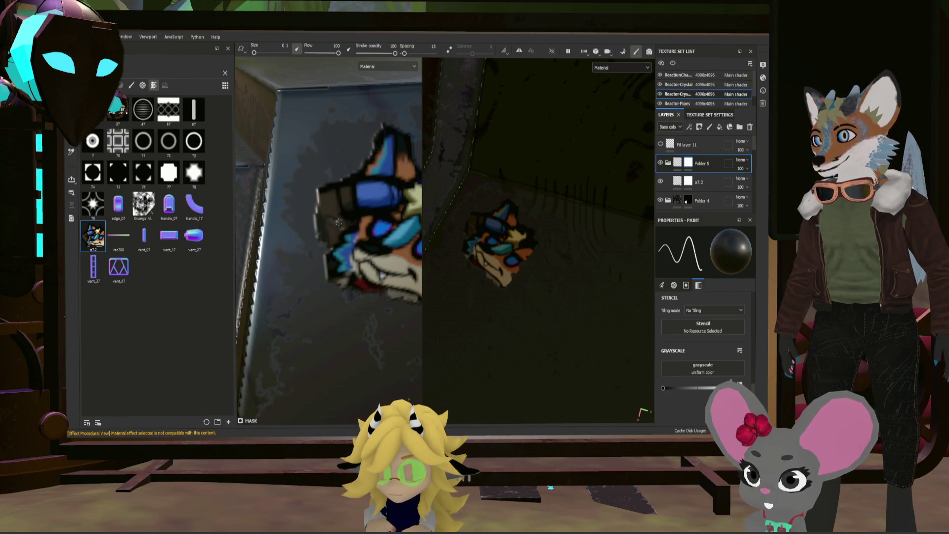
scroll(340, 223, "down", 5)
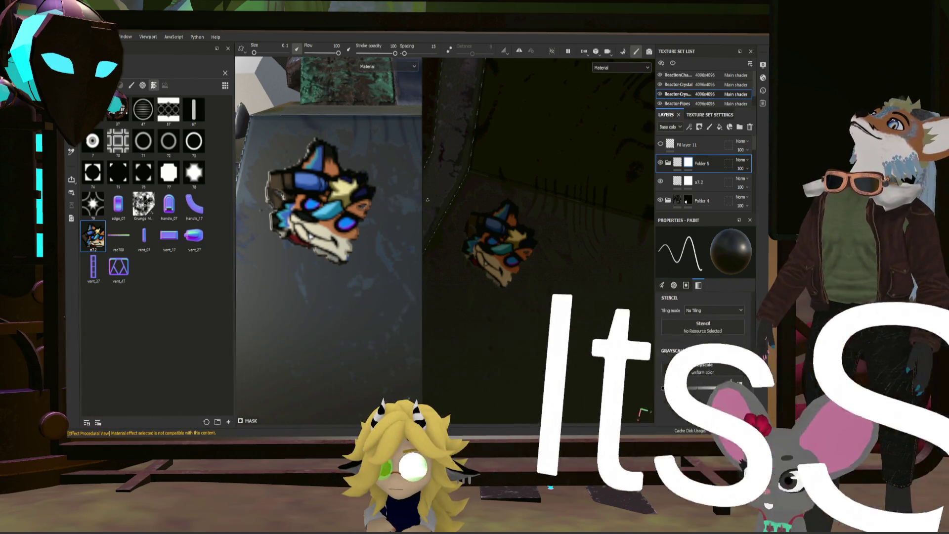
scroll(329, 238, "down", 3)
mouse_move(326, 184)
left_mouse_down("alt")
mouse_move(332, 178)
mouse_move(339, 200)
left_mouse_up("alt")
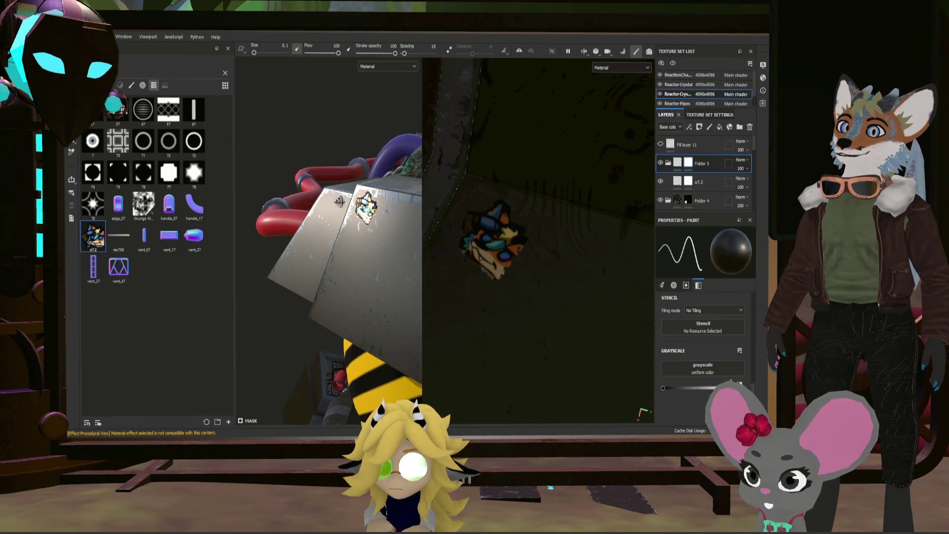
left_click(675, 166)
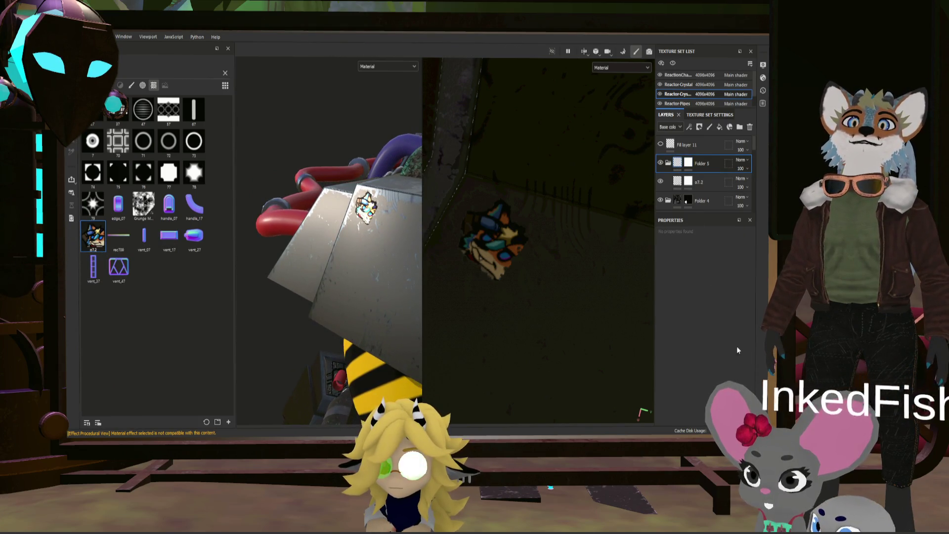
- Set the o7.2 sticker's fill roughness to about 0.73
left_click(695, 182)
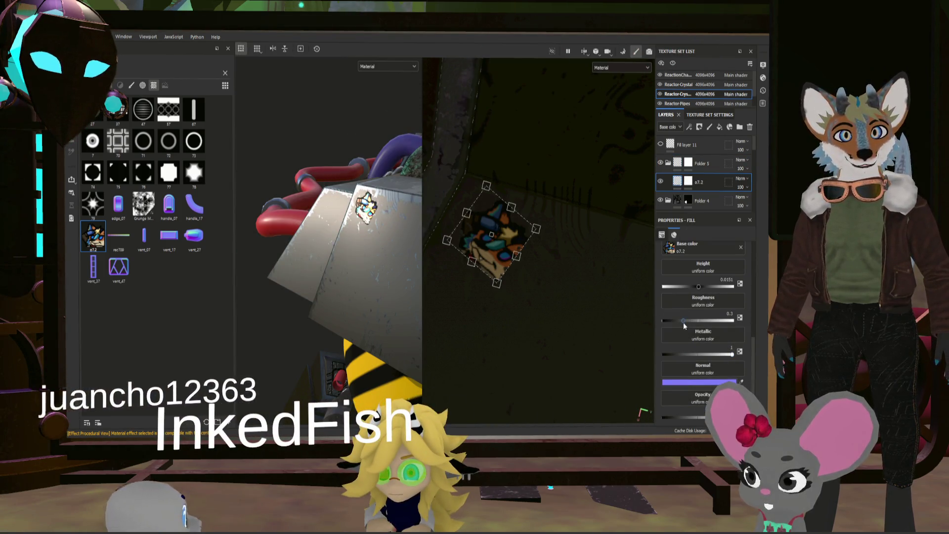
left_click(685, 320)
left_click_drag(685, 321, 620, 321)
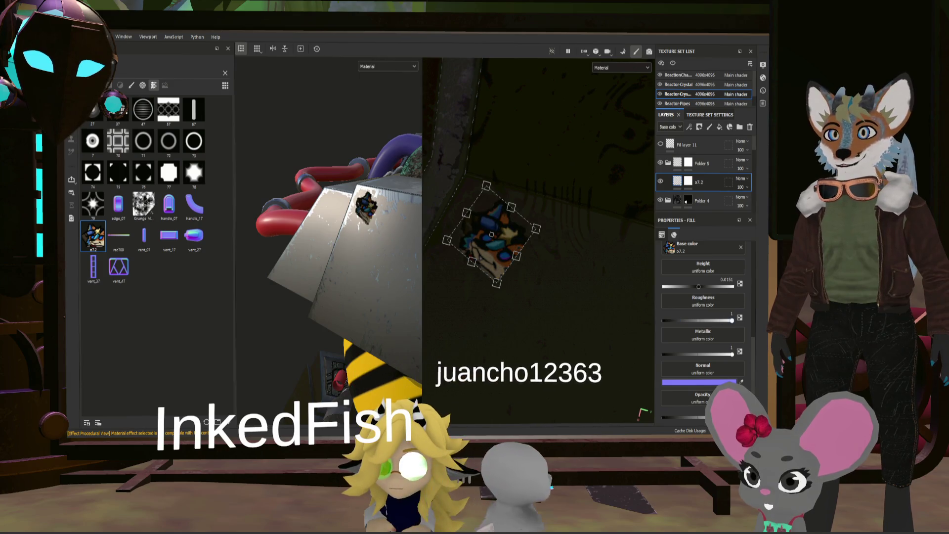
left_click_drag(752, 331, 715, 333)
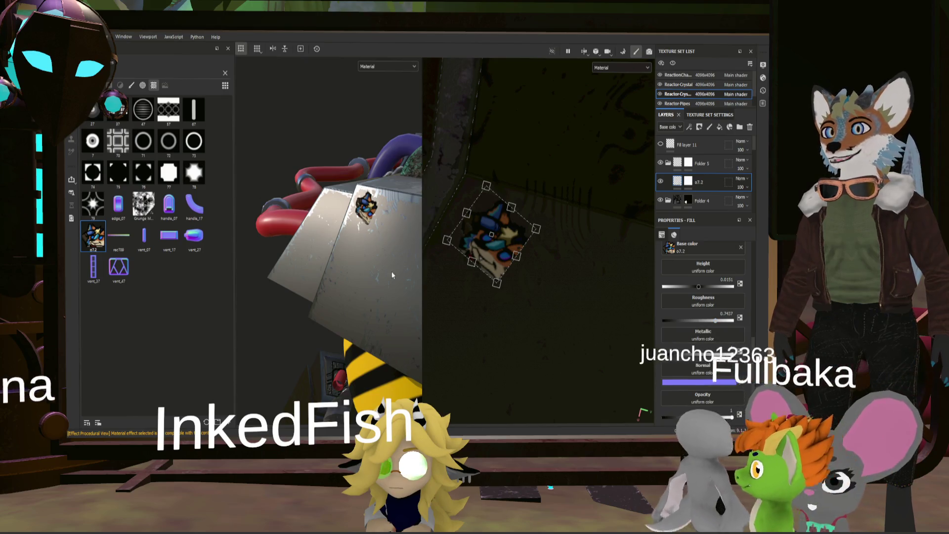
- Inspect the sticker and a pipe block up close, then select Folder 4's mask
mouse_move(392, 275)
left_mouse_down("alt")
mouse_move(426, 176)
mouse_move(398, 232)
mouse_move(360, 242)
mouse_move(369, 276)
mouse_move(381, 278)
left_mouse_up("alt")
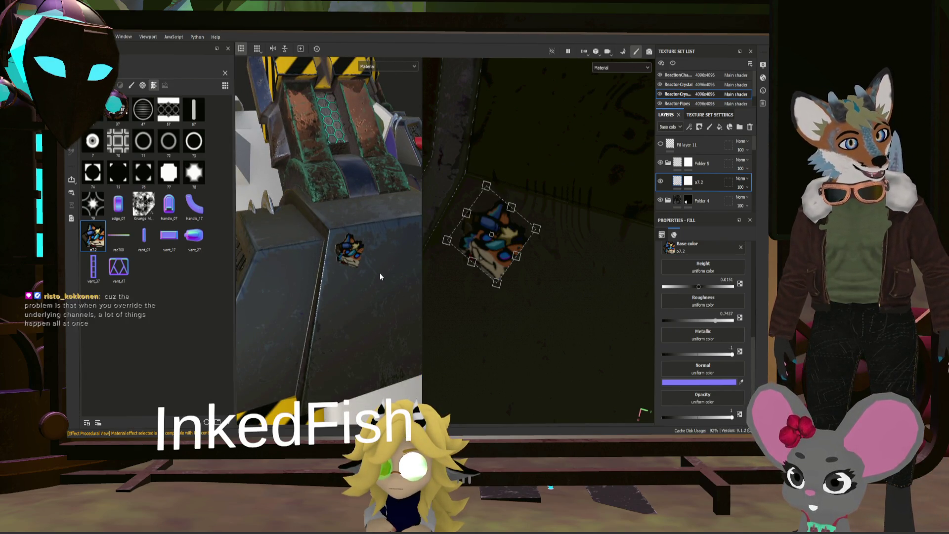
mouse_move(378, 269)
left_mouse_down("alt")
mouse_move(348, 284)
mouse_move(352, 234)
mouse_move(301, 165)
mouse_move(338, 239)
mouse_move(376, 260)
left_mouse_up("alt")
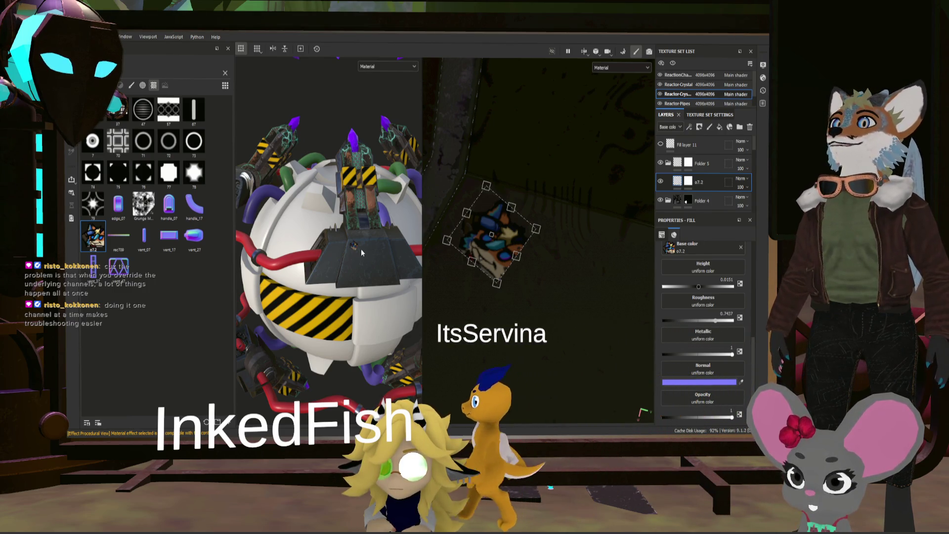
mouse_move(361, 253)
left_mouse_down("alt")
mouse_move(398, 246)
mouse_move(330, 281)
mouse_move(329, 300)
mouse_move(347, 264)
mouse_move(293, 258)
mouse_move(436, 270)
mouse_move(323, 302)
left_mouse_up("alt")
scroll(325, 281, "up", 3)
scroll(329, 300, "down", 5)
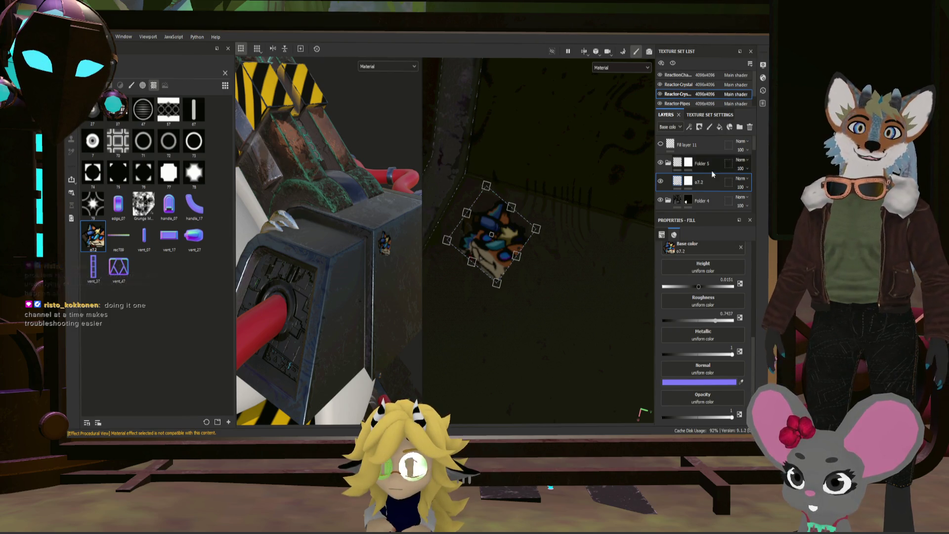
left_click(687, 200)
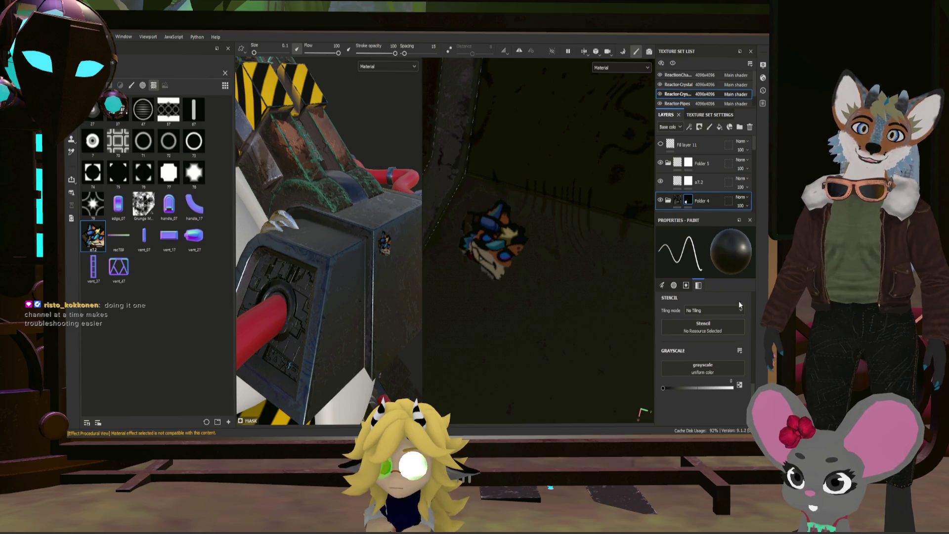
- Switch Folder 4's mask to the Polygon Fill tool and orbit the reactor
key("4")
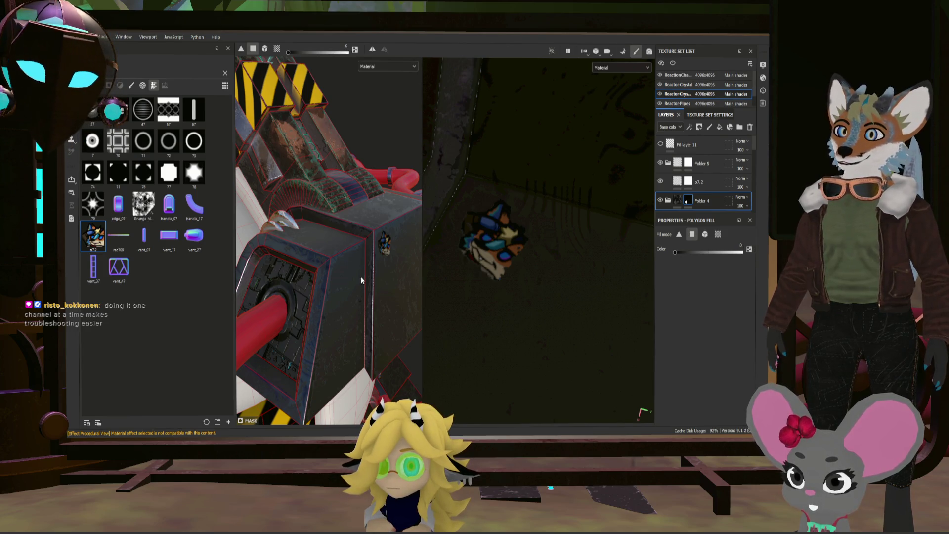
mouse_move(298, 285)
left_mouse_down("alt")
mouse_move(345, 264)
mouse_move(369, 301)
mouse_move(333, 249)
mouse_move(361, 283)
mouse_move(422, 306)
mouse_move(377, 322)
mouse_move(387, 315)
mouse_move(369, 308)
left_mouse_up("alt")
key("ctrl")
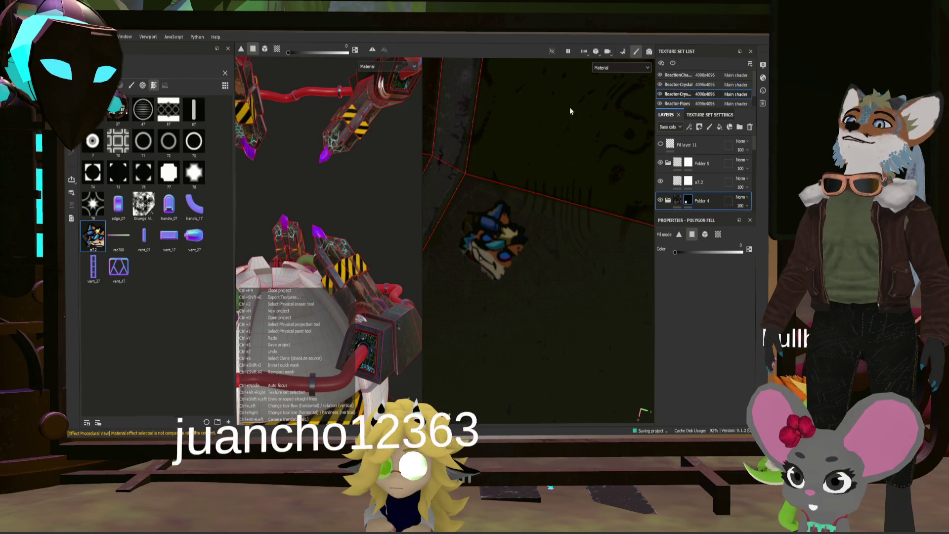
left_click_drag(402, 306, 405, 366, "alt")
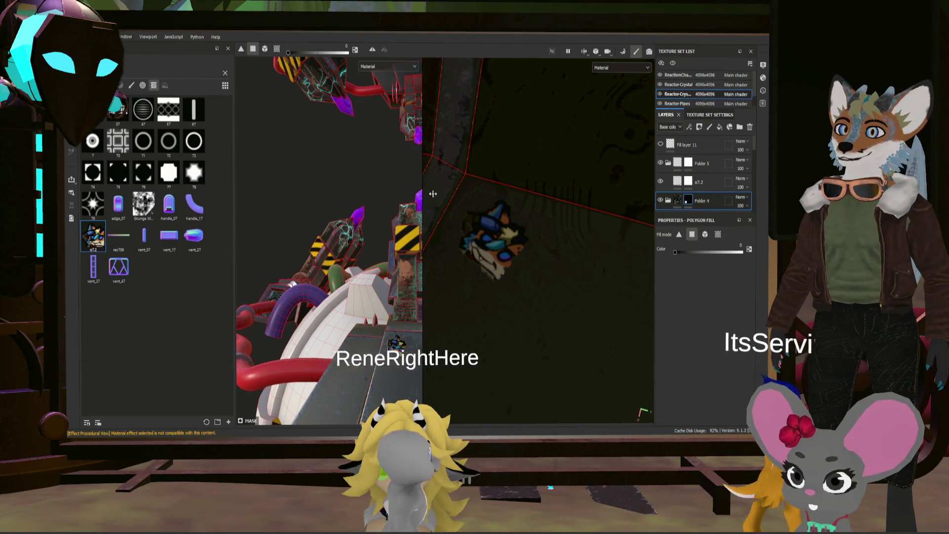
- Widen the 3D viewport and orbit in on the side vent box
left_click_drag(433, 193, 594, 194)
scroll(452, 314, "up", 3)
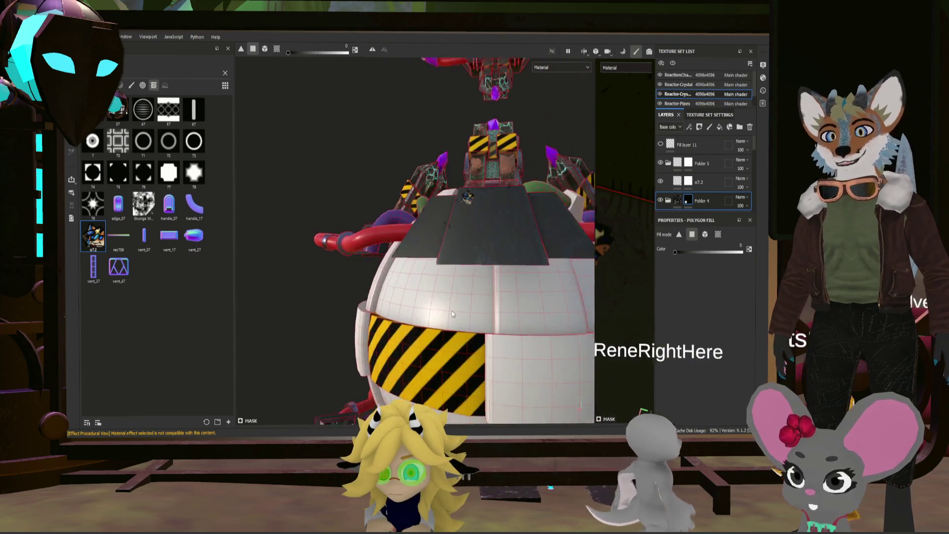
mouse_move(453, 314)
left_mouse_down("alt")
mouse_move(455, 190)
mouse_move(547, 250)
mouse_move(577, 233)
left_mouse_up("alt")
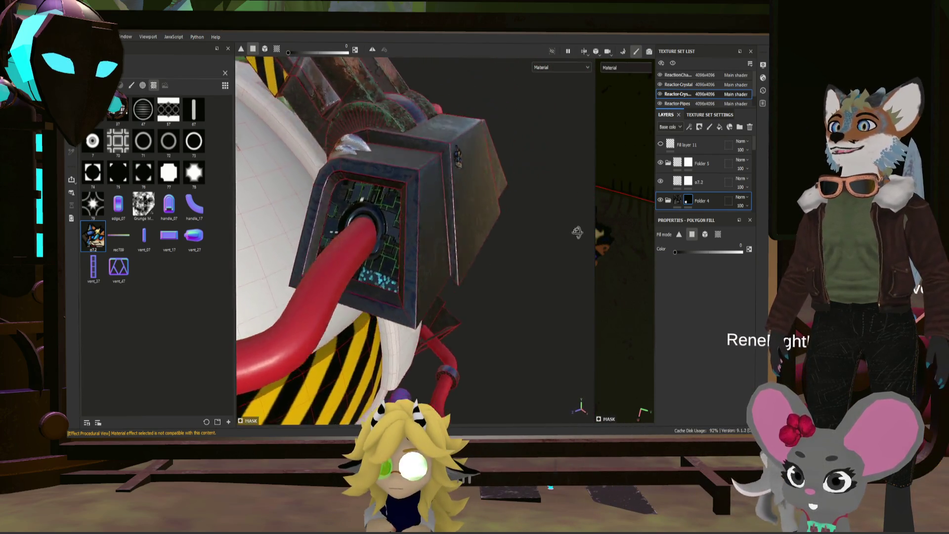
scroll(577, 232, "down", 8)
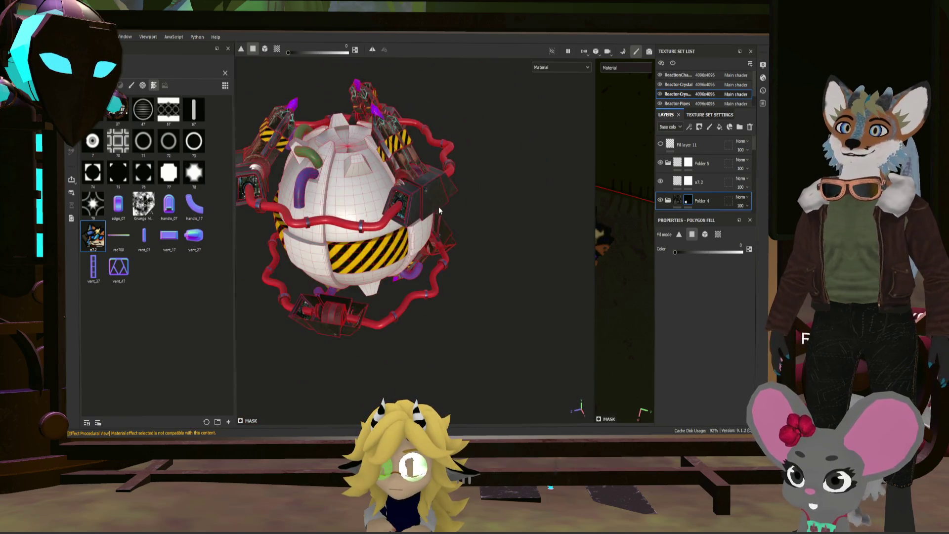
mouse_move(438, 207)
left_mouse_down("alt")
mouse_move(419, 200)
mouse_move(395, 218)
mouse_move(408, 214)
left_mouse_up("alt")
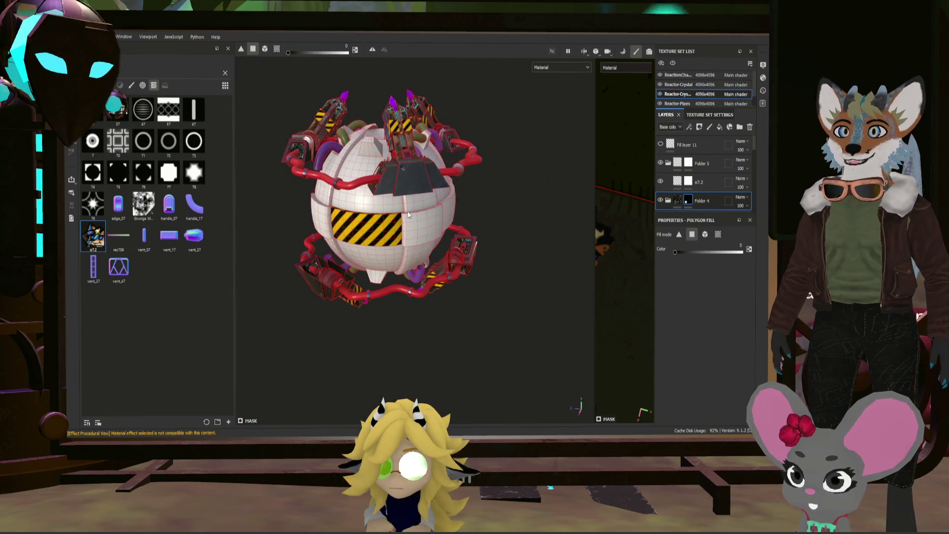
- Switch to the reactor chamber's texture set and bring its left side forward
left_click(678, 75)
scroll(386, 158, "up", 3)
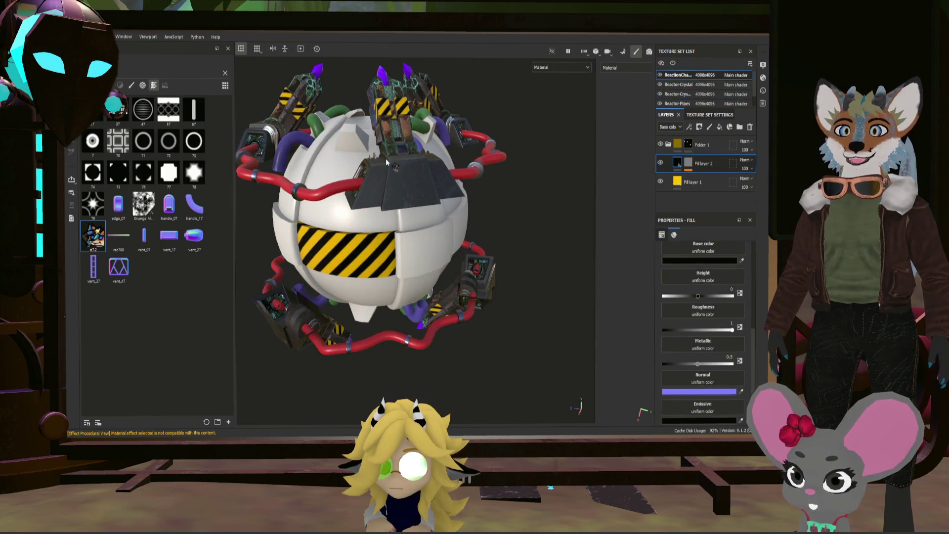
mouse_move(385, 158)
left_mouse_down("alt")
mouse_move(292, 157)
mouse_move(420, 176)
left_mouse_up("alt")
scroll(439, 179, "up", 3)
scroll(383, 181, "down", 2)
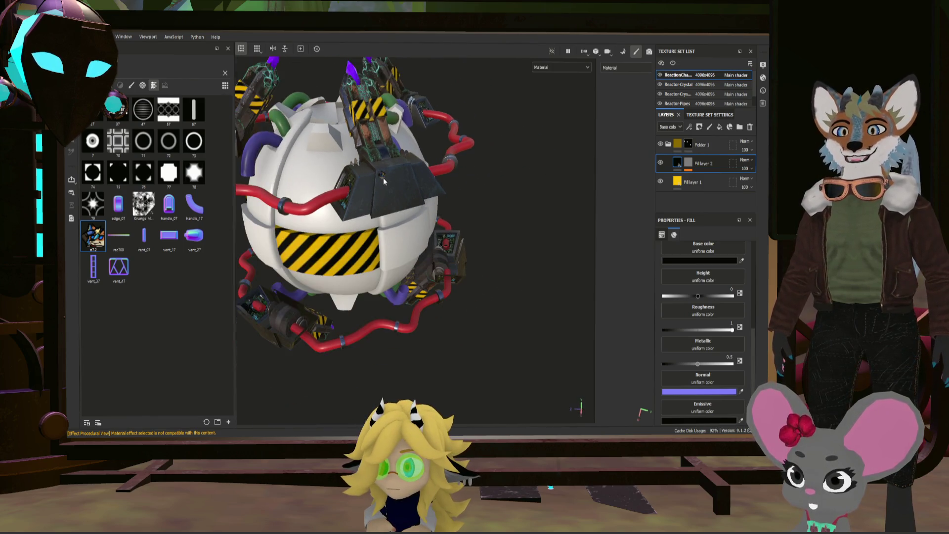
scroll(425, 145, "down", 2)
scroll(330, 264, "up", 2)
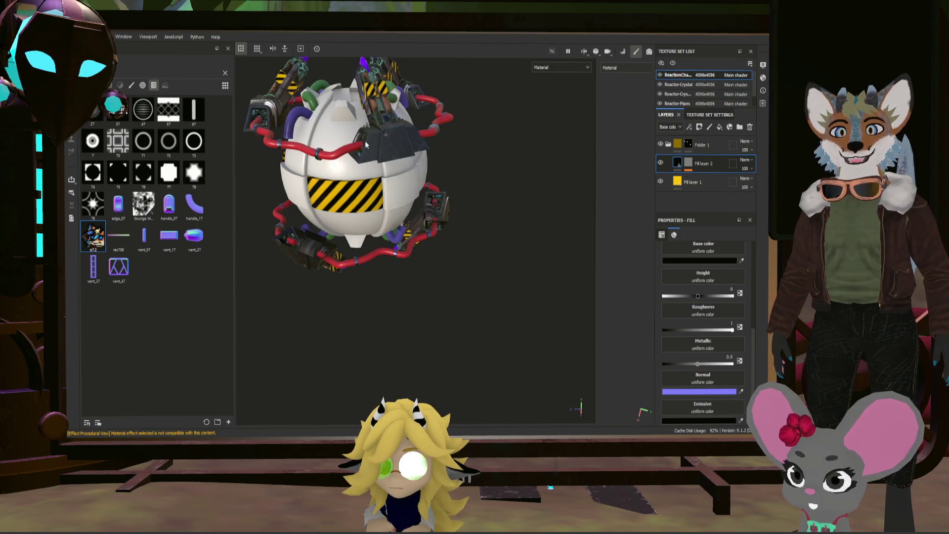
- Inspect the dark decal panel from several angles, then filter the shelf to brush alphas
mouse_move(385, 227)
left_mouse_down("alt")
mouse_move(445, 192)
mouse_move(524, 304)
mouse_move(524, 328)
mouse_move(479, 283)
mouse_move(452, 274)
left_mouse_up("alt")
scroll(461, 228, "up", 2)
scroll(524, 328, "up", 4)
scroll(492, 304, "down", 6)
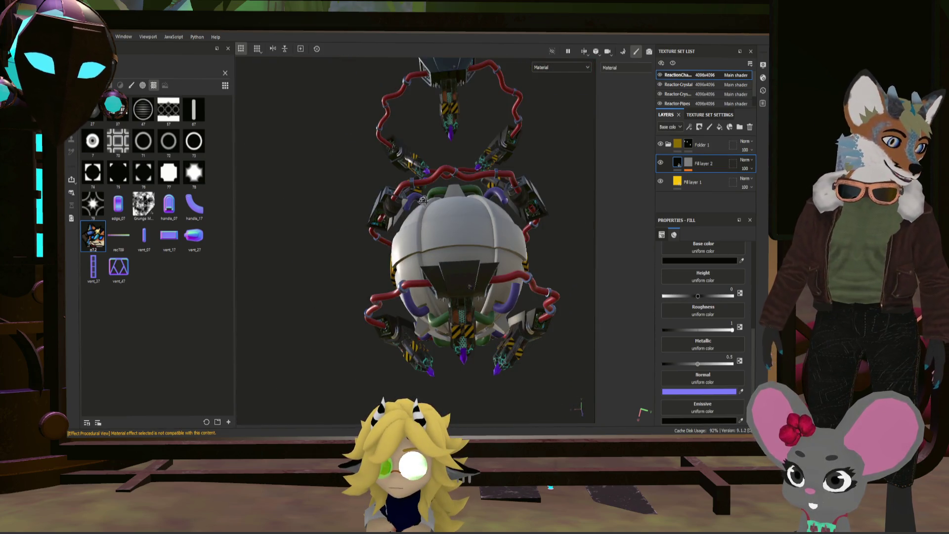
left_click_drag(488, 220, 478, 183, "alt")
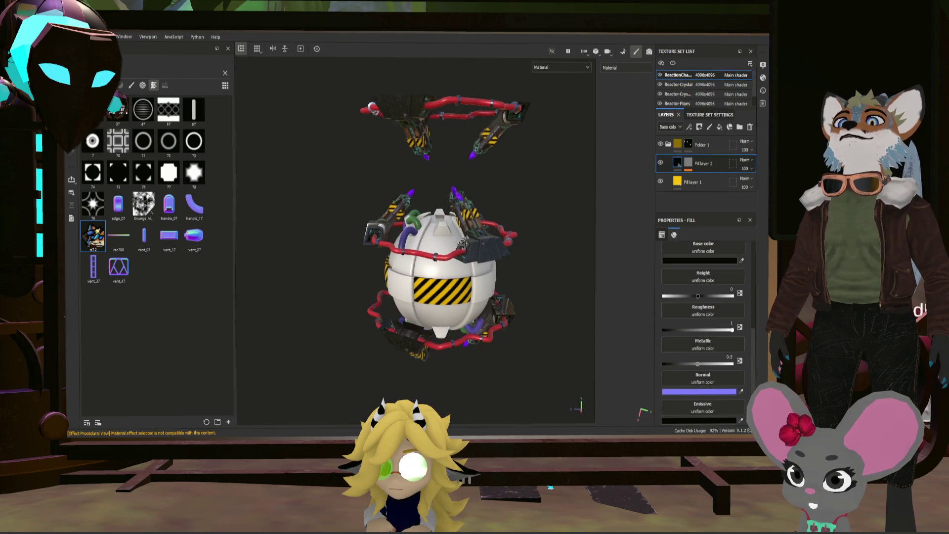
scroll(493, 242, "up", 6)
left_click_drag(448, 229, 459, 232, "alt")
scroll(458, 232, "up", 5)
scroll(458, 232, "down", 10)
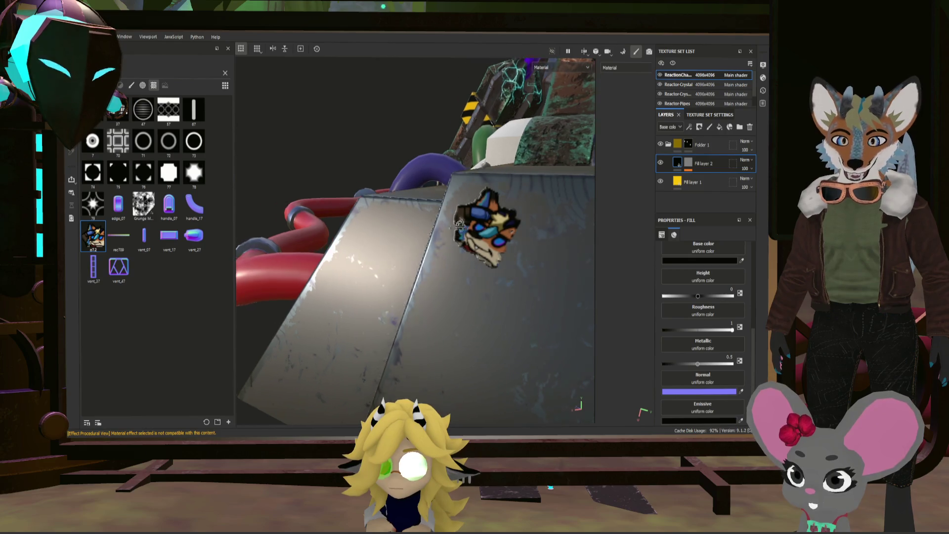
scroll(452, 238, "down", 3)
mouse_move(451, 238)
left_mouse_down("alt")
mouse_move(473, 227)
mouse_move(385, 223)
left_mouse_up("alt")
scroll(385, 223, "up", 3)
scroll(401, 227, "up", 2)
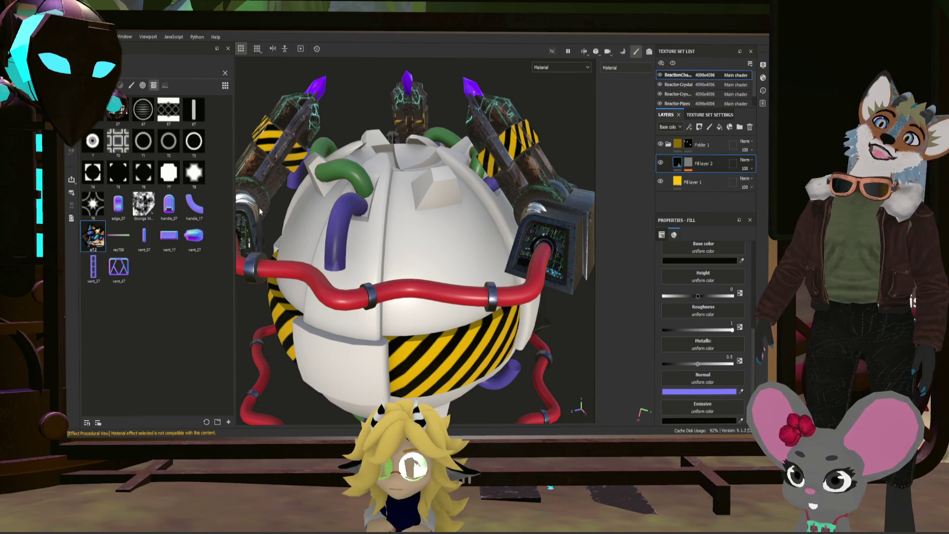
left_click(146, 86)
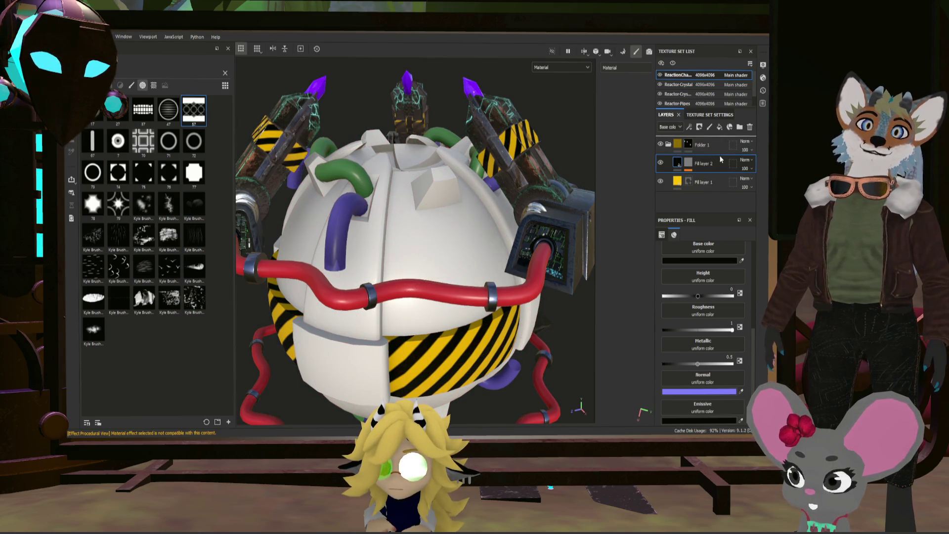
- Drop the 57 alpha onto the top of the stack as a height fill layer
left_click_drag(721, 169, 712, 146)
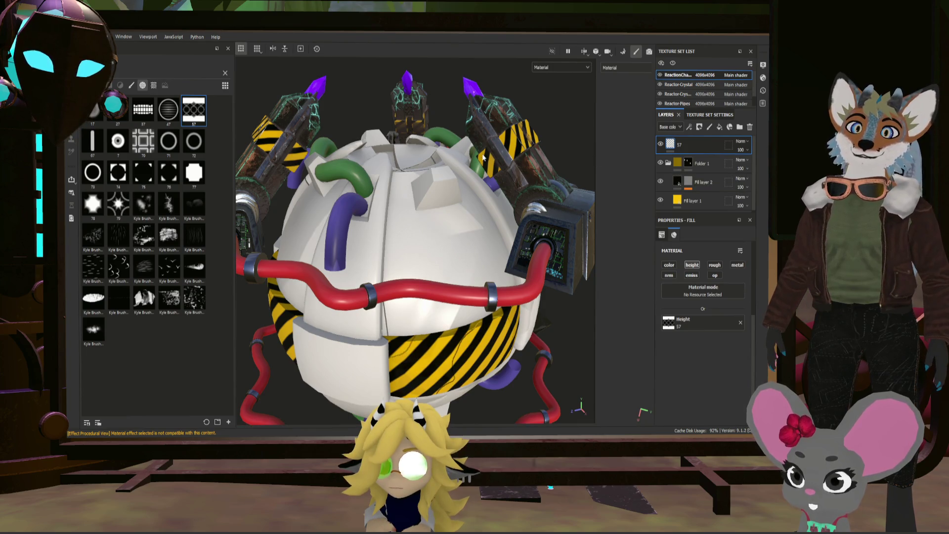
scroll(467, 212, "up", 5)
mouse_move(467, 209)
left_mouse_down("alt")
mouse_move(458, 201)
mouse_move(475, 233)
mouse_move(455, 228)
left_mouse_up("alt")
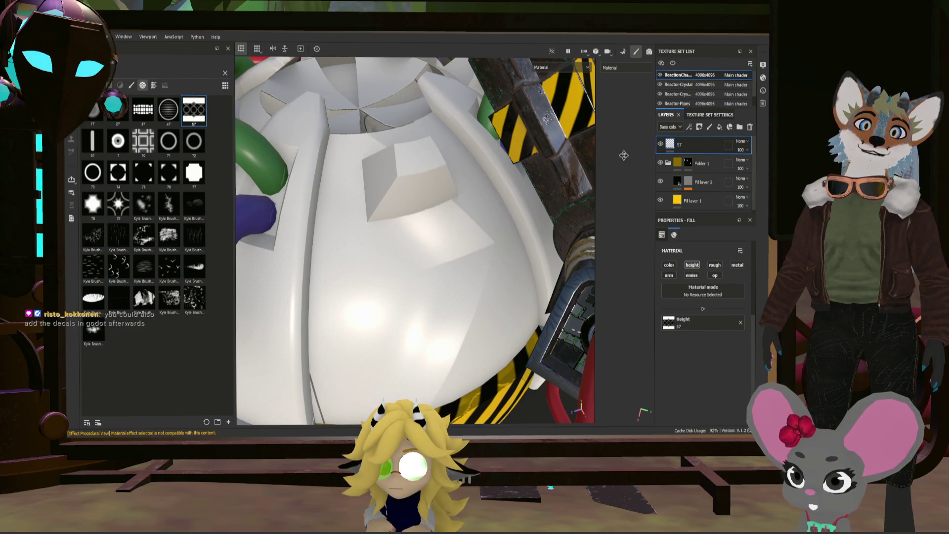
scroll(439, 187, "down", 10)
mouse_move(439, 186)
left_mouse_down("alt")
mouse_move(467, 114)
mouse_move(415, 140)
left_mouse_up("alt")
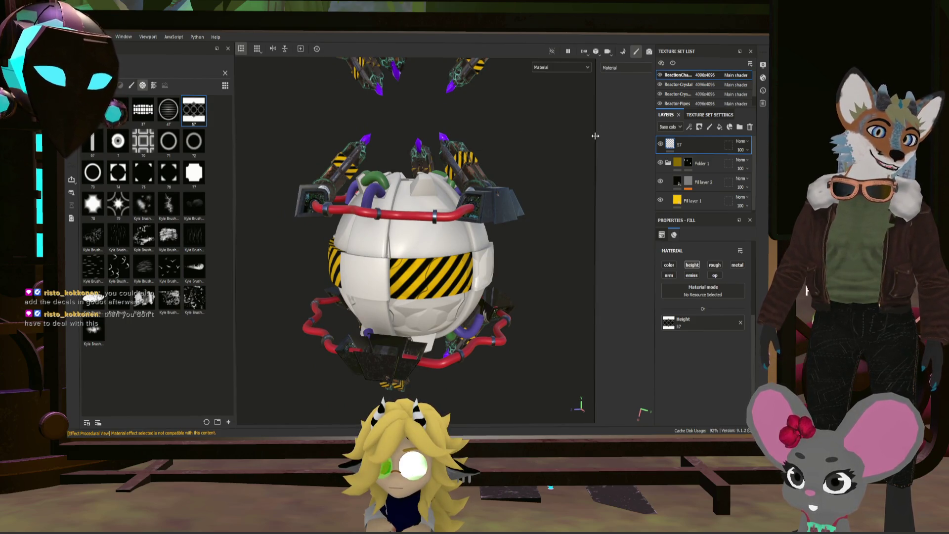
- Narrow the 3D viewport and switch to the Reactor-Crystal texture set
left_click_drag(596, 136, 480, 138)
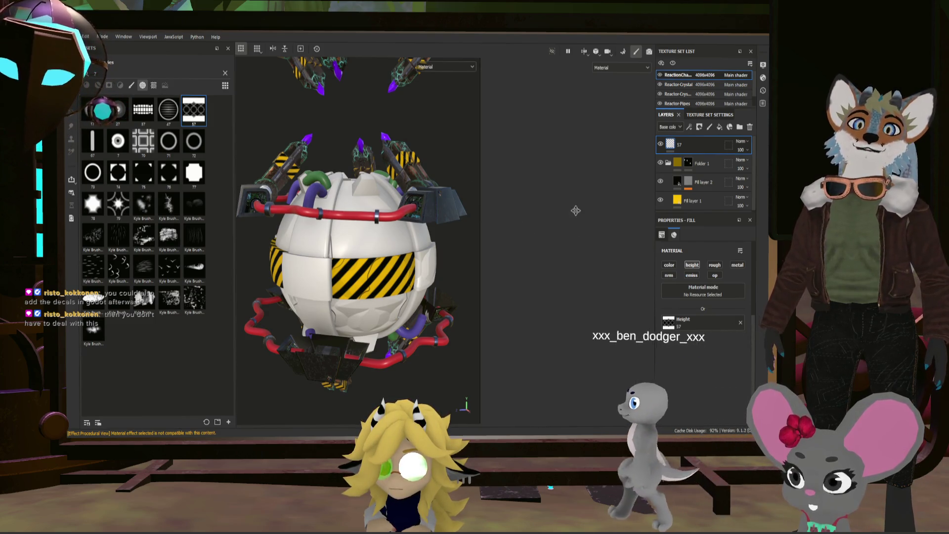
left_click(698, 167)
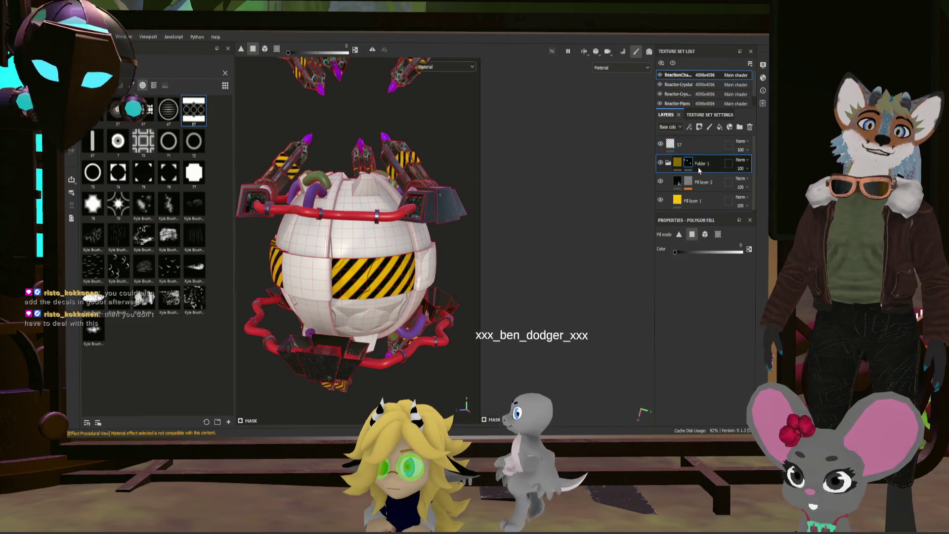
left_click(685, 86)
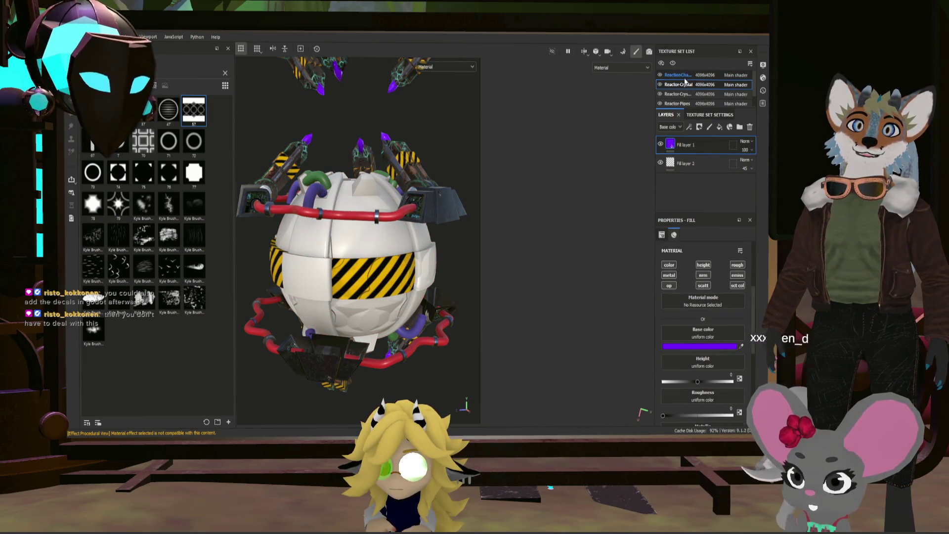
scroll(428, 189, "down", 5)
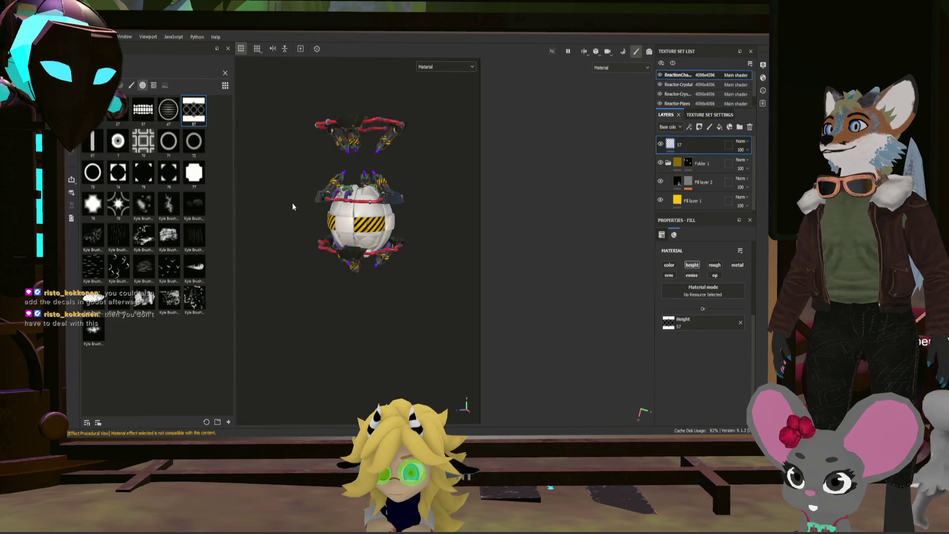
scroll(318, 205, "up", 2)
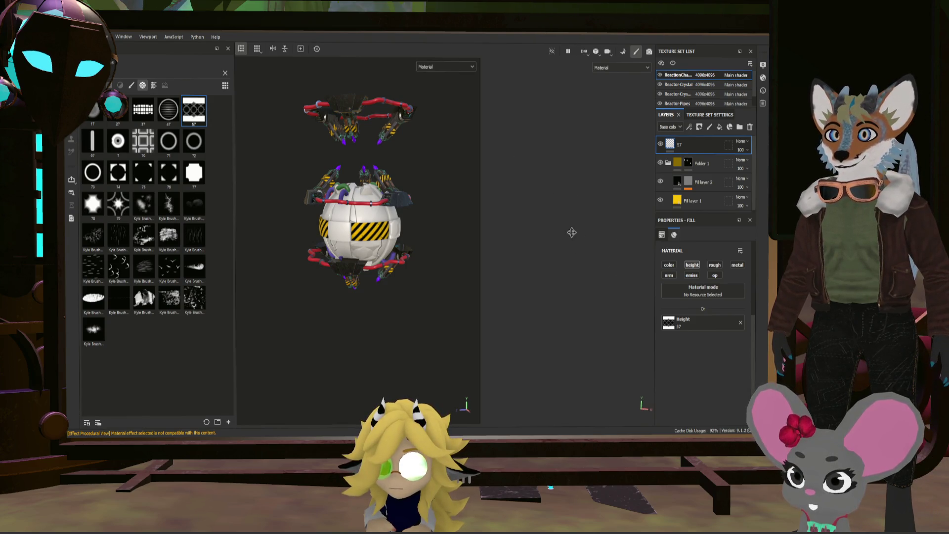
- Fit the whole UV layout in the 2D view and scale down the hexagon pattern
mouse_move(534, 254)
middle_mouse_down("alt")
mouse_move(549, 286)
mouse_move(577, 286)
middle_mouse_up("alt")
scroll(578, 286, "down", 5)
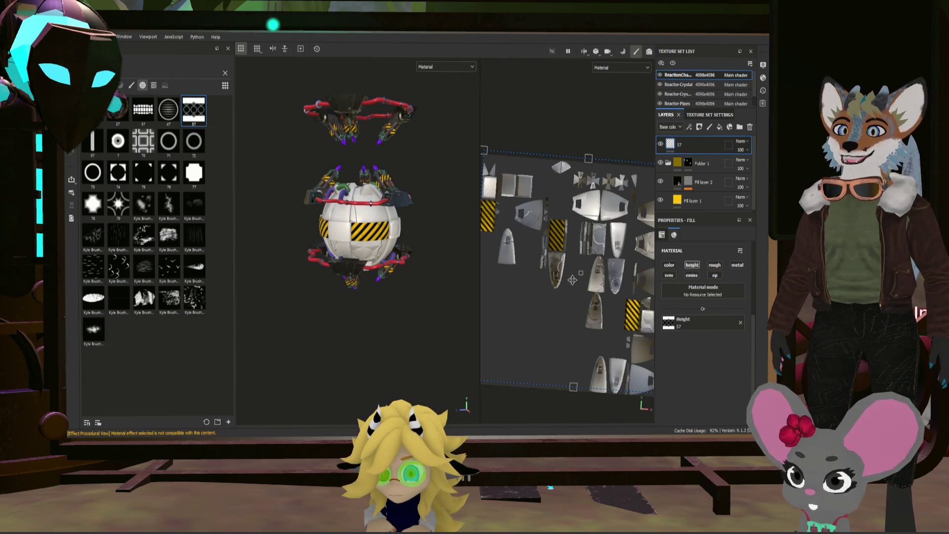
left_click_drag(577, 286, 574, 306, "alt")
scroll(572, 318, "up", 2)
key("f")
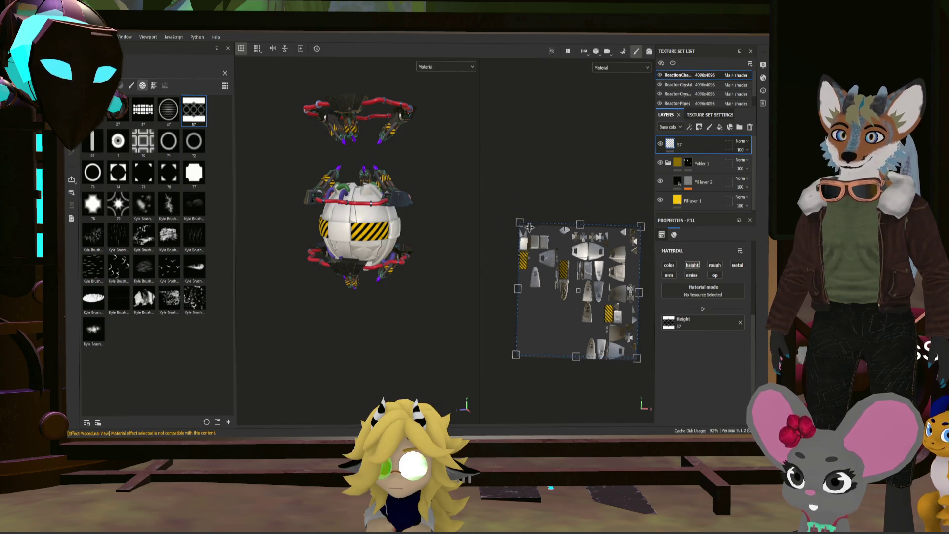
mouse_move(520, 223)
left_mouse_down()
mouse_move(605, 329)
mouse_move(552, 265)
mouse_move(572, 281)
mouse_move(580, 275)
left_mouse_up()
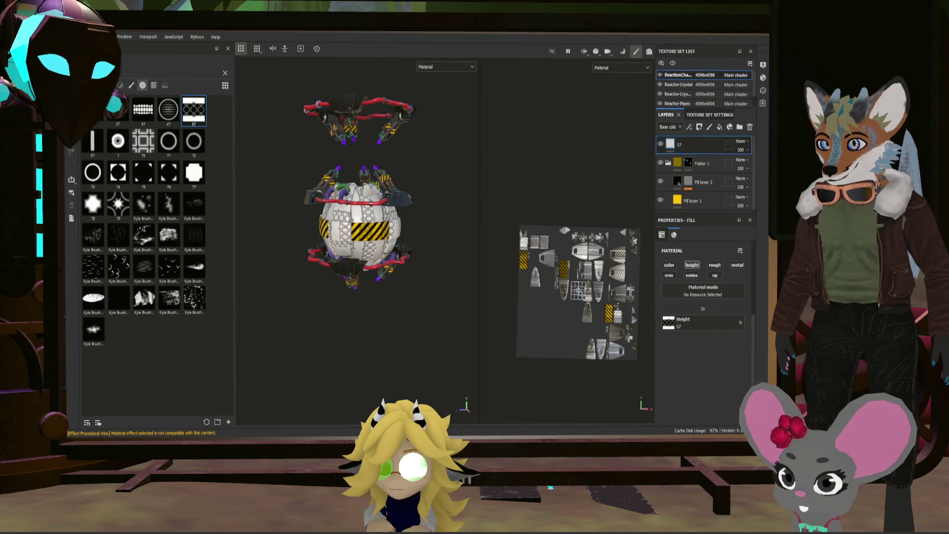
scroll(424, 216, "up", 10)
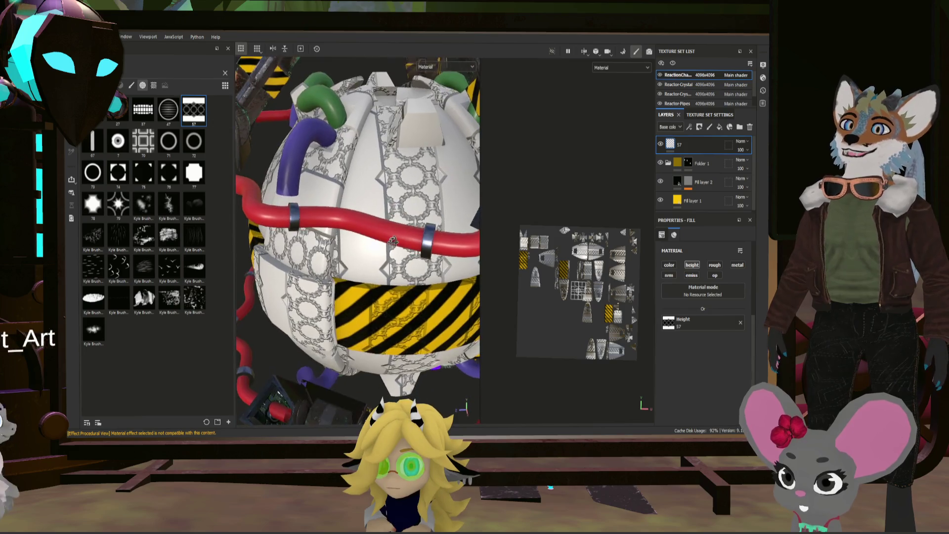
- Clear the 57 pattern from the Height slot and delete the 57 fill layer
mouse_move(400, 233)
left_mouse_down("alt")
mouse_move(433, 170)
mouse_move(346, 208)
left_mouse_up("alt")
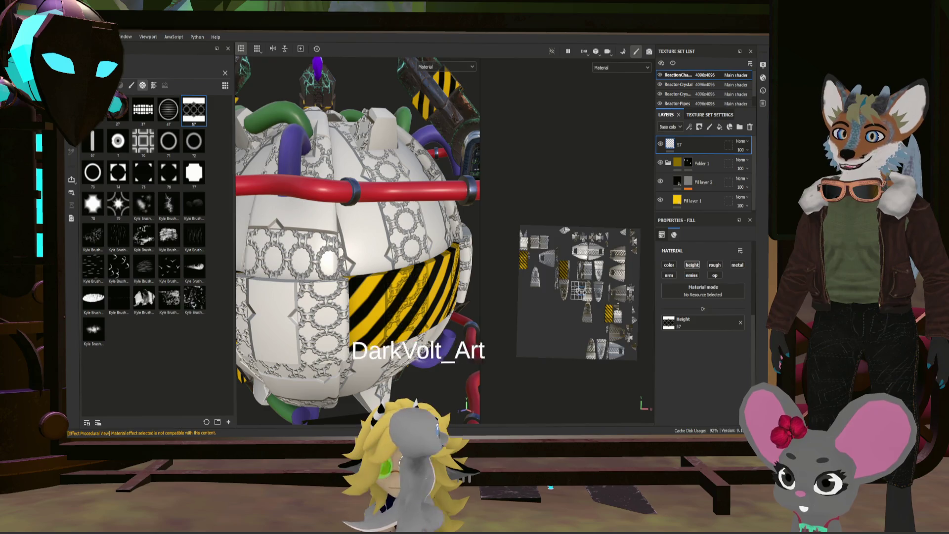
scroll(577, 292, "up", 5)
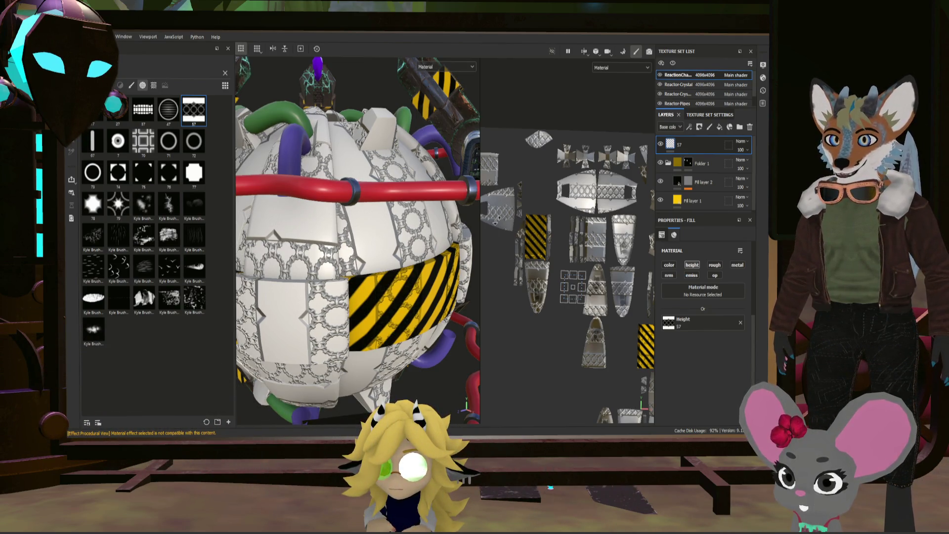
key("f")
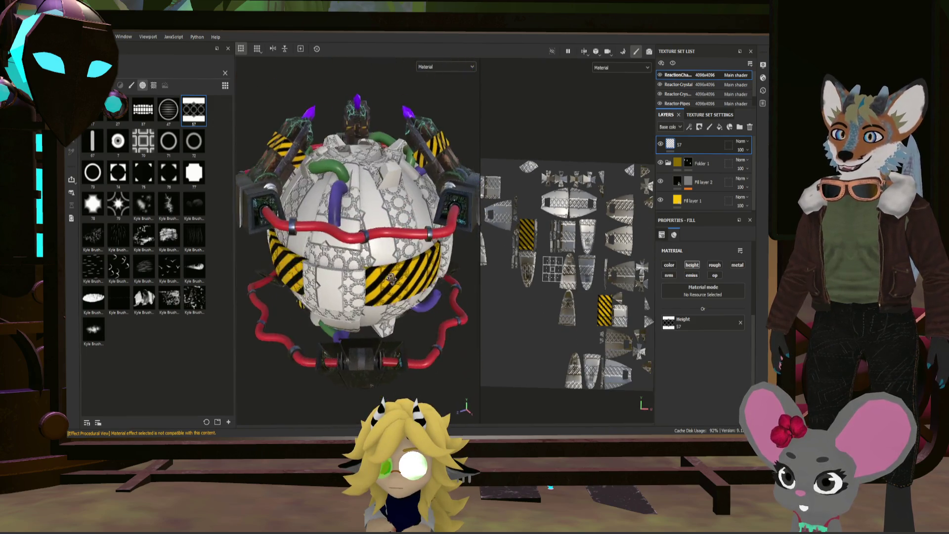
left_click_drag(391, 278, 418, 289, "alt")
left_click_drag(553, 272, 549, 270)
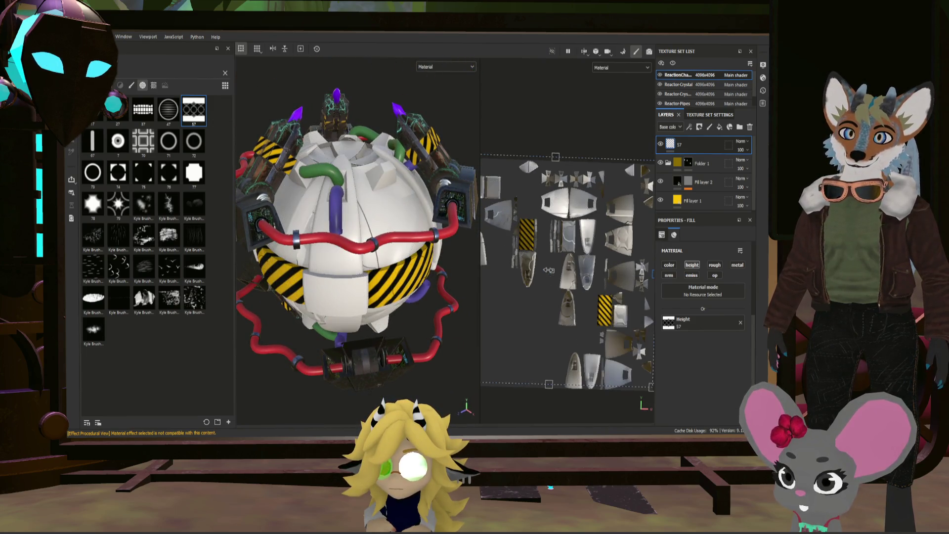
left_click(740, 322)
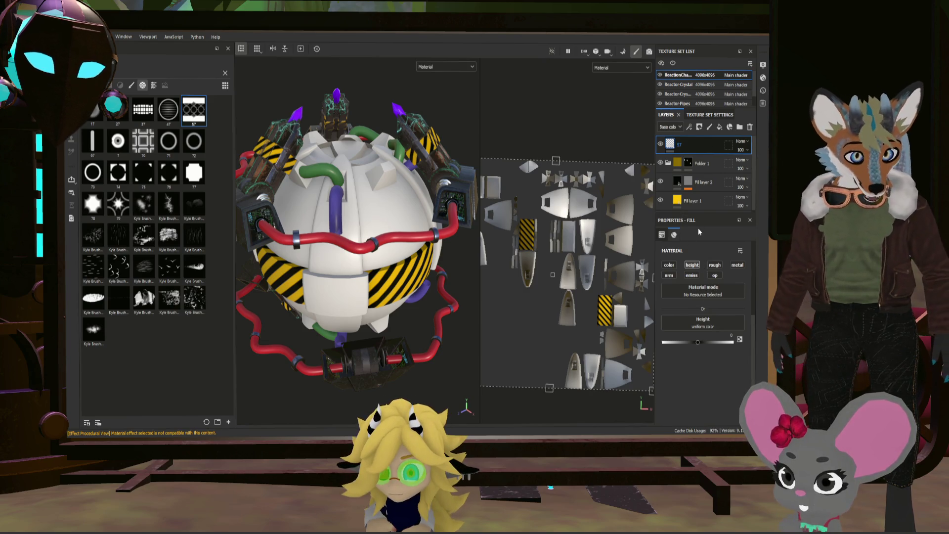
key("Delete")
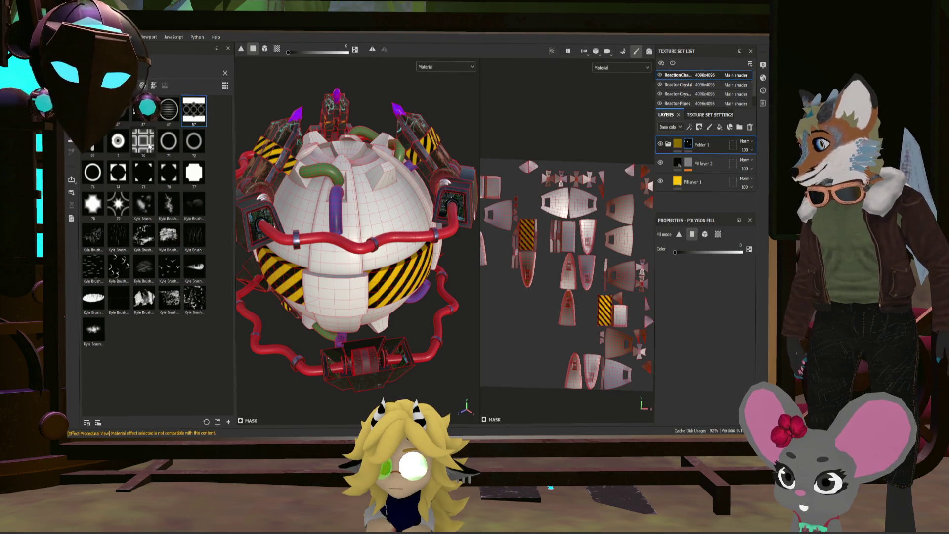
- Add the 70 tile alpha as a new fill layer, tiled finely across the sphere
mouse_move(148, 145)
left_mouse_down()
mouse_move(610, 216)
mouse_move(679, 142)
mouse_move(680, 150)
left_mouse_up()
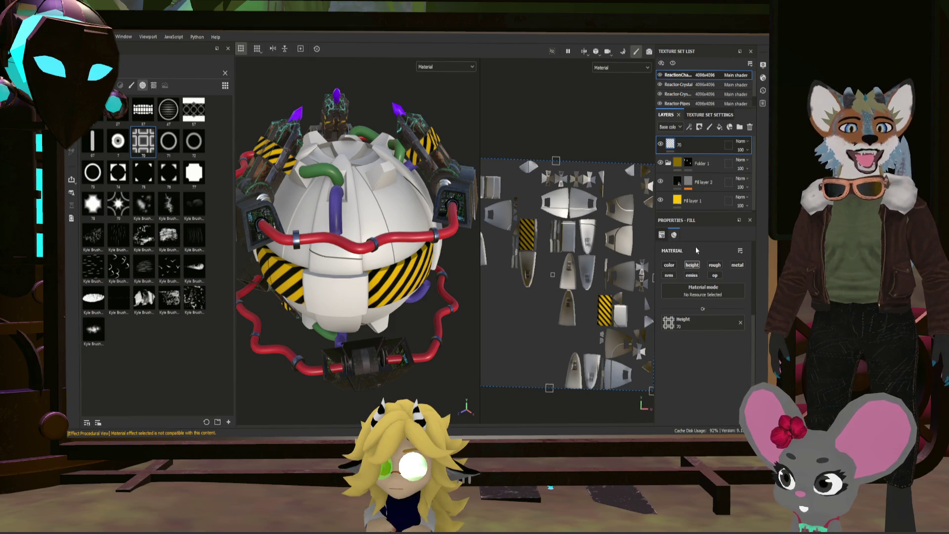
scroll(643, 309, "down", 2)
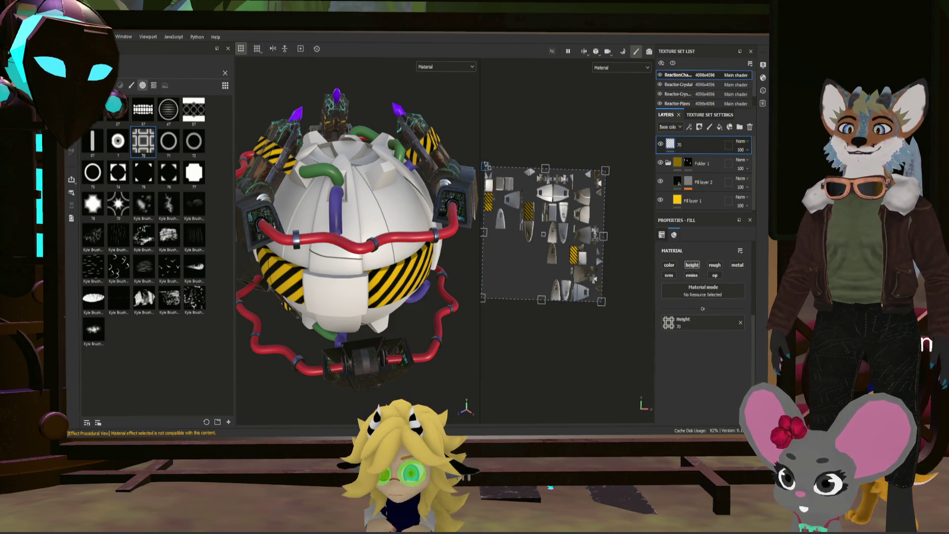
left_click_drag(492, 173, 621, 299)
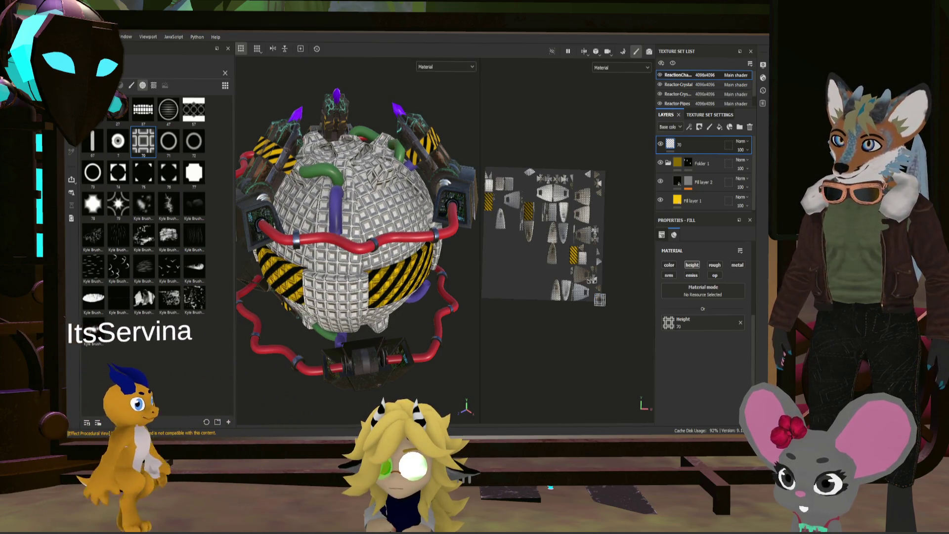
scroll(330, 201, "up", 2)
scroll(331, 200, "up", 2)
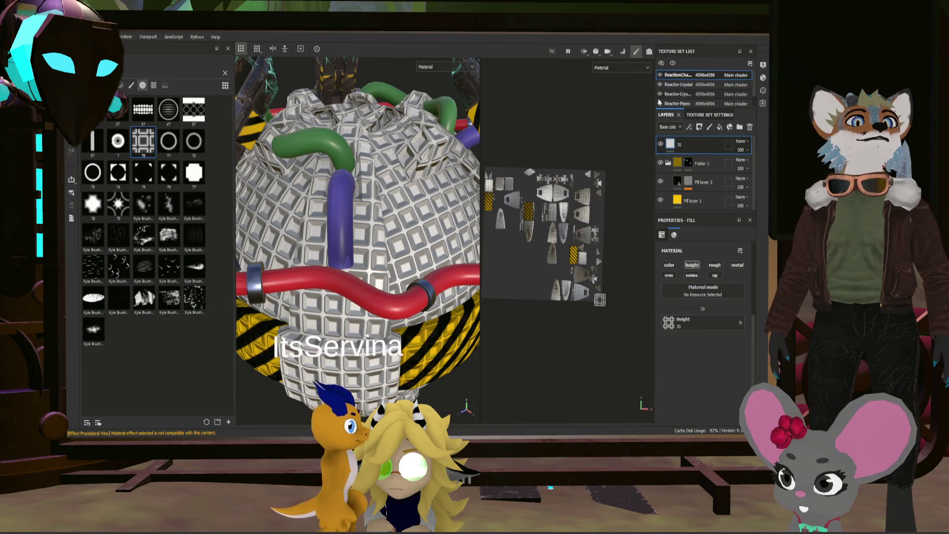
- Give layer 70 a black mask and polygon-fill one dome polygon to reveal the tiles
left_click(699, 126)
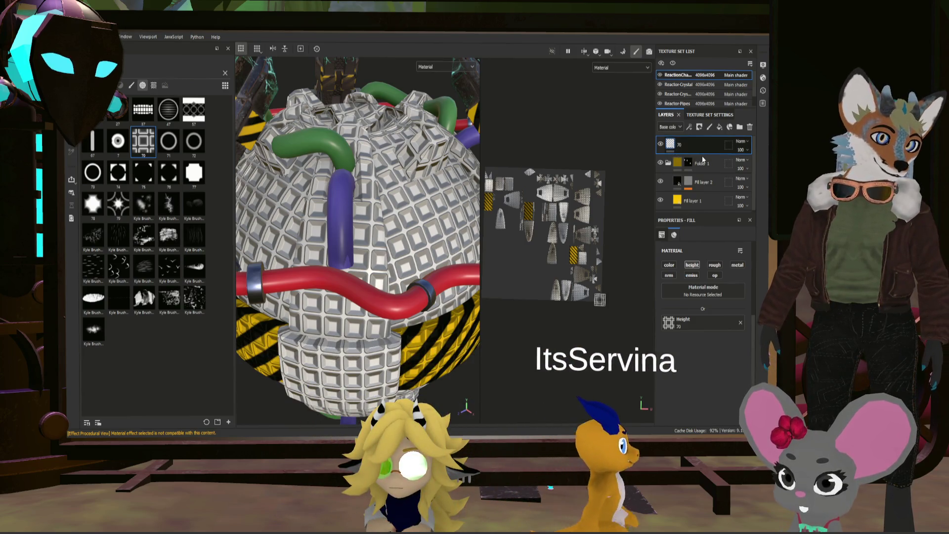
key("4")
scroll(438, 198, "up", 3)
left_click(398, 199)
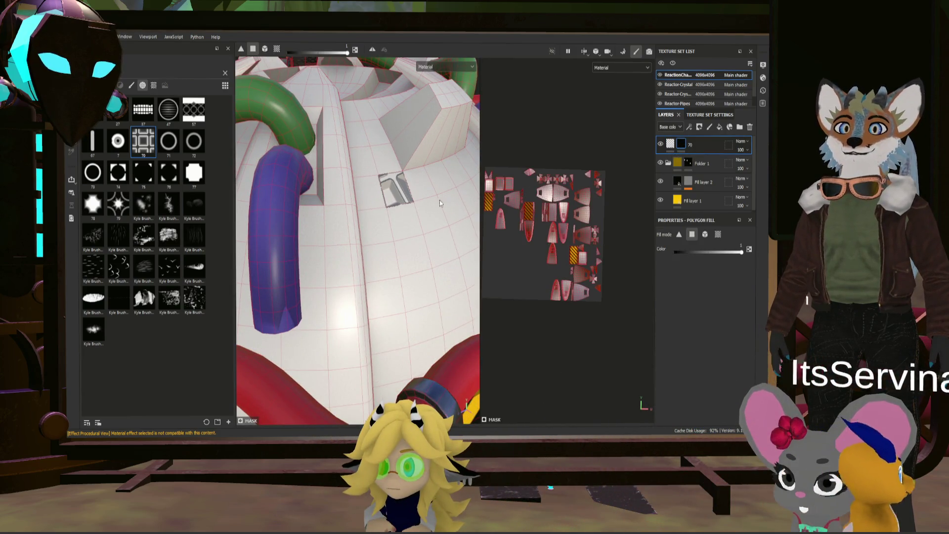
- Fill a large dome panel with the 70 square-tile pattern, orbiting to reach the other panels
left_click(399, 226)
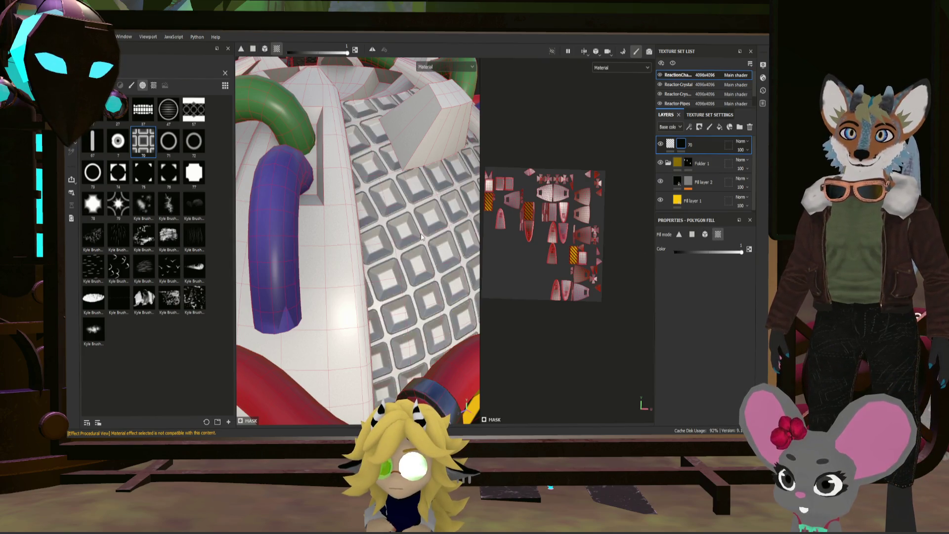
scroll(394, 213, "down", 5)
left_click_drag(352, 226, 396, 269, "alt")
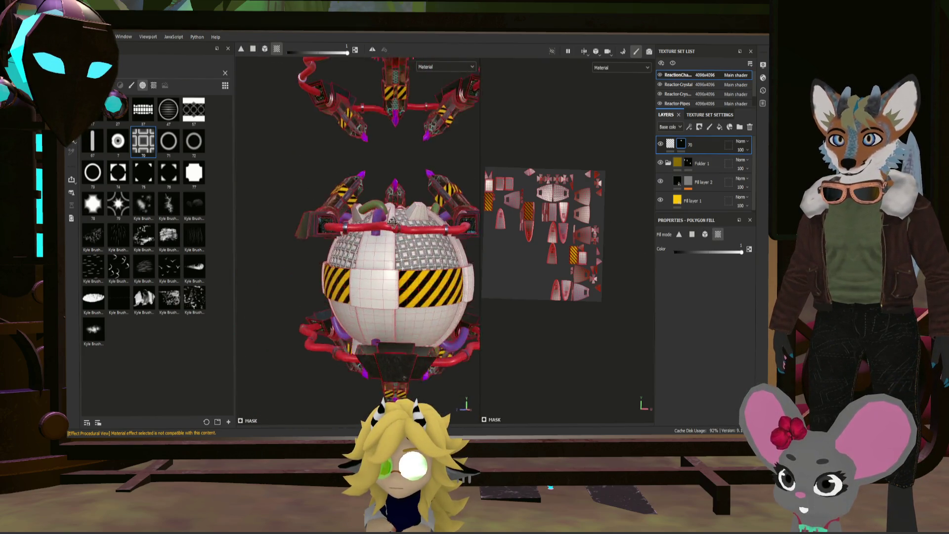
scroll(442, 313, "up", 2)
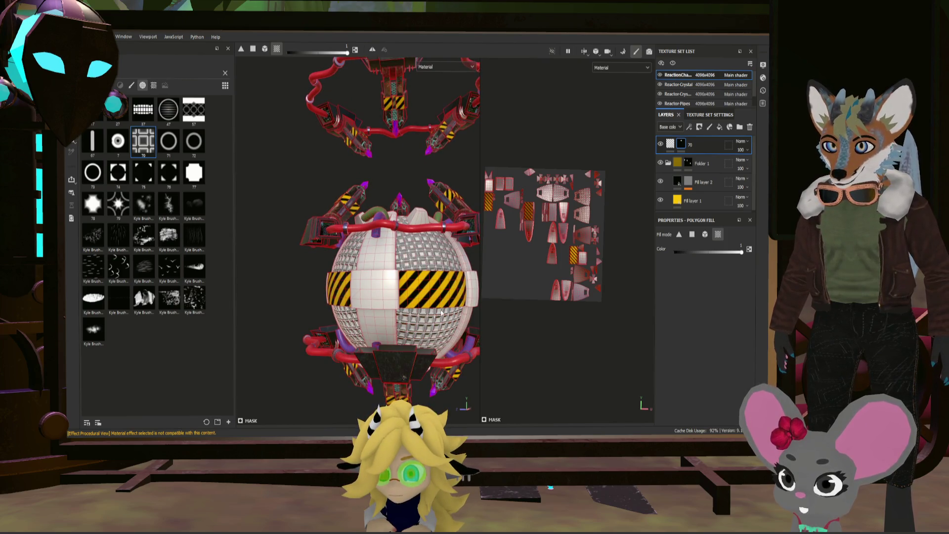
left_click_drag(441, 311, 356, 296, "alt")
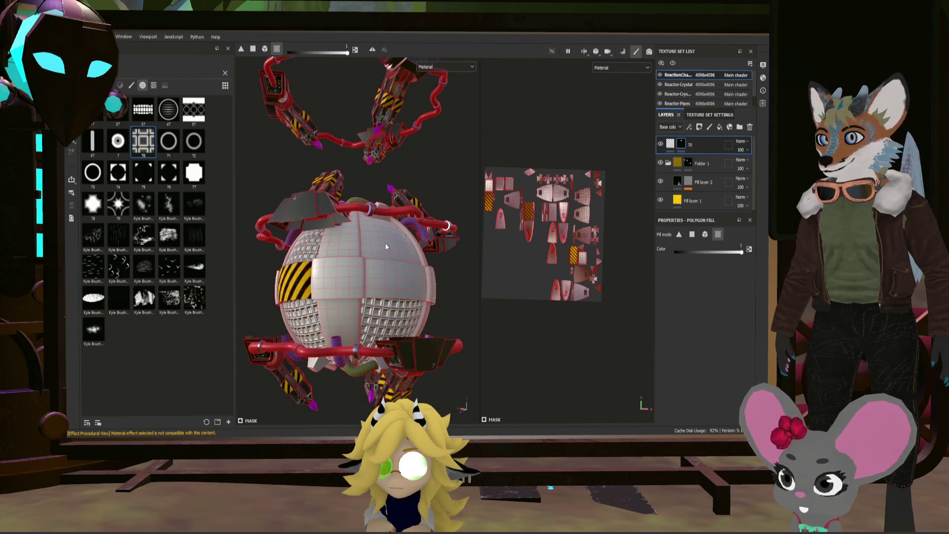
left_click_drag(386, 247, 346, 282, "alt")
scroll(299, 319, "up", 3)
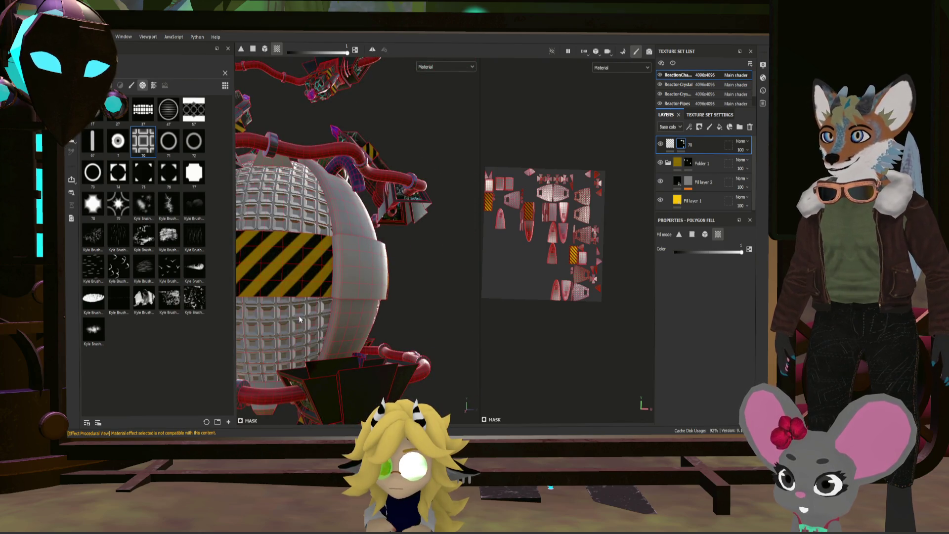
scroll(299, 315, "down", 6)
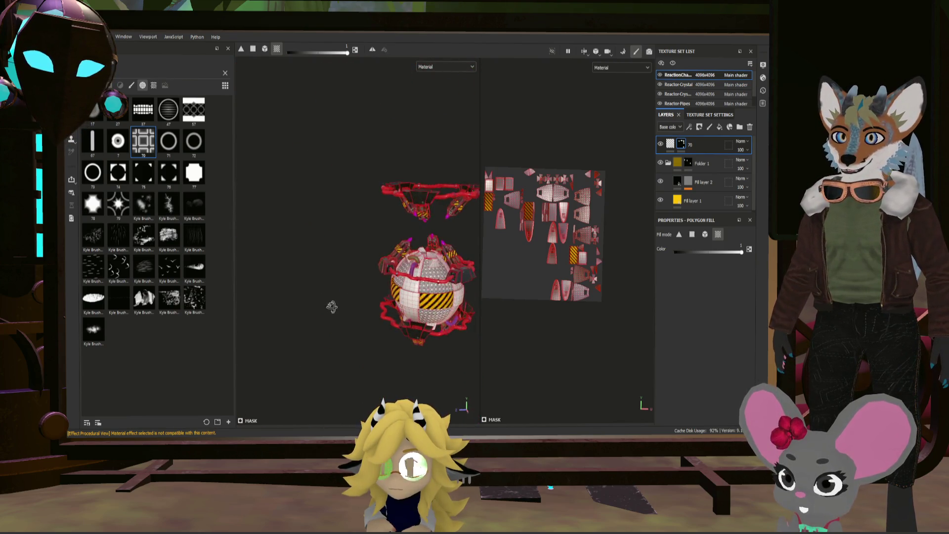
left_click_drag(332, 306, 445, 280, "alt")
scroll(448, 278, "up", 6)
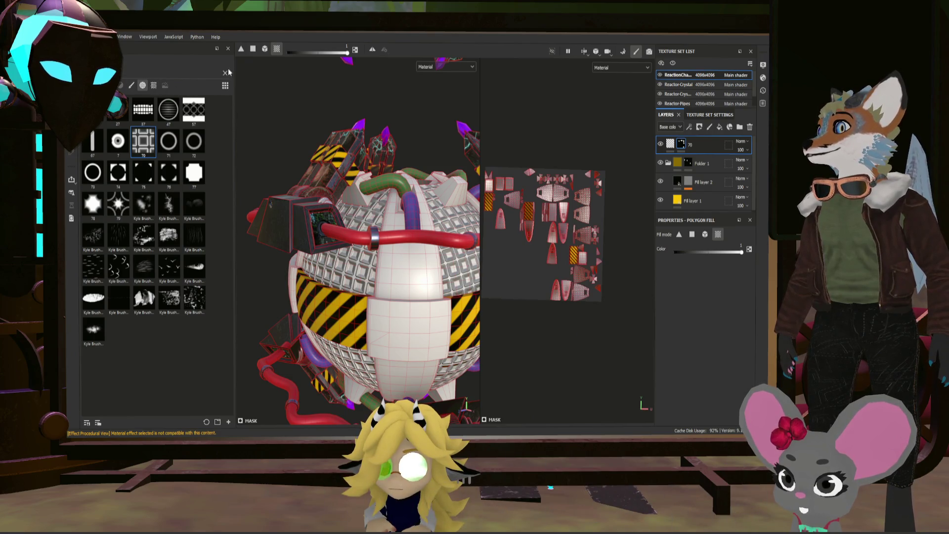
- Clear the shelf search, scroll through the alpha brushes, and hide the square-tile layer 70
left_click(226, 72)
scroll(193, 183, "down", 5)
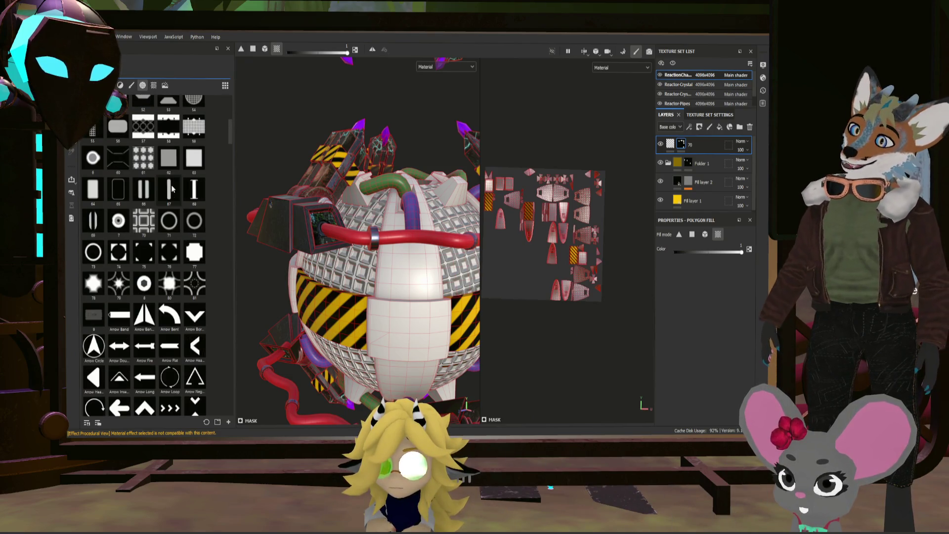
scroll(175, 190, "down", 3)
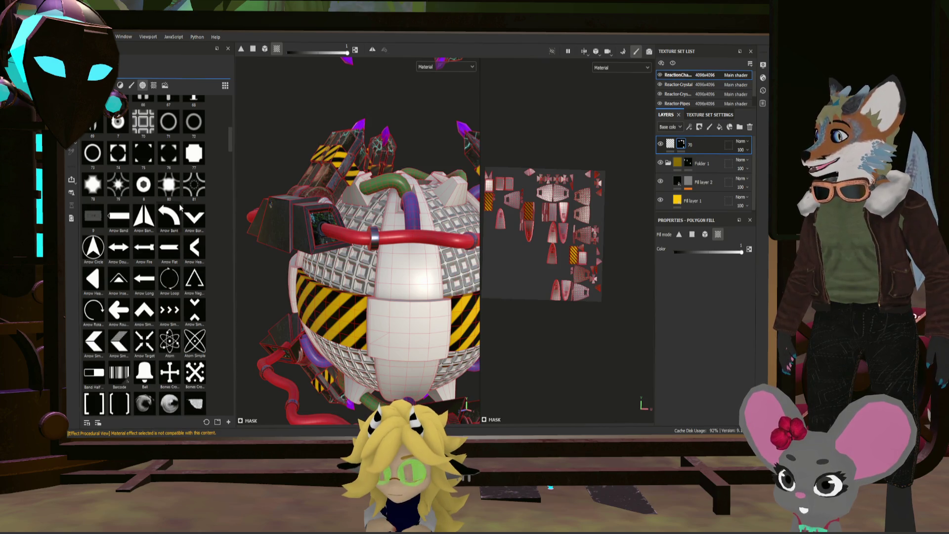
scroll(181, 209, "down", 3)
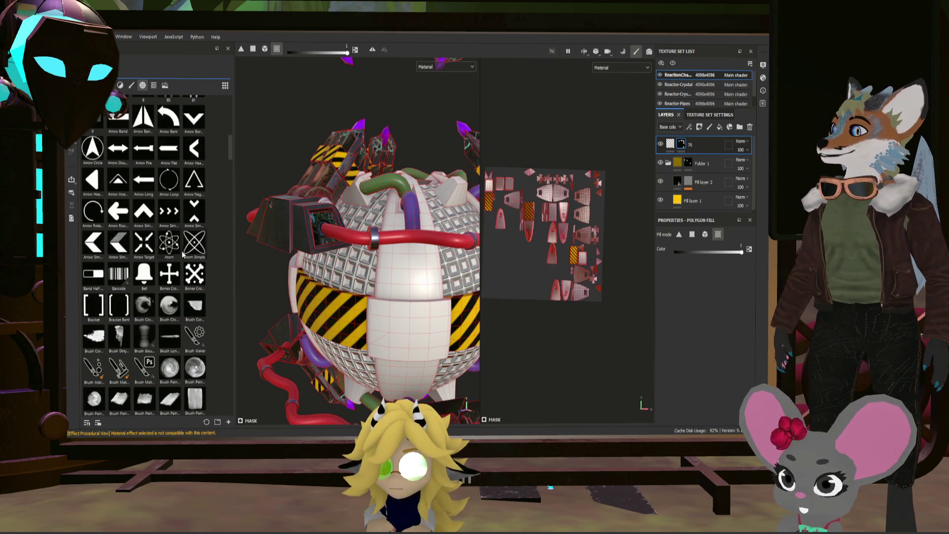
scroll(186, 271, "down", 5)
scroll(185, 272, "down", 5)
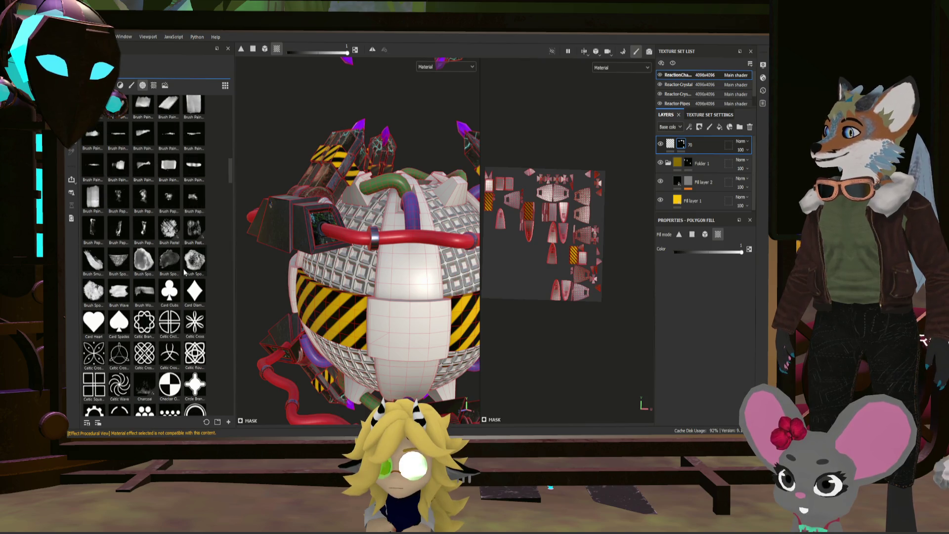
scroll(184, 271, "down", 15)
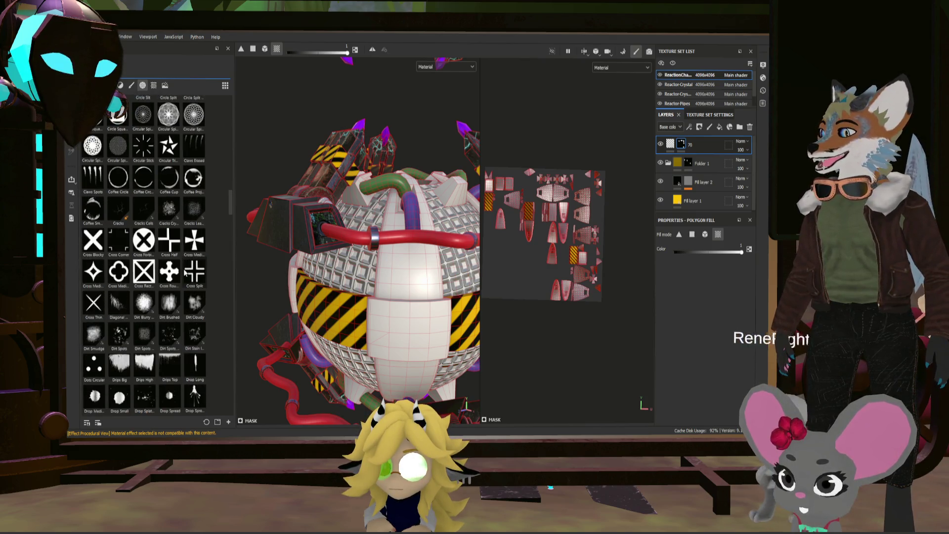
scroll(184, 272, "down", 15)
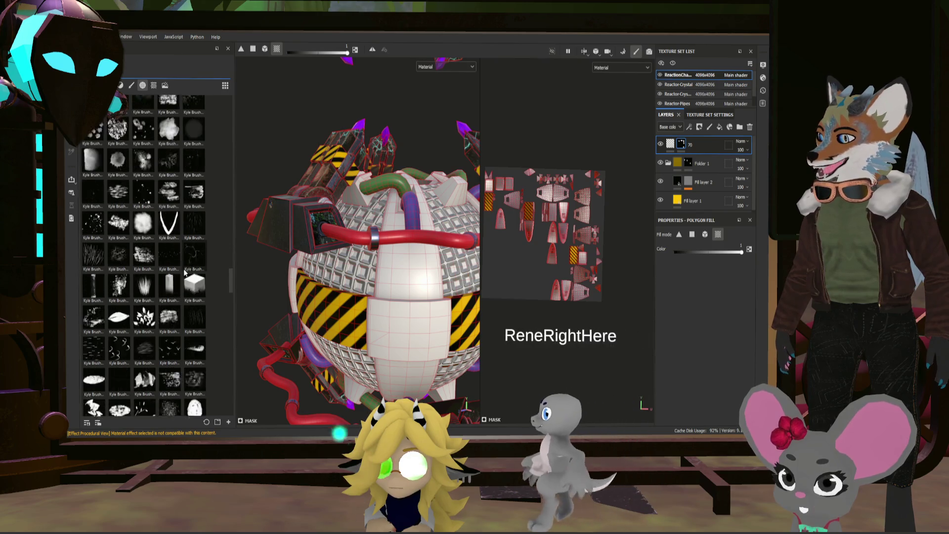
scroll(183, 269, "down", 7)
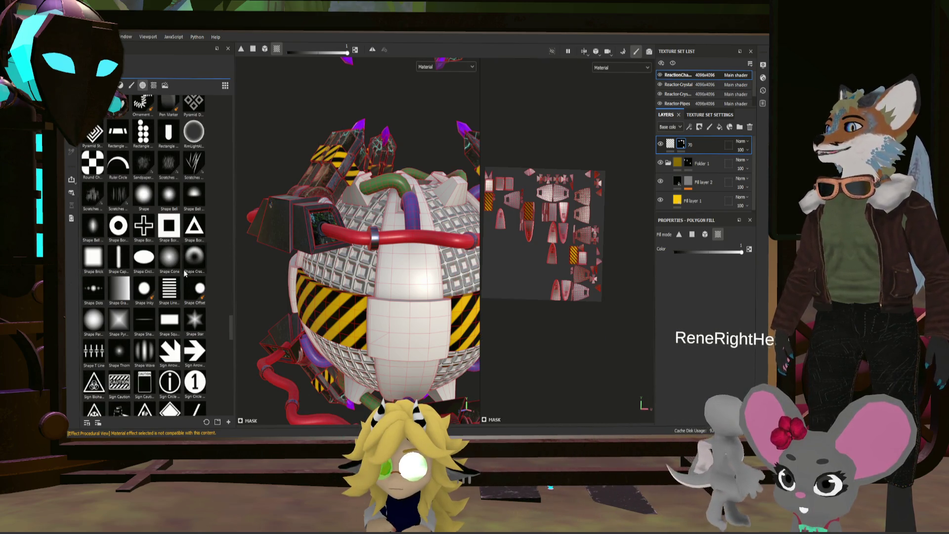
scroll(183, 269, "down", 10)
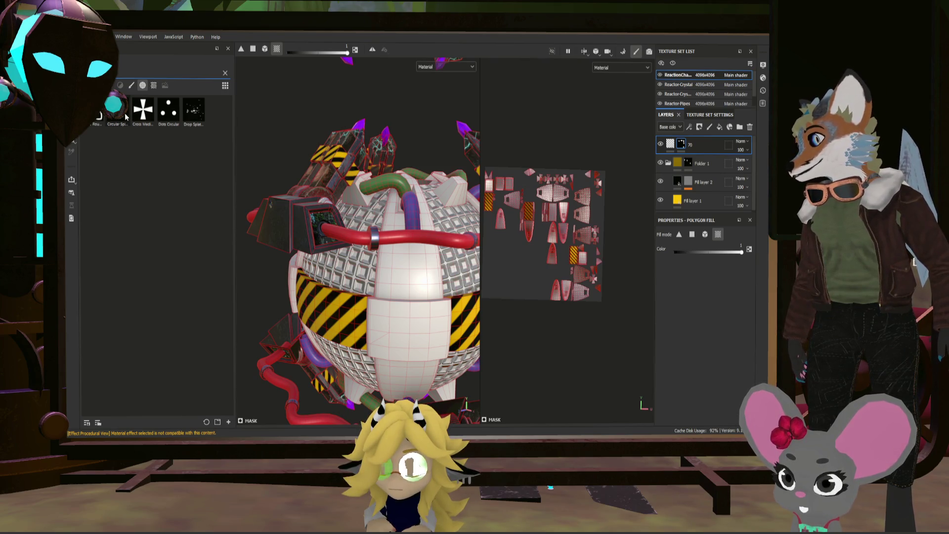
left_click(661, 144)
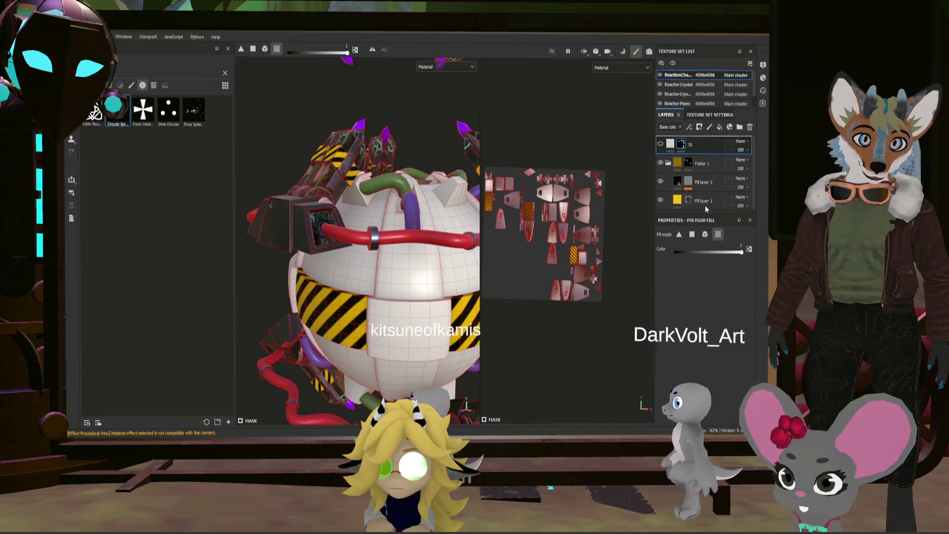
- Try a Circular Spiral Fermat height fill, remove it, and show procedural textures on the shelf
left_click_drag(113, 106, 502, 171)
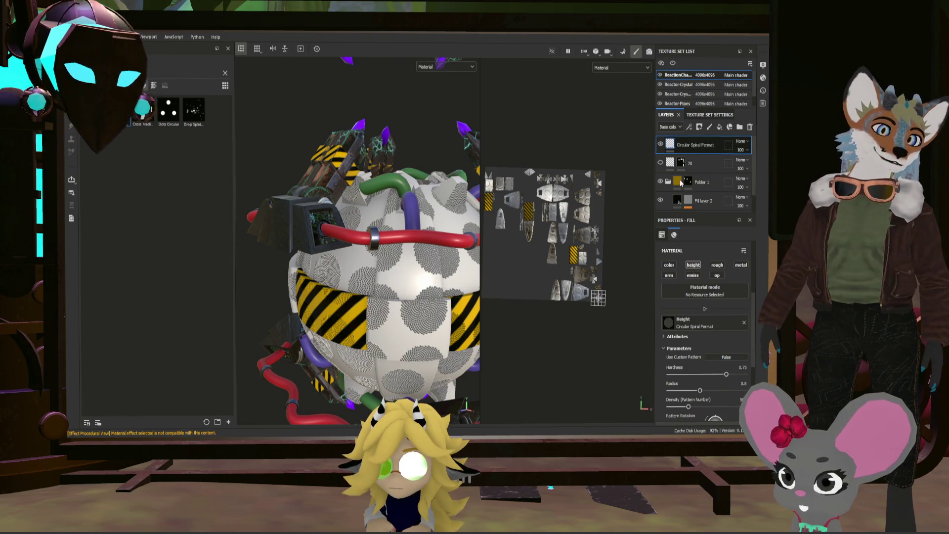
key("Delete")
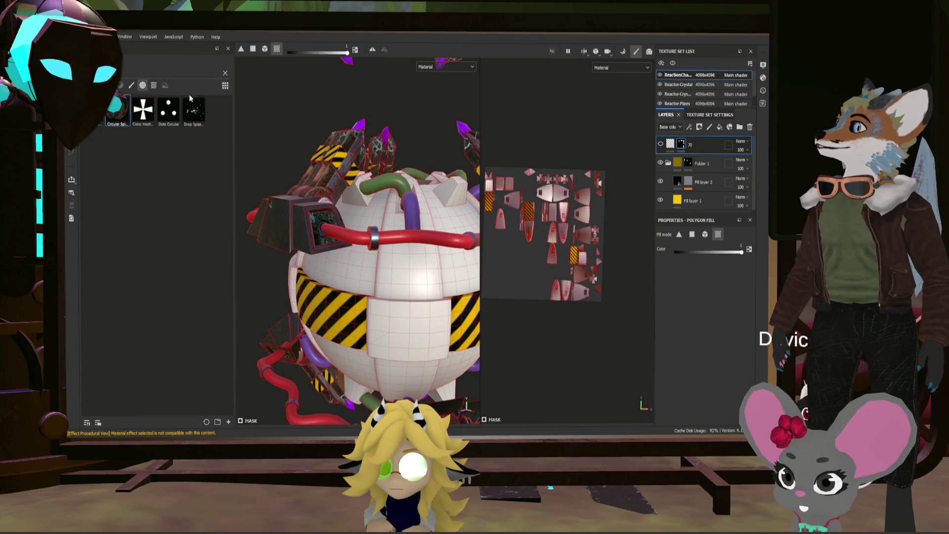
left_click(154, 85)
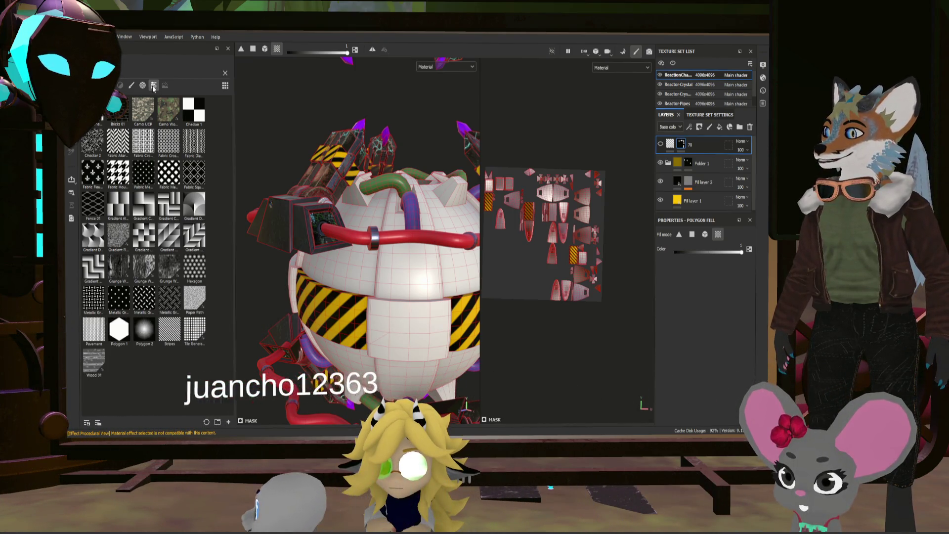
- Delete the Circular Spiral Fermat layer and add a Gradient Disc Overlap height fill on top
left_click_drag(193, 206, 683, 142)
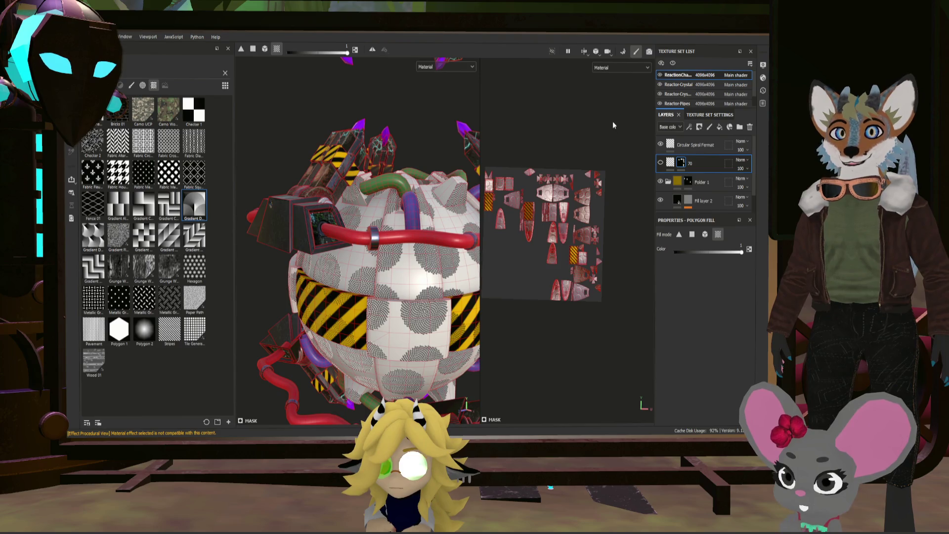
left_click(692, 150)
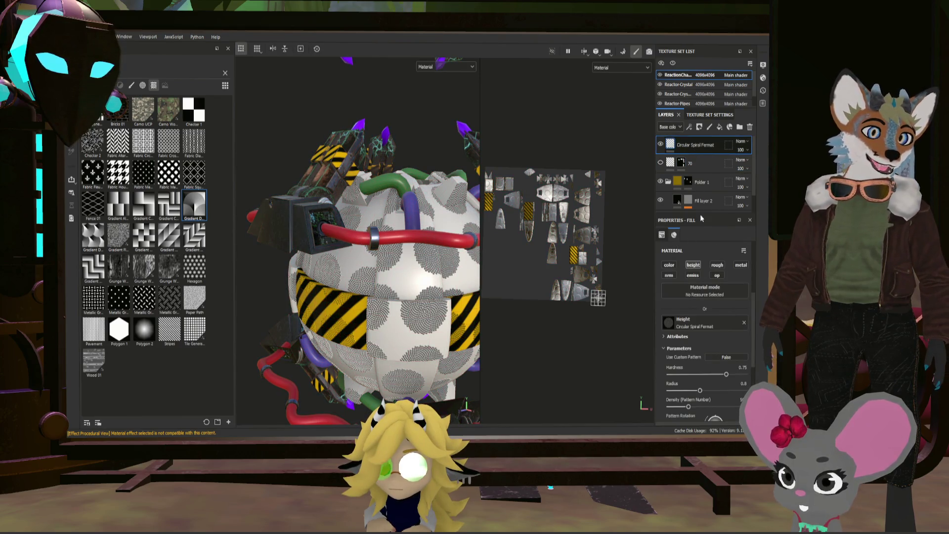
key("Delete")
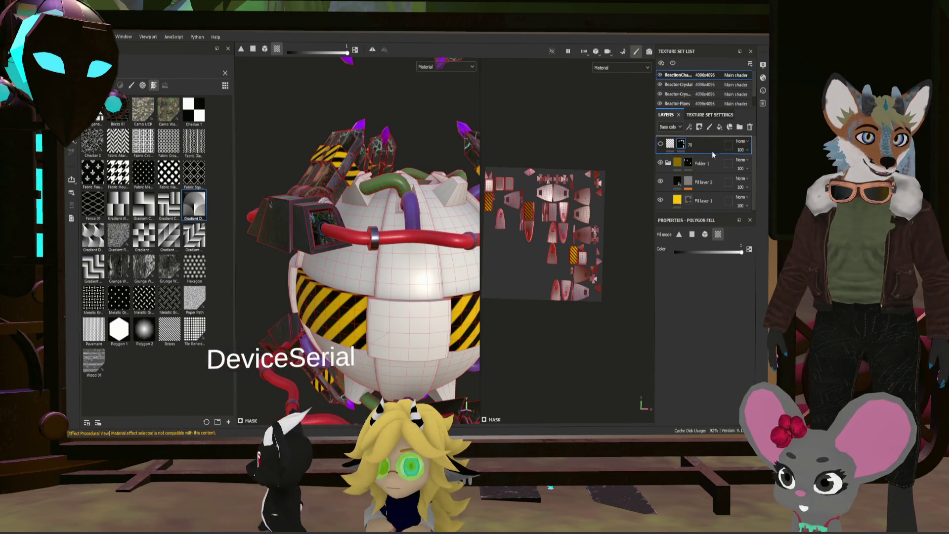
left_click_drag(722, 198, 719, 173)
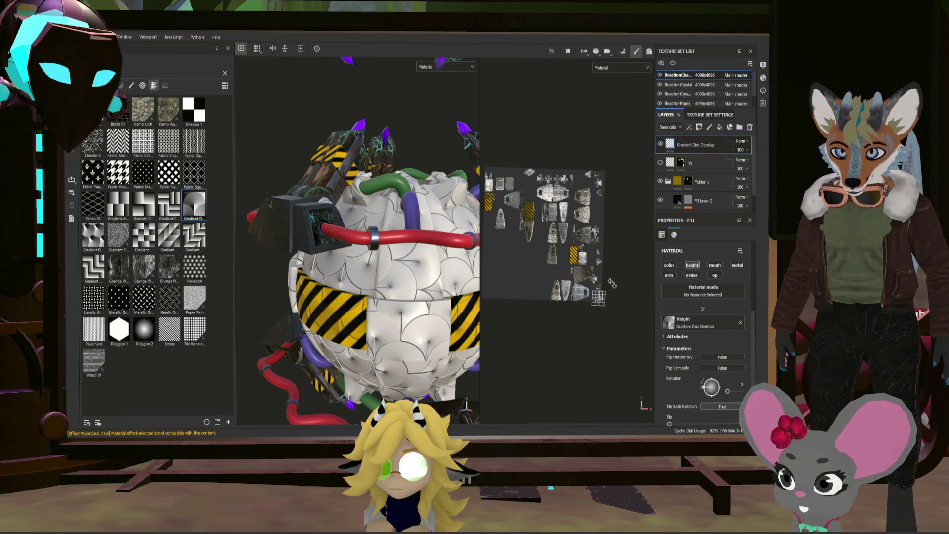
- Add a Hexagon height fill atop the stack and hide the Gradient Disc Overlap layer
scroll(422, 246, "down", 5)
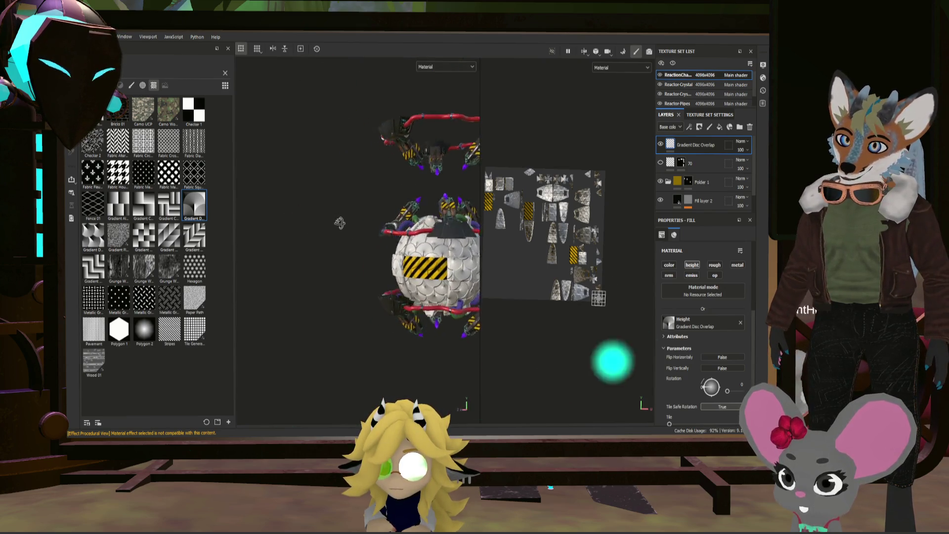
mouse_move(401, 251)
left_mouse_down("alt")
mouse_move(346, 206)
mouse_move(326, 205)
mouse_move(336, 233)
mouse_move(211, 231)
mouse_move(339, 248)
mouse_move(408, 244)
mouse_move(320, 208)
mouse_move(301, 217)
mouse_move(363, 224)
left_mouse_up("alt")
scroll(409, 244, "up", 5)
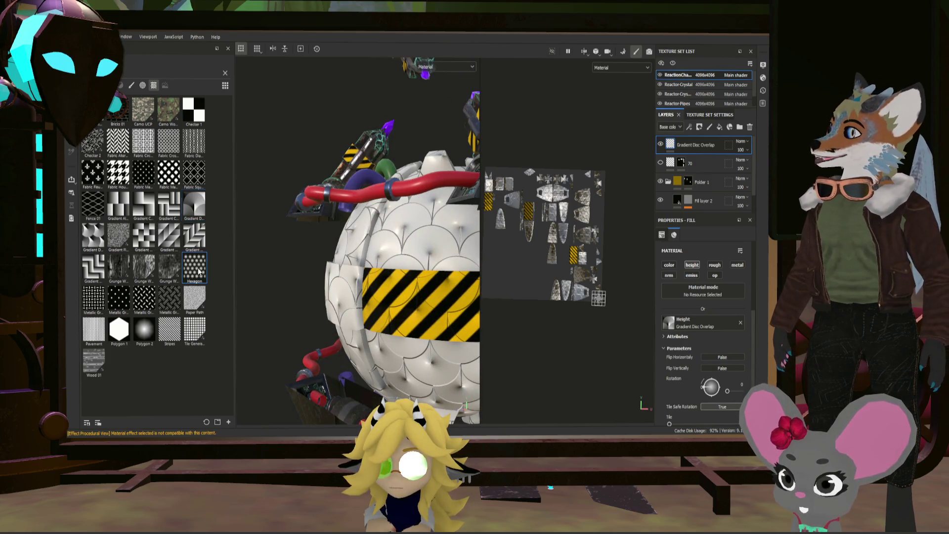
left_click_drag(695, 138, 708, 141)
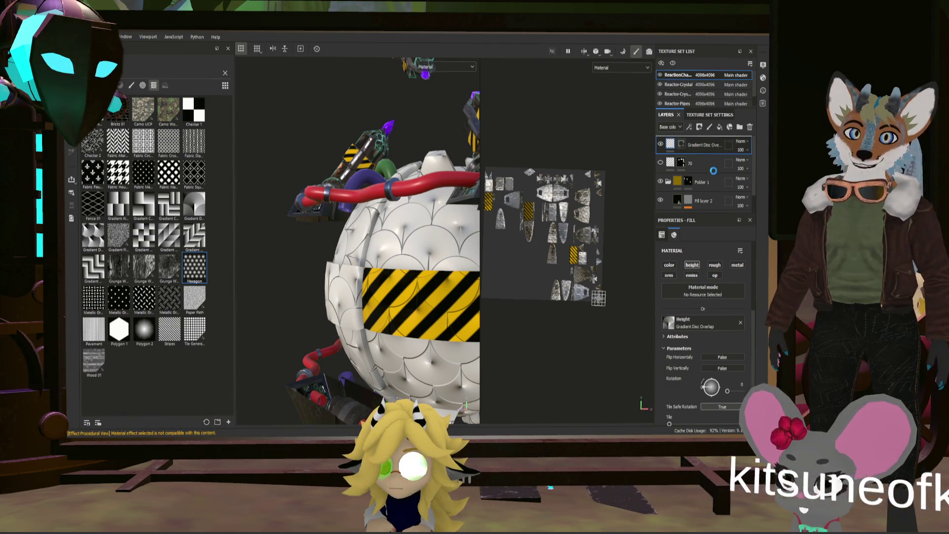
left_click(660, 163)
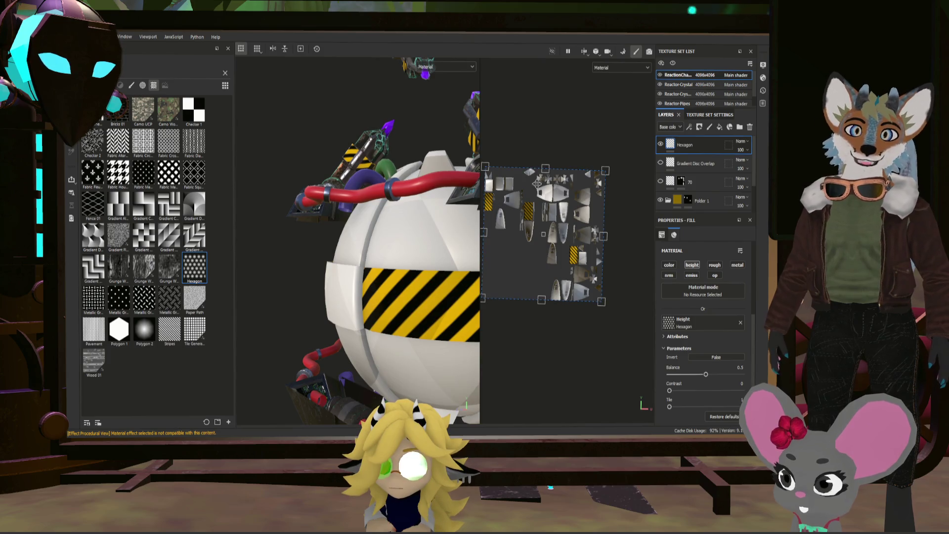
- Rotate the Hexagon pattern's projection slightly and switch to polygon filling for its mask
mouse_move(488, 167)
left_mouse_down()
mouse_move(564, 254)
mouse_move(507, 165)
mouse_move(563, 252)
mouse_move(597, 281)
left_mouse_up()
left_click_drag(448, 271, 440, 263, "alt")
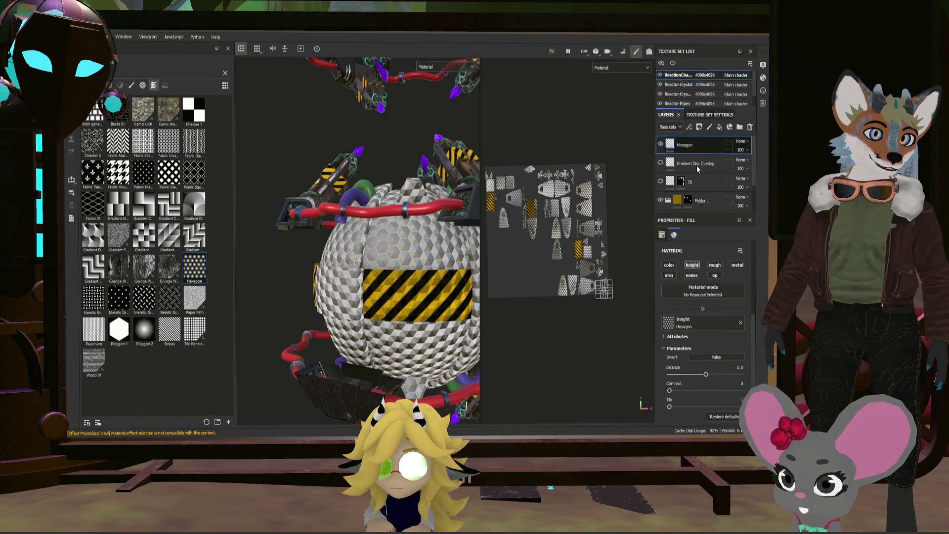
key("4")
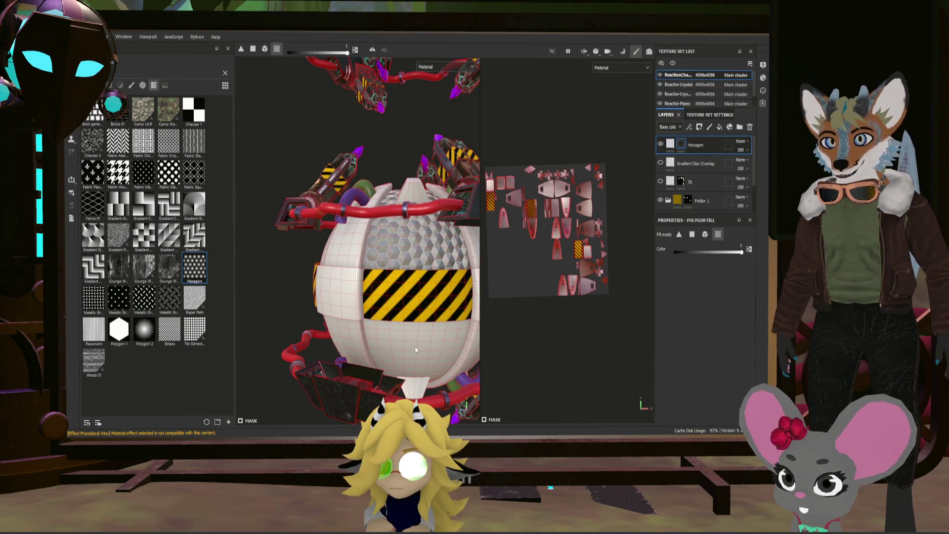
- Orbit around and frame the reactor sphere, then clear the shelf search filter
left_click_drag(408, 348, 287, 341, "alt")
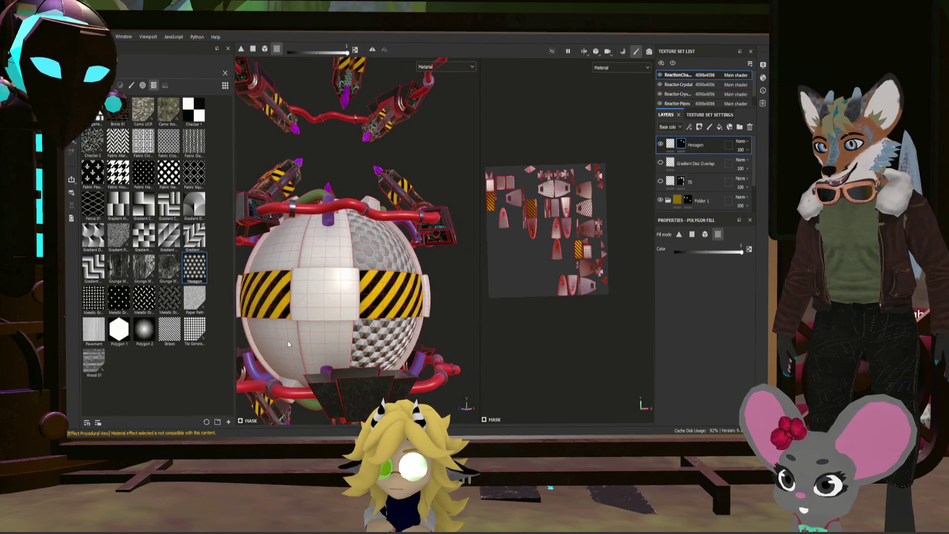
mouse_move(335, 282)
left_mouse_down("alt")
mouse_move(395, 277)
mouse_move(283, 275)
mouse_move(436, 319)
left_mouse_up("alt")
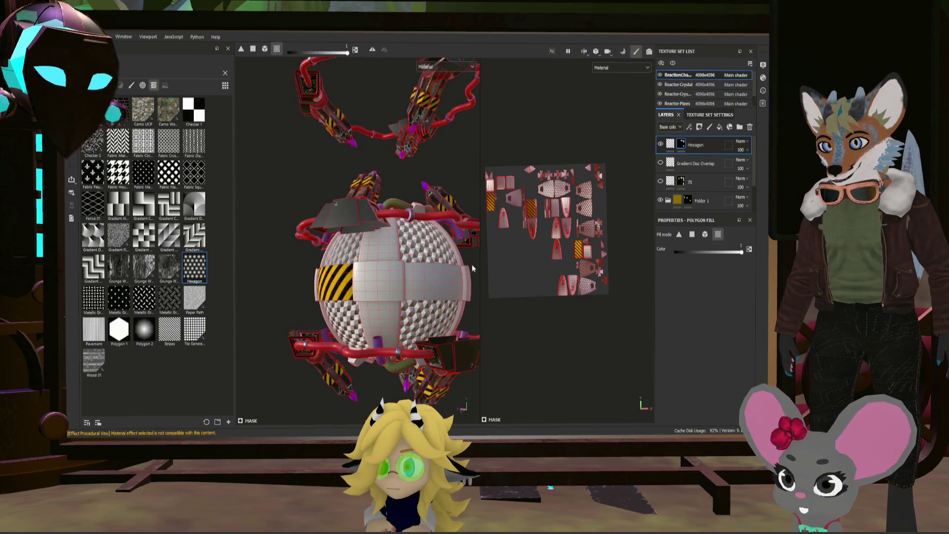
mouse_move(473, 268)
left_mouse_down("alt")
mouse_move(369, 275)
mouse_move(351, 266)
mouse_move(214, 292)
mouse_move(337, 293)
mouse_move(291, 192)
left_mouse_up("alt")
scroll(338, 292, "up", 5)
key("f")
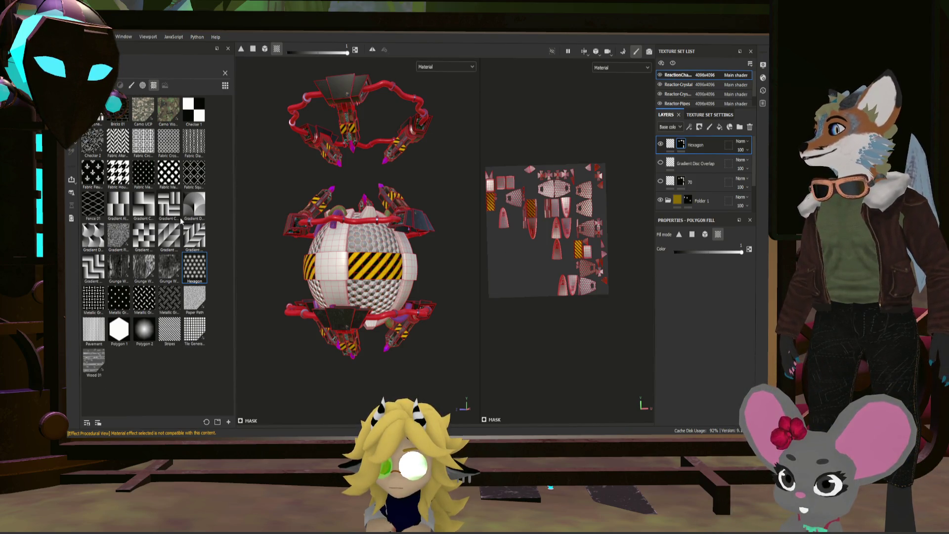
left_click(225, 75)
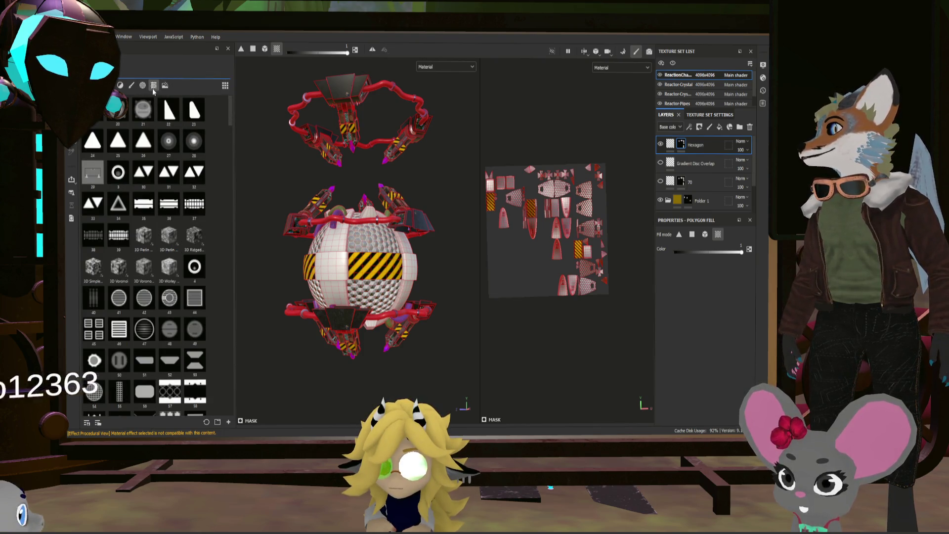
- Show the Materials category on the shelf and orbit to inspect the top dome and sphere side
left_click(154, 89)
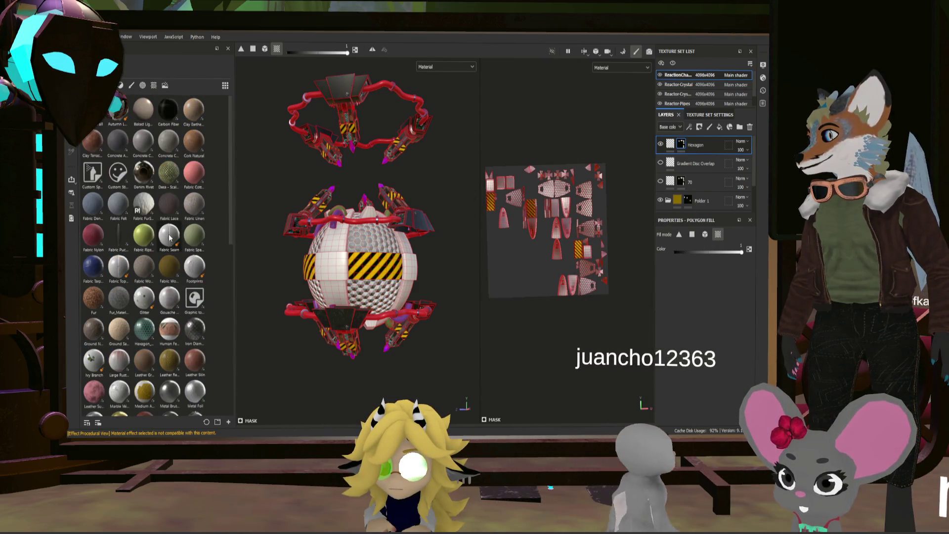
scroll(191, 209, "down", 10)
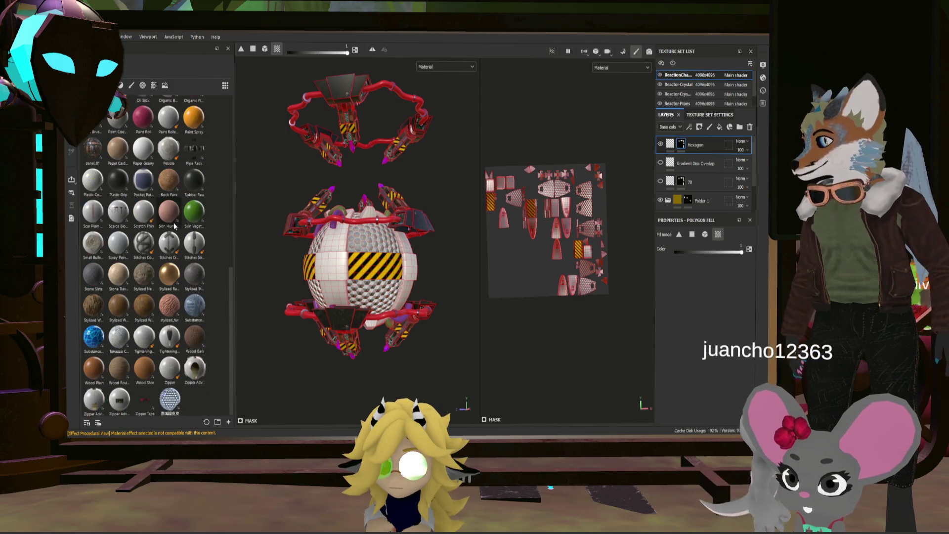
scroll(177, 226, "up", 10)
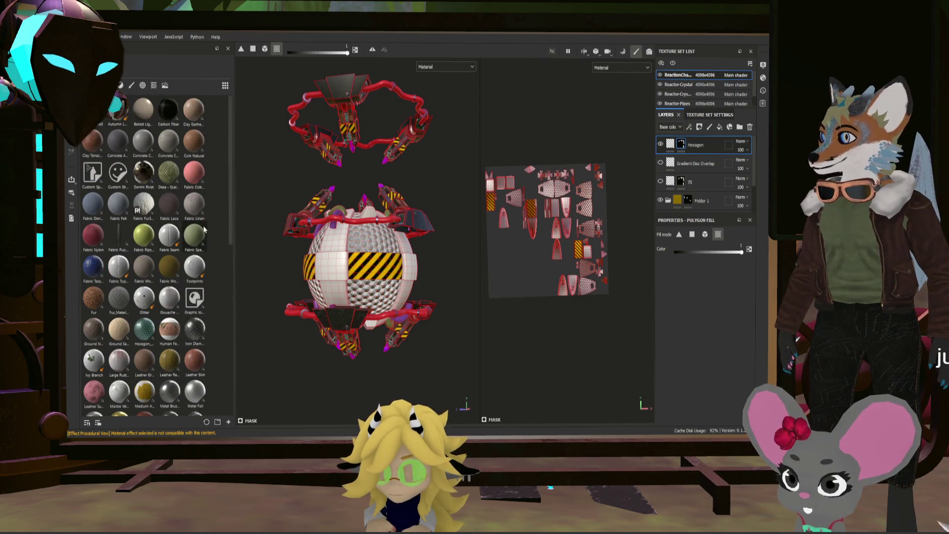
mouse_move(395, 223)
left_mouse_down("alt")
mouse_move(376, 176)
mouse_move(383, 227)
left_mouse_up("alt")
scroll(375, 172, "up", 3)
scroll(376, 172, "up", 5)
middle_click_drag(383, 227, 385, 242, "alt")
left_click_drag(385, 242, 386, 265, "alt")
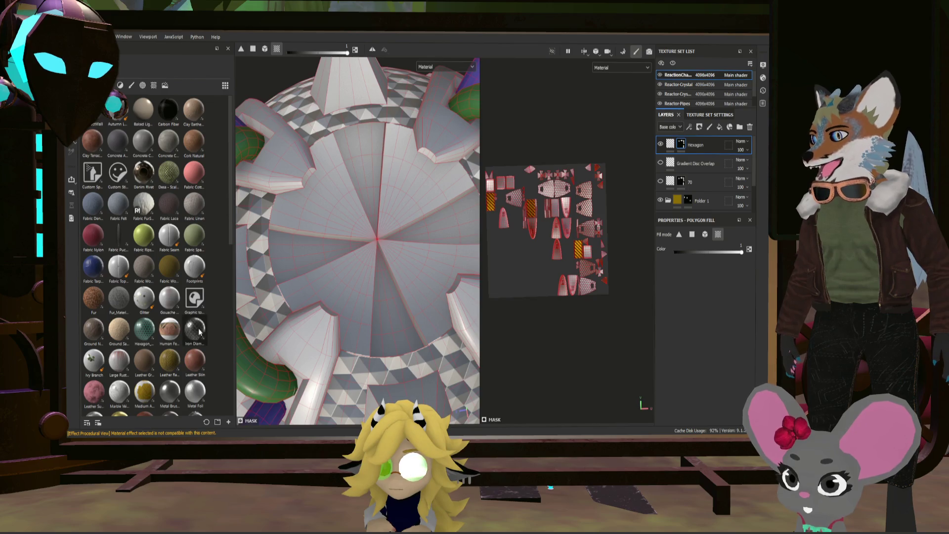
left_click_drag(373, 322, 350, 269, "alt")
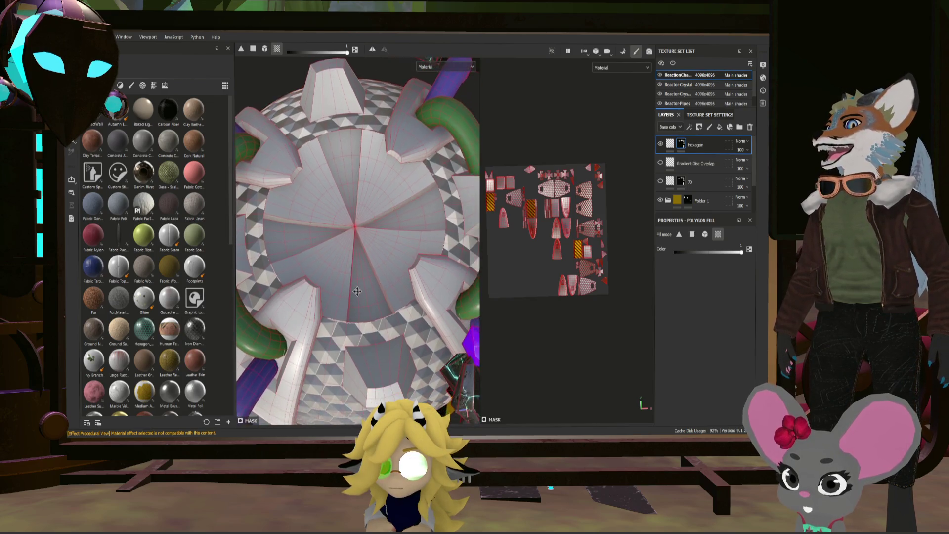
mouse_move(350, 270)
middle_mouse_down("alt")
mouse_move(319, 222)
mouse_move(347, 257)
middle_mouse_up("alt")
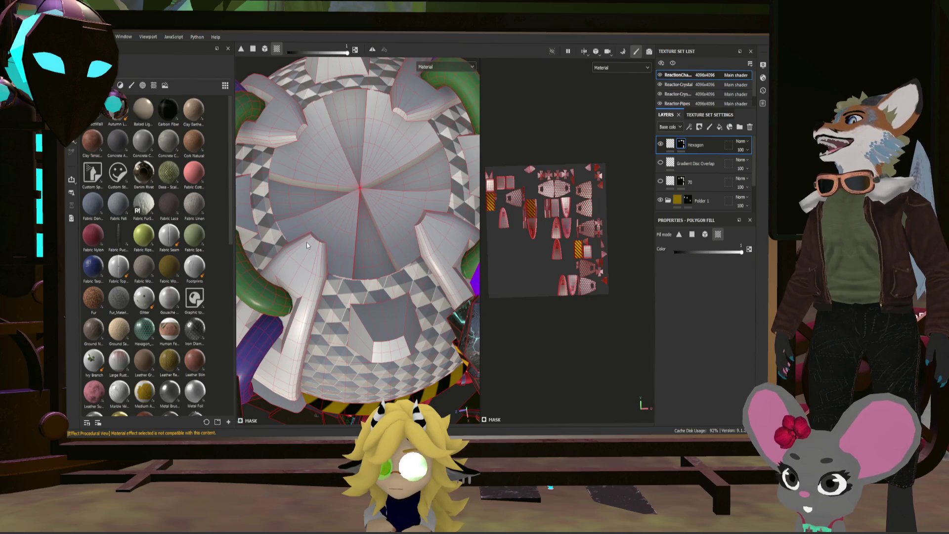
scroll(189, 255, "down", 10)
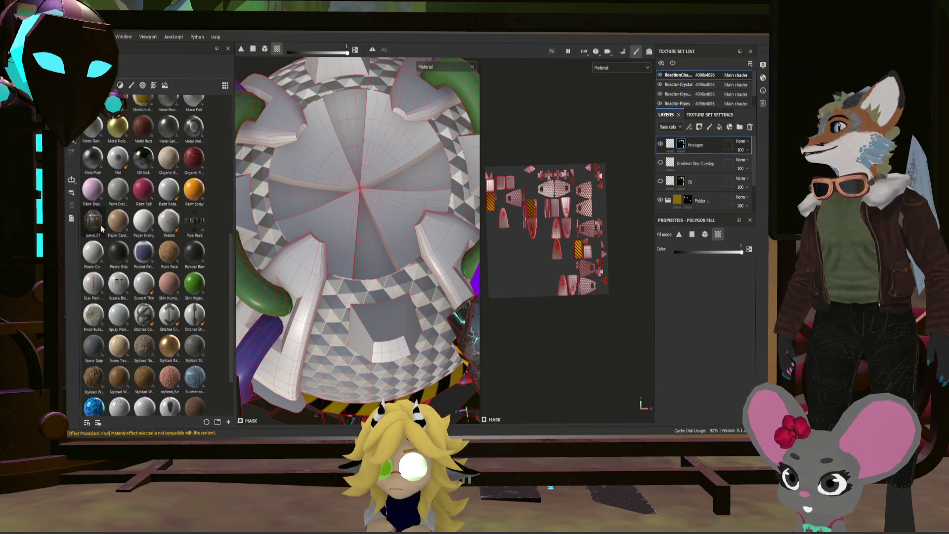
left_click_drag(360, 302, 347, 152, "alt")
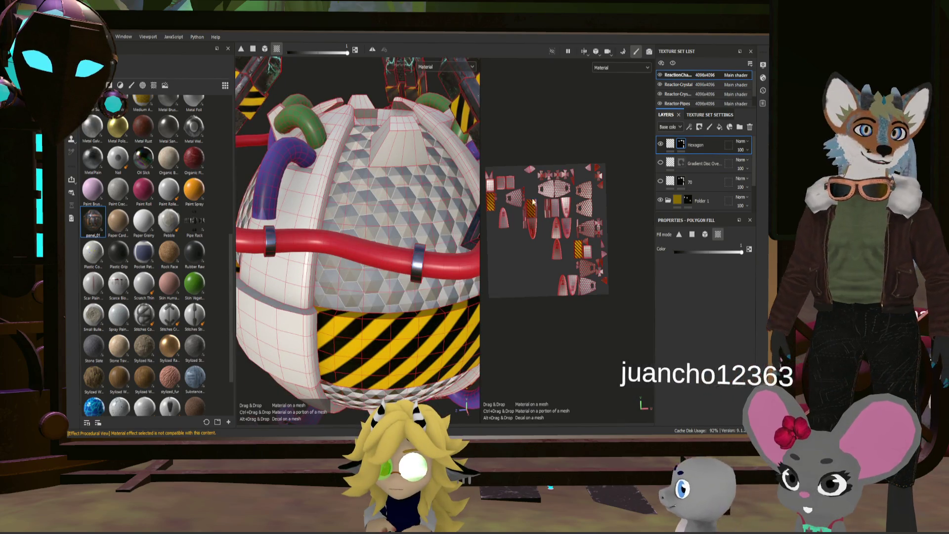
- Apply panel_01 as a finely tiled fill layer and start filling upper sphere panels with it
left_click_drag(532, 202, 533, 202)
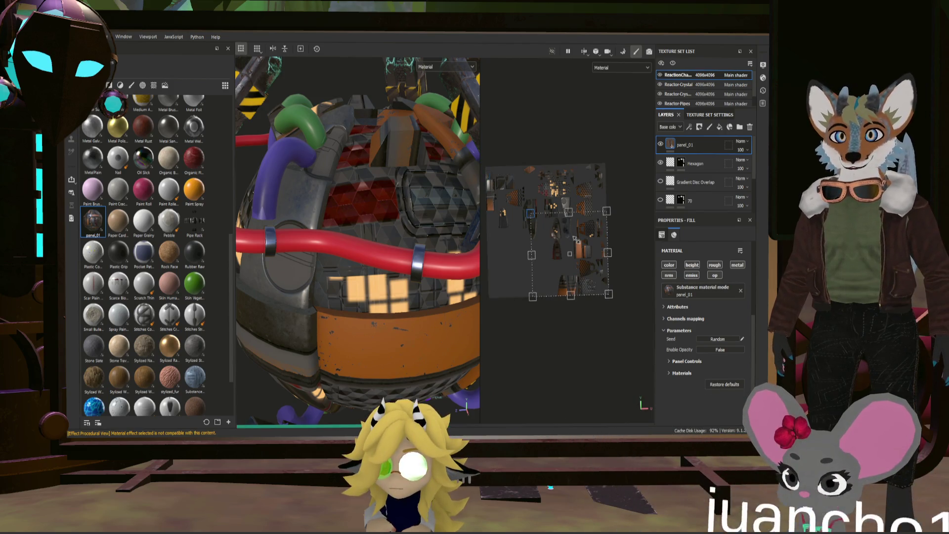
mouse_move(575, 238)
left_mouse_down()
mouse_move(615, 288)
mouse_move(607, 292)
mouse_move(597, 275)
left_mouse_up()
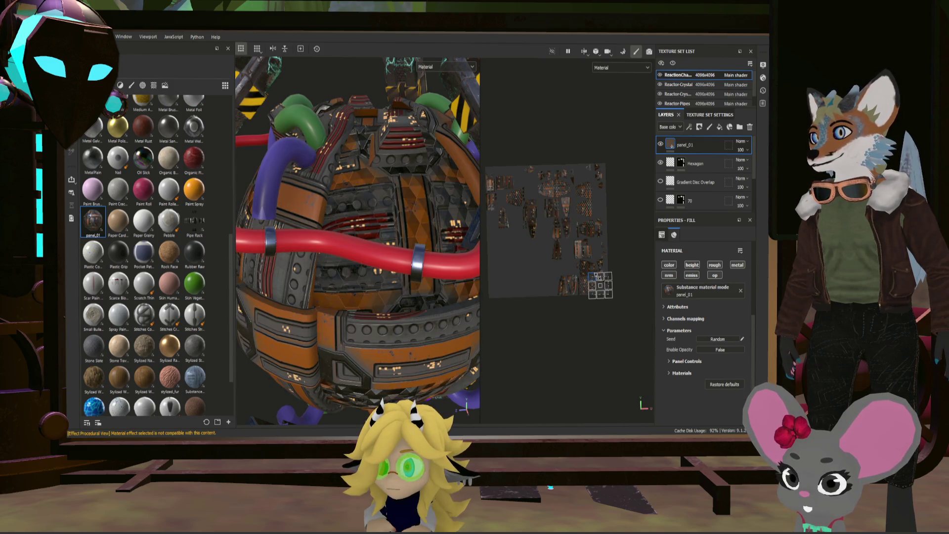
key("f")
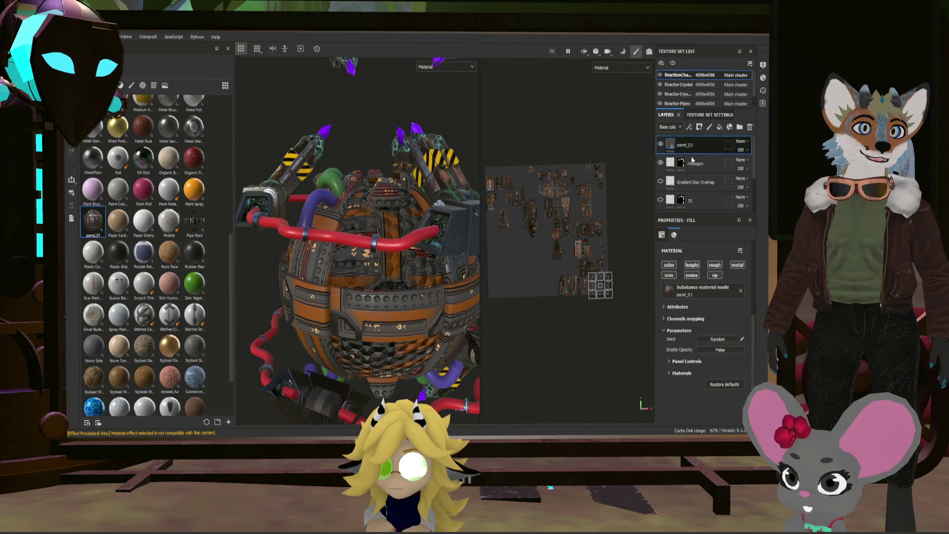
left_click(316, 257)
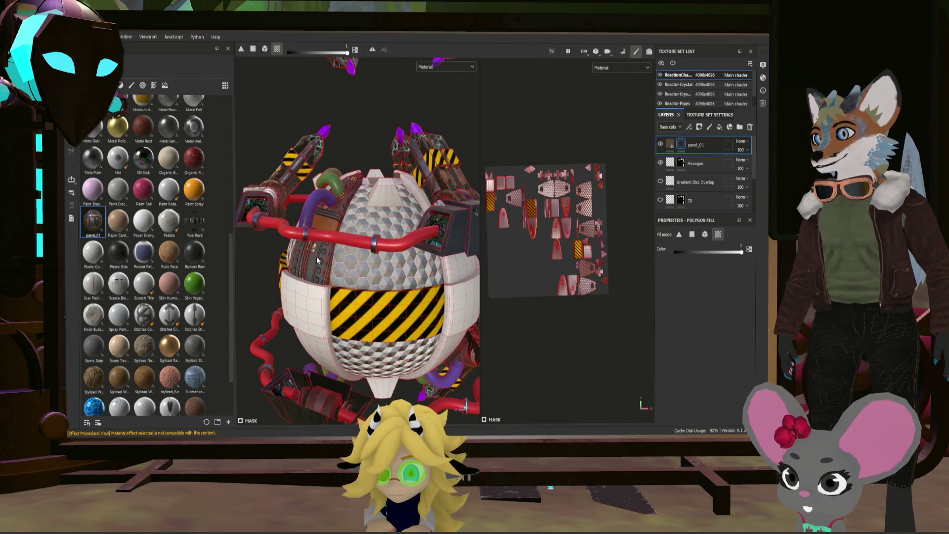
- Fill more upper panels with panel_01 and orbit around the reactor to inspect its sides
left_click(461, 268)
mouse_move(427, 294)
left_mouse_down("alt")
mouse_move(326, 311)
mouse_move(367, 272)
mouse_move(273, 279)
mouse_move(396, 254)
mouse_move(408, 258)
mouse_move(387, 298)
mouse_move(461, 291)
mouse_move(396, 250)
mouse_move(329, 237)
mouse_move(385, 273)
mouse_move(364, 235)
mouse_move(412, 247)
mouse_move(378, 240)
mouse_move(467, 243)
left_mouse_up("alt")
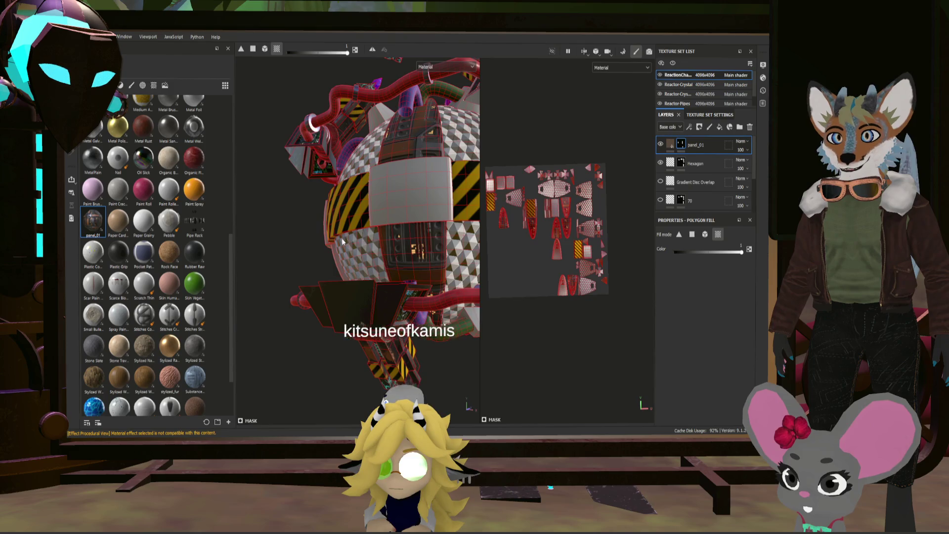
left_click_drag(342, 238, 453, 235, "alt")
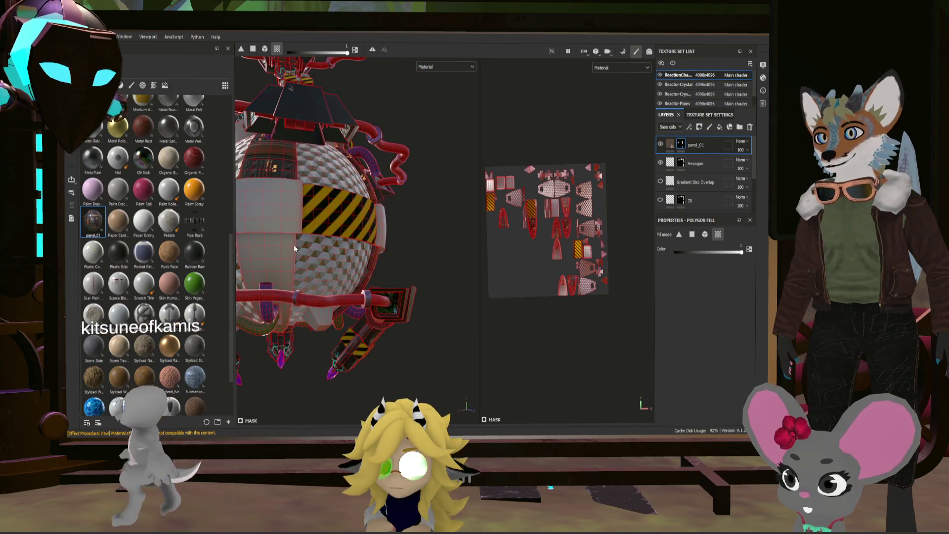
left_click_drag(292, 245, 454, 233, "alt")
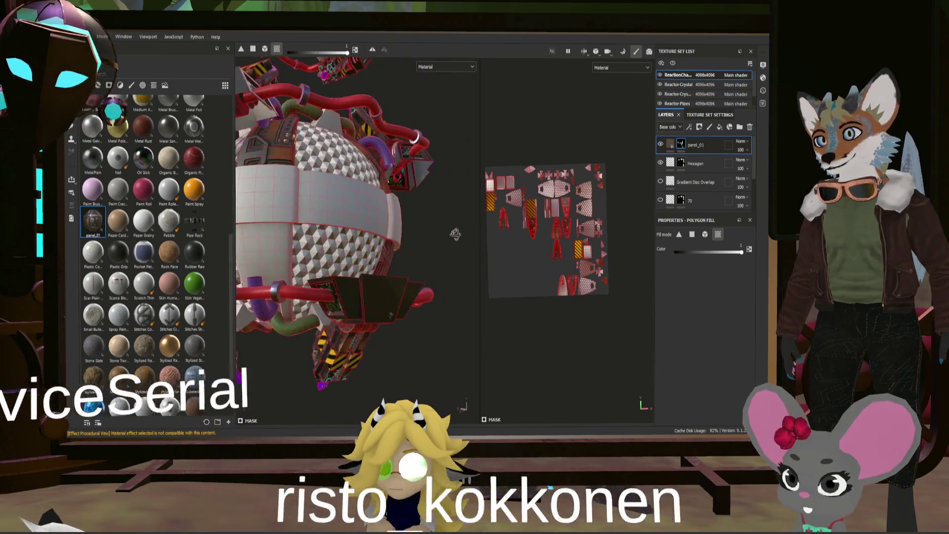
mouse_move(275, 241)
left_mouse_down("alt")
mouse_move(384, 228)
mouse_move(270, 237)
left_mouse_up("alt")
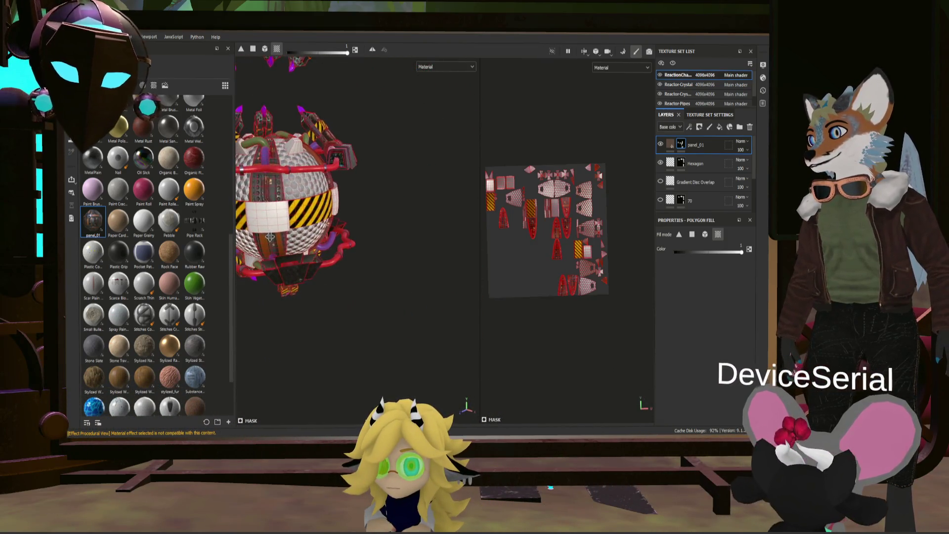
key("f")
key("1")
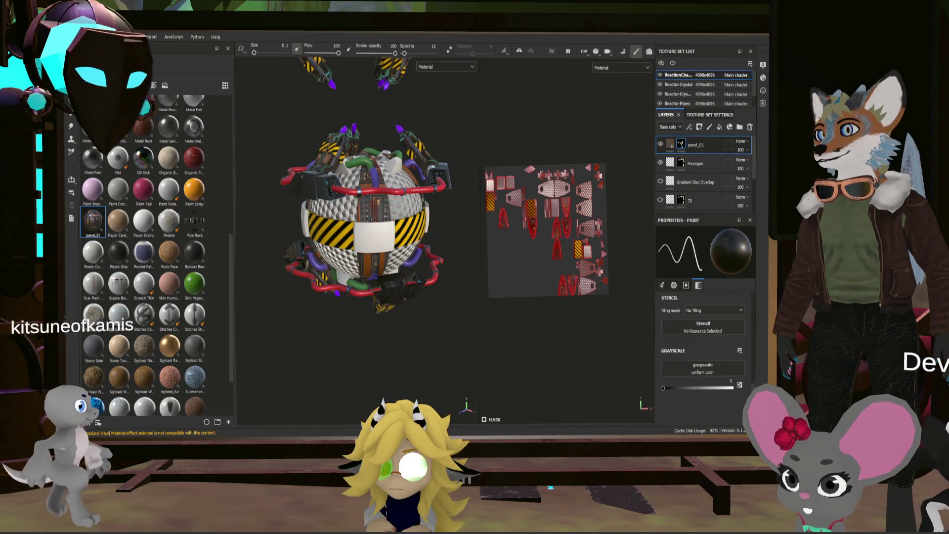
left_click_drag(287, 223, 356, 220, "alt")
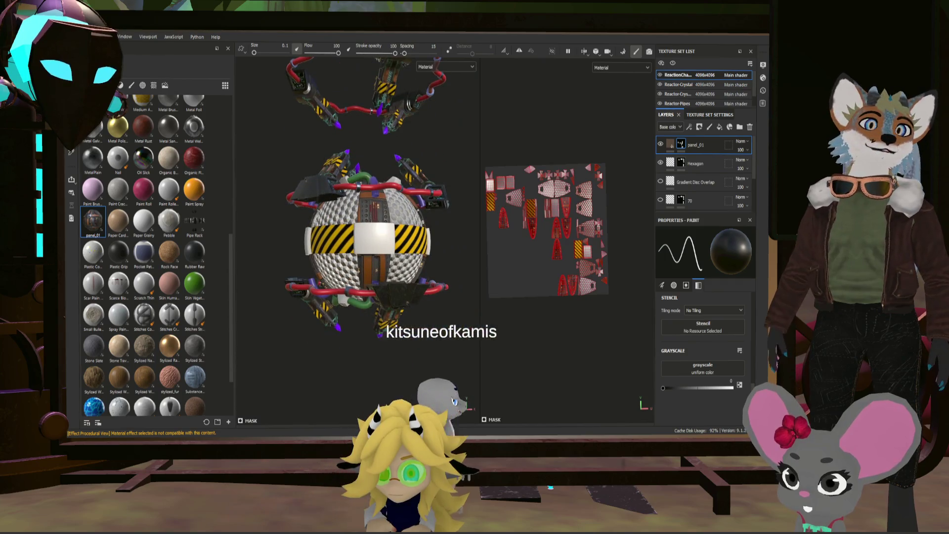
- Select the 70 layer together with Gradient Disc Overlap in the Layers panel
scroll(705, 180, "down", 3)
left_click(707, 181)
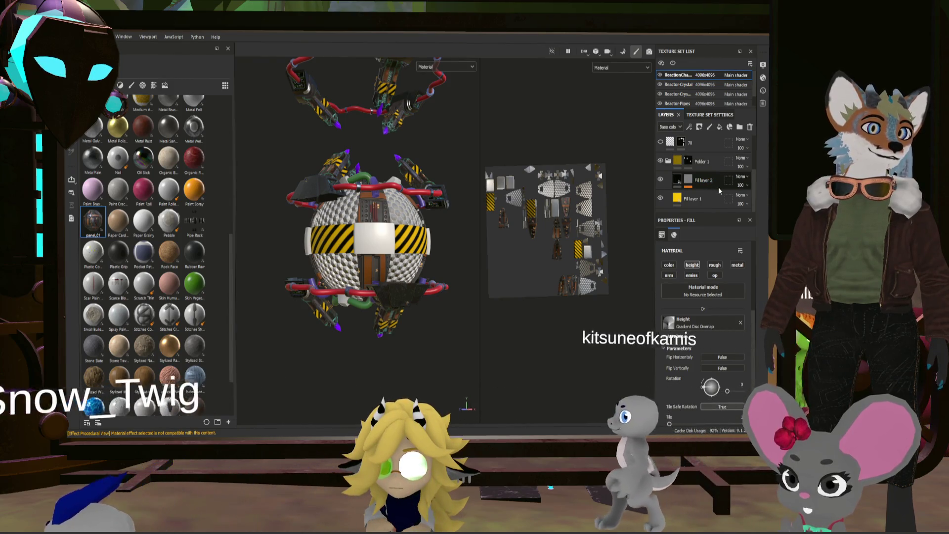
scroll(703, 169, "up", 1)
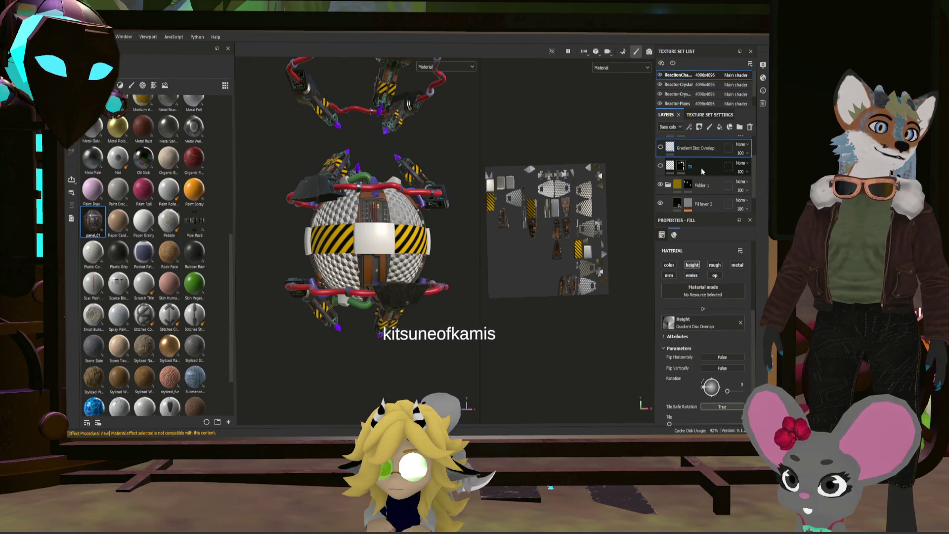
left_click(701, 168, "ctrl")
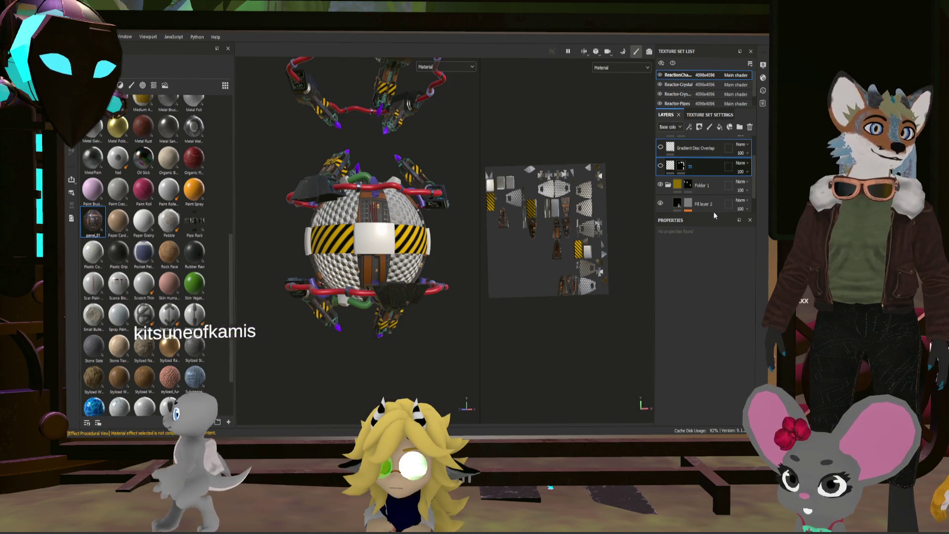
- Delete the Gradient Disc Overlap and 70 layers and add a new fill layer at the stack bottom
key("Delete")
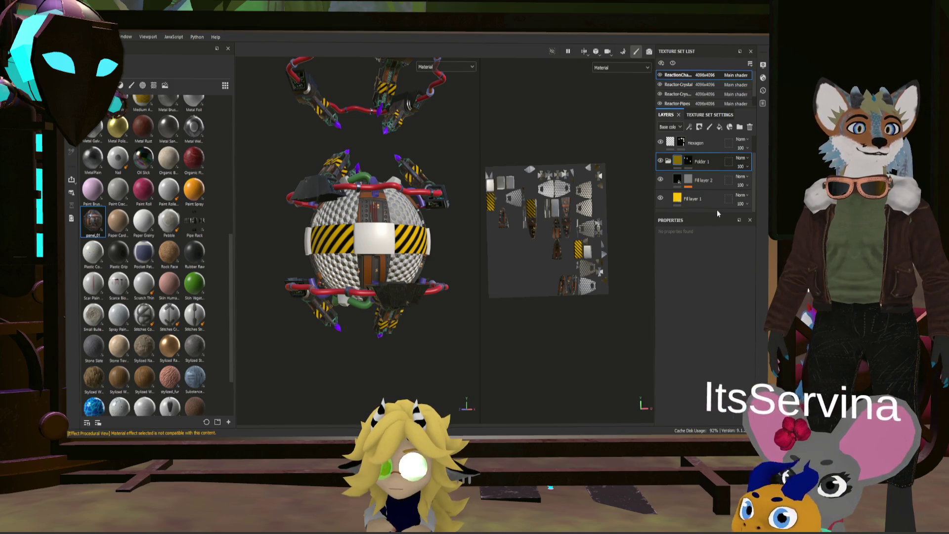
left_click(720, 127)
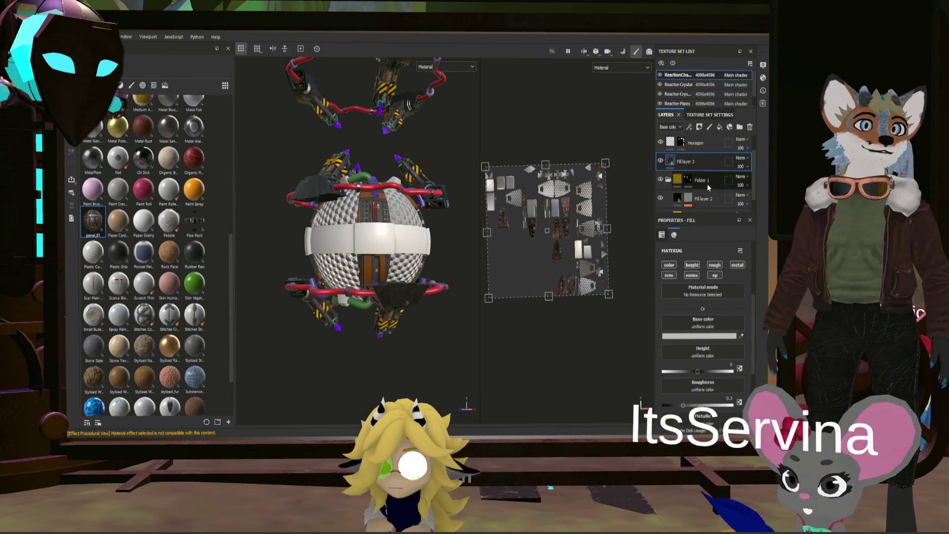
mouse_move(701, 210)
left_mouse_down()
mouse_move(701, 202)
mouse_move(716, 254)
left_mouse_up()
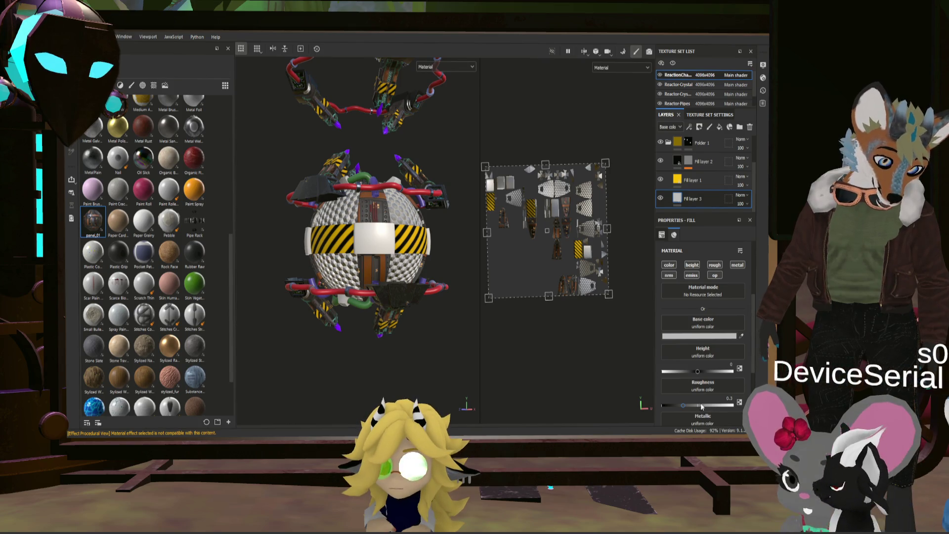
left_click_drag(685, 407, 677, 407)
scroll(696, 387, "down", 3)
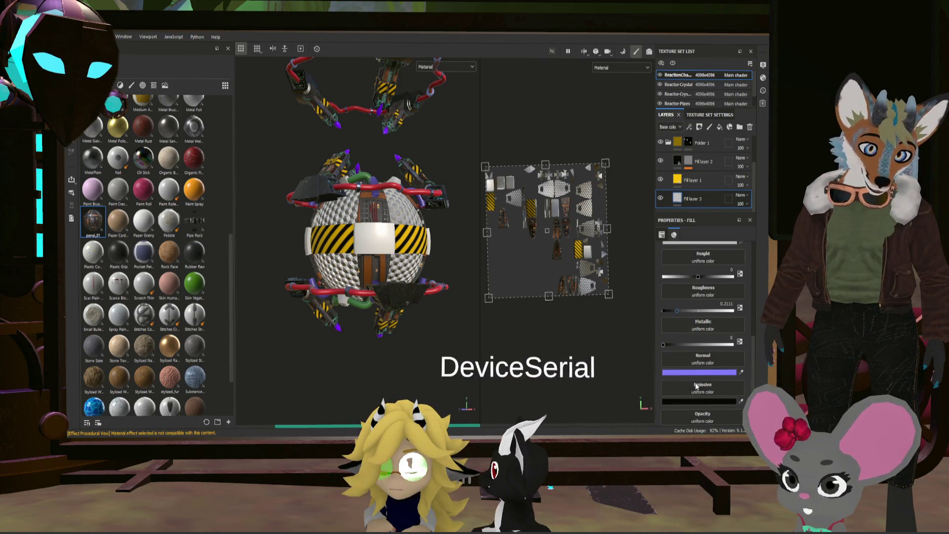
scroll(712, 322, "up", 5)
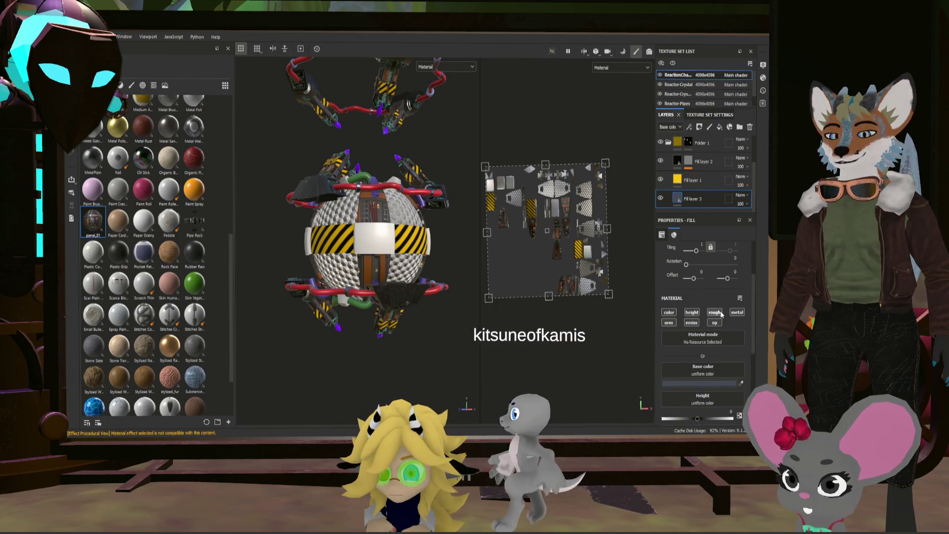
- Check the Hexagon layer, then set Fill layer 3's roughness to 0.2111
left_click(700, 164)
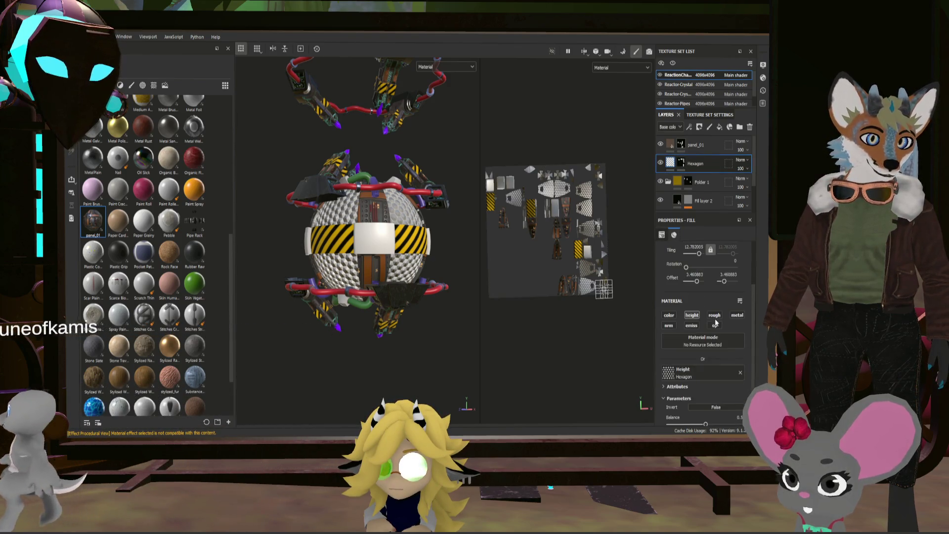
scroll(689, 187, "down", 2)
scroll(688, 183, "up", 2)
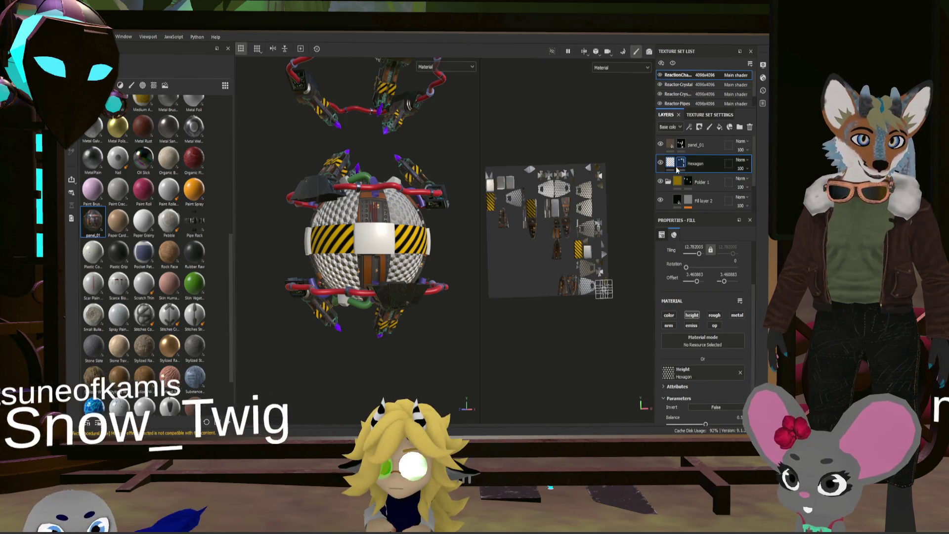
scroll(688, 183, "down", 2)
left_click(679, 196)
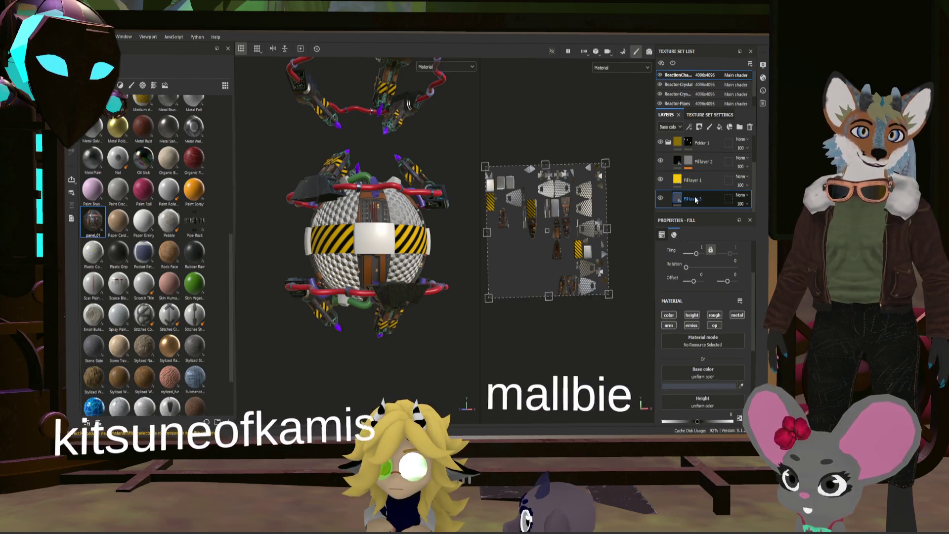
mouse_move(679, 197)
left_mouse_down()
mouse_move(679, 149)
mouse_move(675, 168)
mouse_move(696, 197)
mouse_move(688, 219)
mouse_move(686, 210)
left_mouse_up()
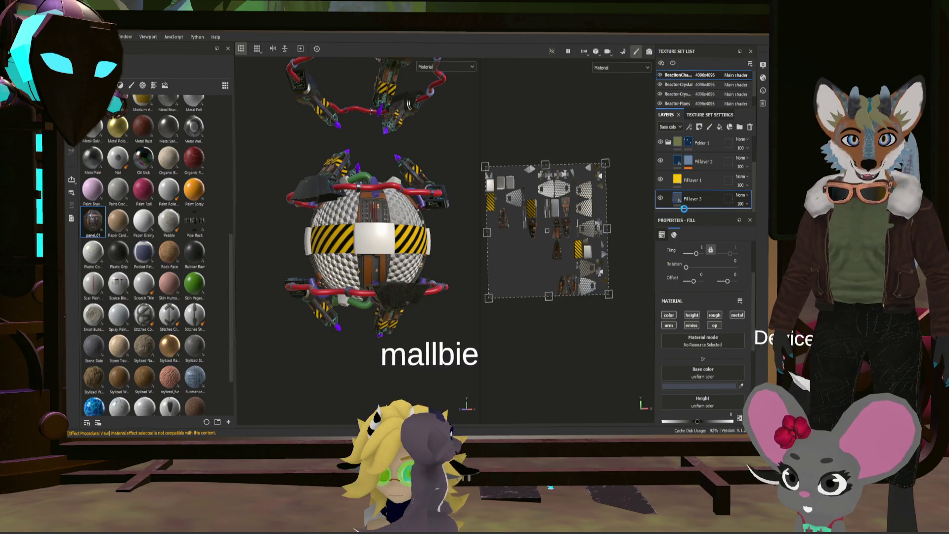
scroll(411, 256, "up", 5)
- Orbit around the darkened reactor sphere and check Fill layer 1's yellow base color
scroll(408, 225, "down", 3)
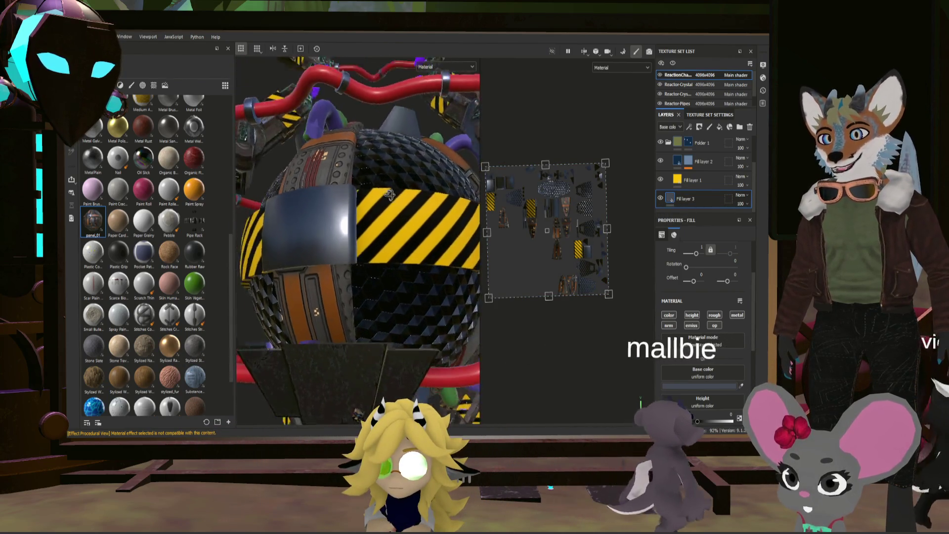
mouse_move(408, 225)
left_mouse_down("alt")
mouse_move(357, 229)
mouse_move(461, 167)
mouse_move(451, 183)
mouse_move(314, 189)
left_mouse_up("alt")
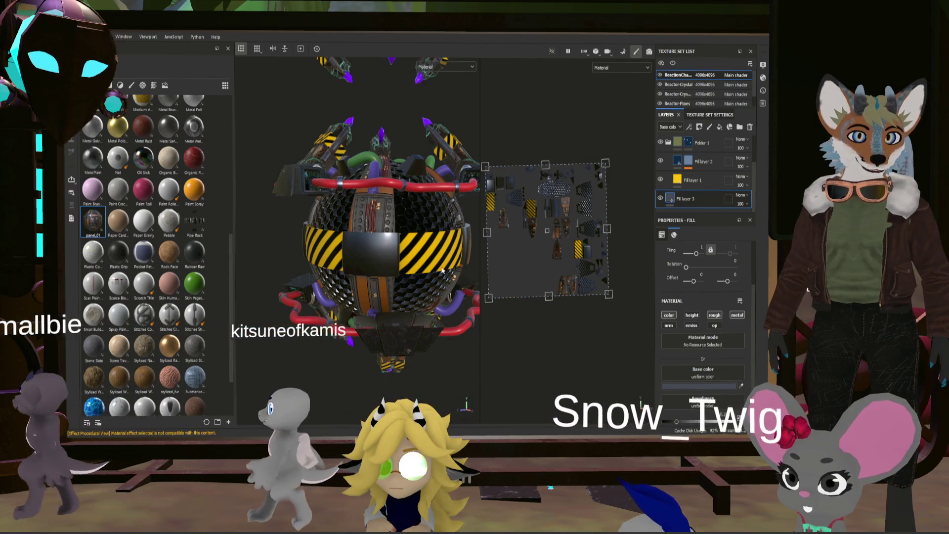
scroll(443, 281, "down", 2)
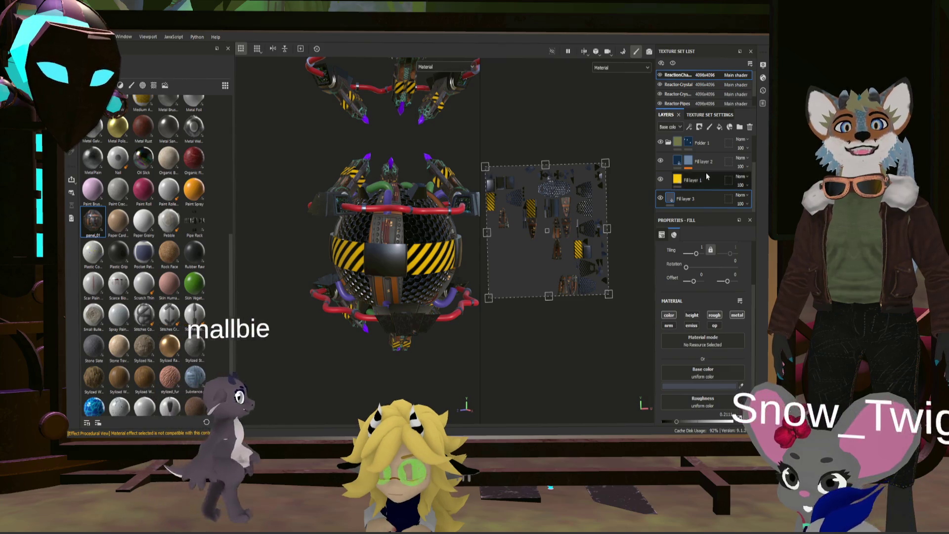
scroll(707, 176, "up", 1)
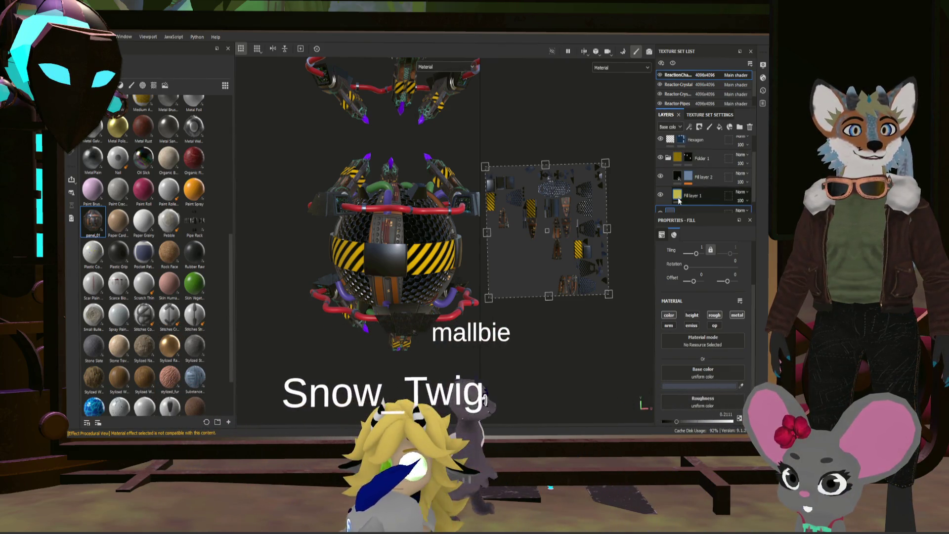
left_click(679, 198)
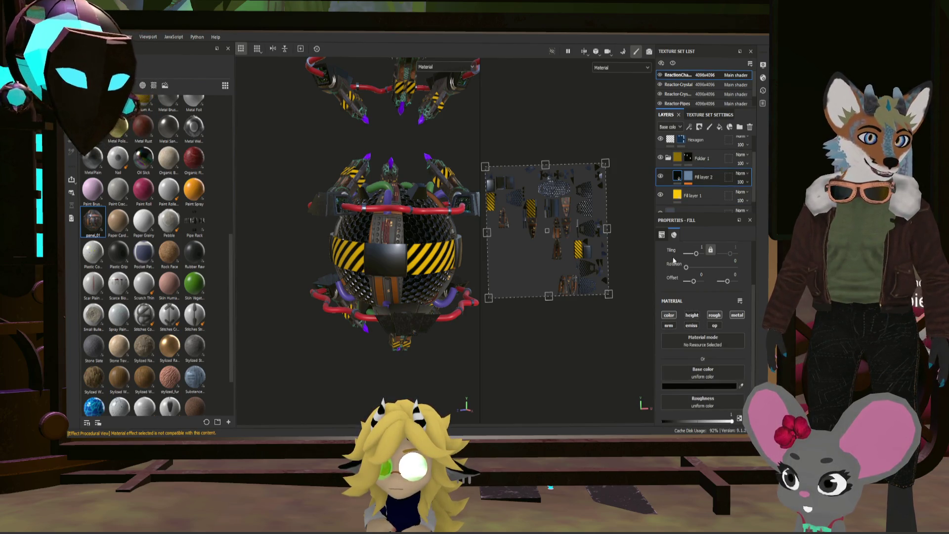
scroll(406, 265, "up", 2)
mouse_move(406, 265)
left_mouse_down("alt")
mouse_move(559, 256)
mouse_move(412, 187)
mouse_move(426, 220)
mouse_move(407, 260)
left_mouse_up("alt")
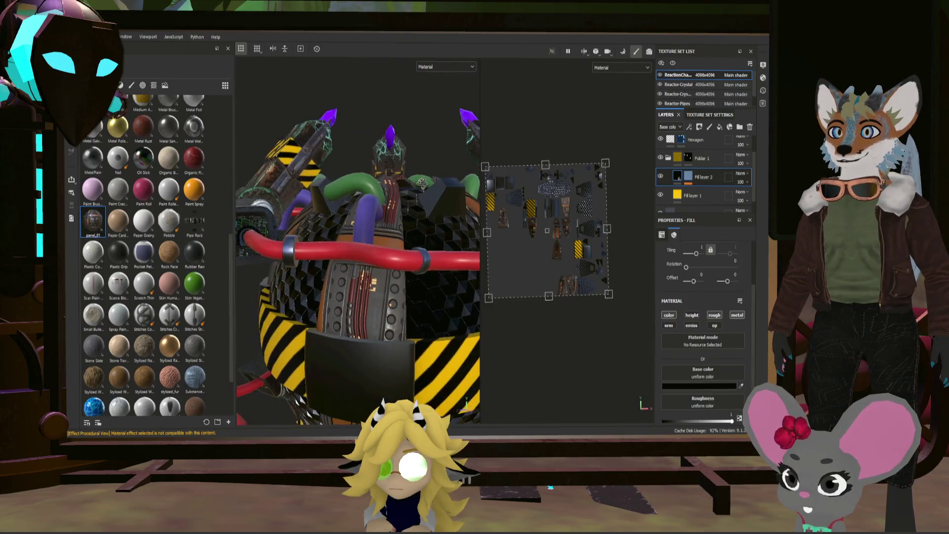
scroll(419, 203, "down", 3)
scroll(405, 250, "up", 3)
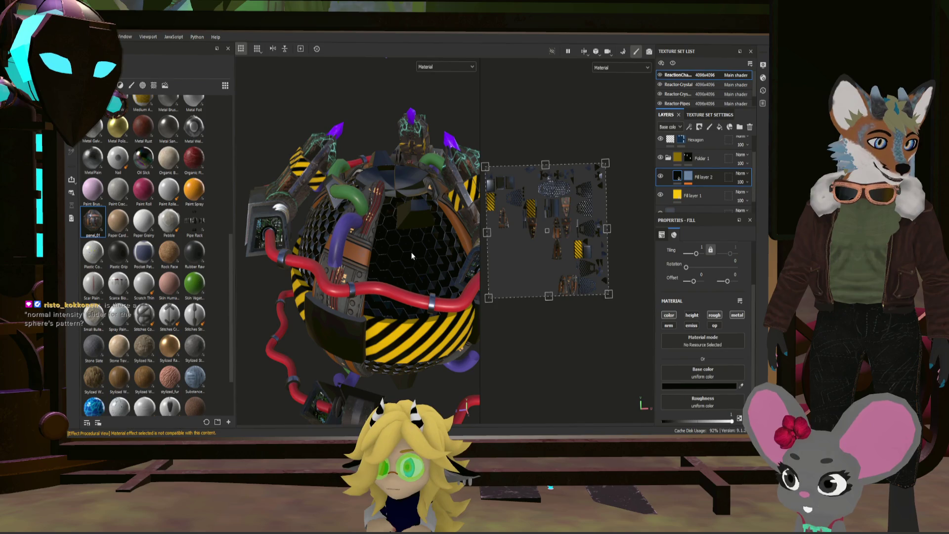
left_click_drag(412, 253, 528, 224, "alt")
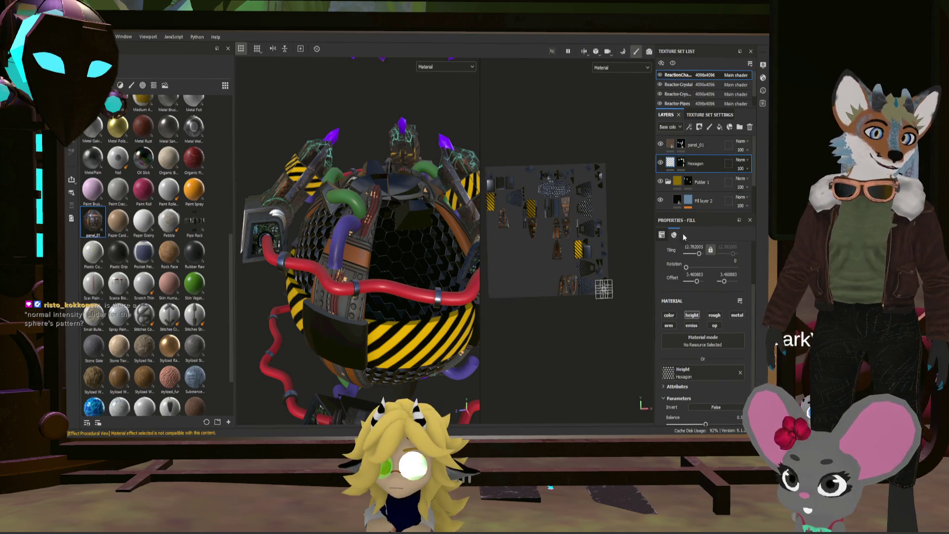
- Lower the Hexagon fill's Balance to 0.5 and start editing the Hexagon layer's opacity
scroll(712, 377, "down", 2)
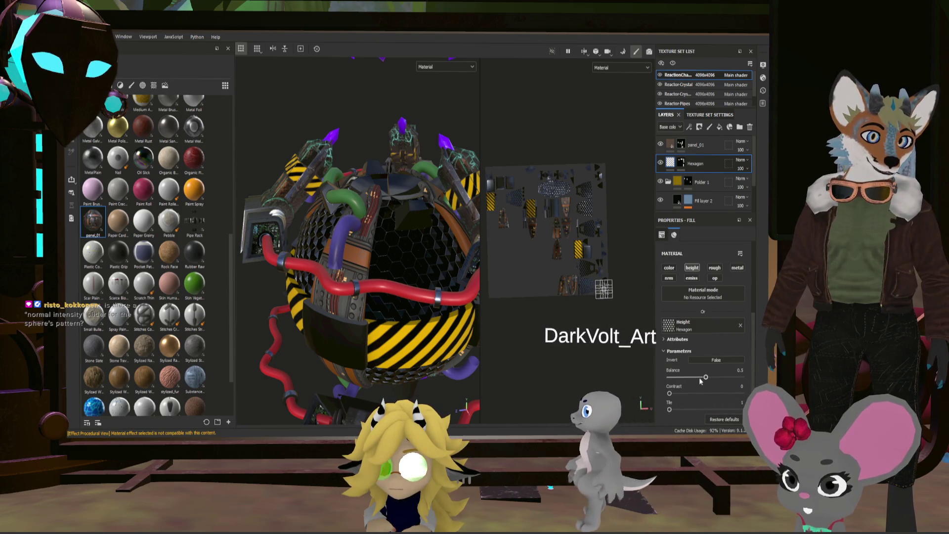
left_click_drag(690, 378, 706, 377)
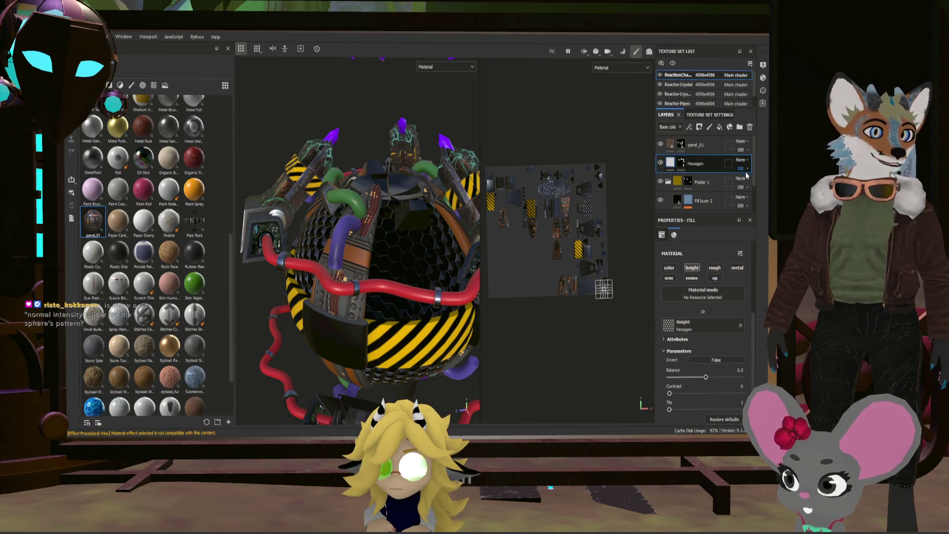
type("0")
key("Return")
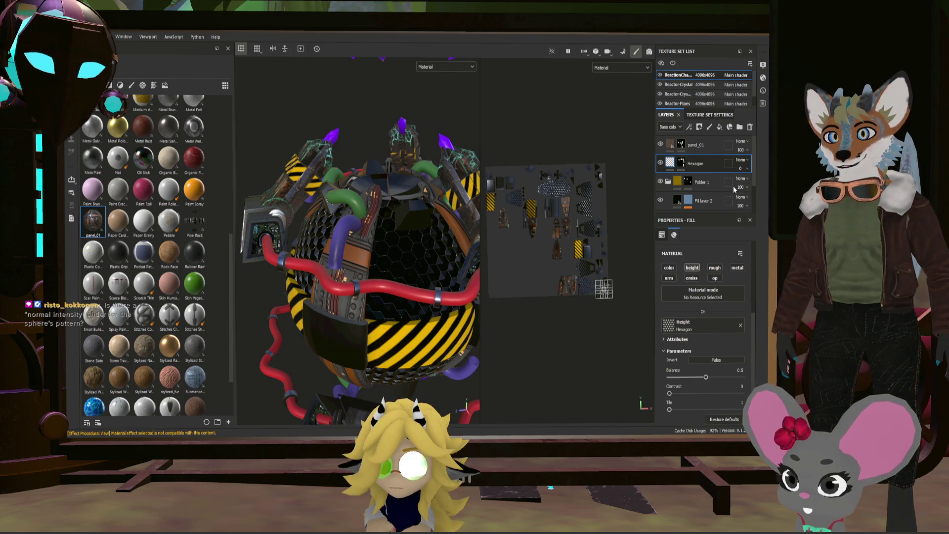
key("BackSpace")
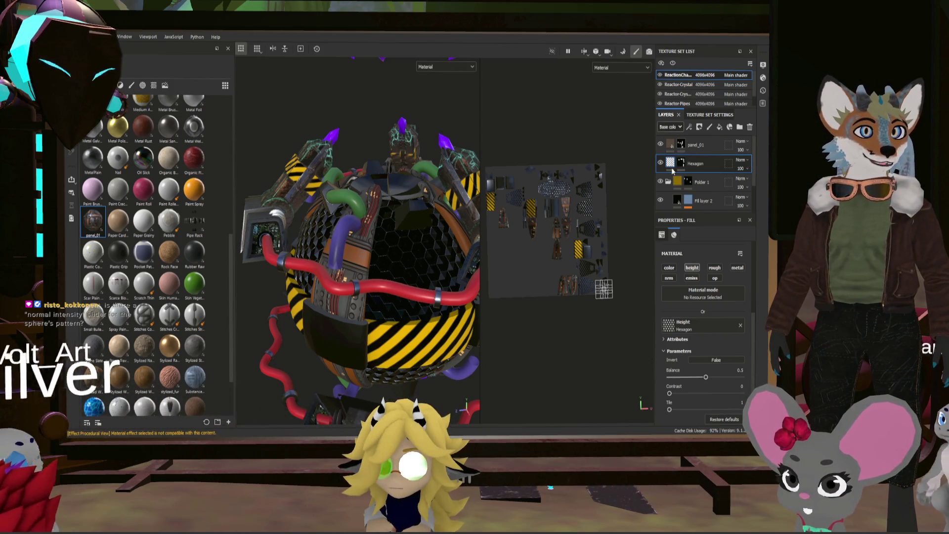
left_click(670, 127)
- Show the layer stack's Height channel and lower the Hexagon layer opacity to 23
left_click(671, 163)
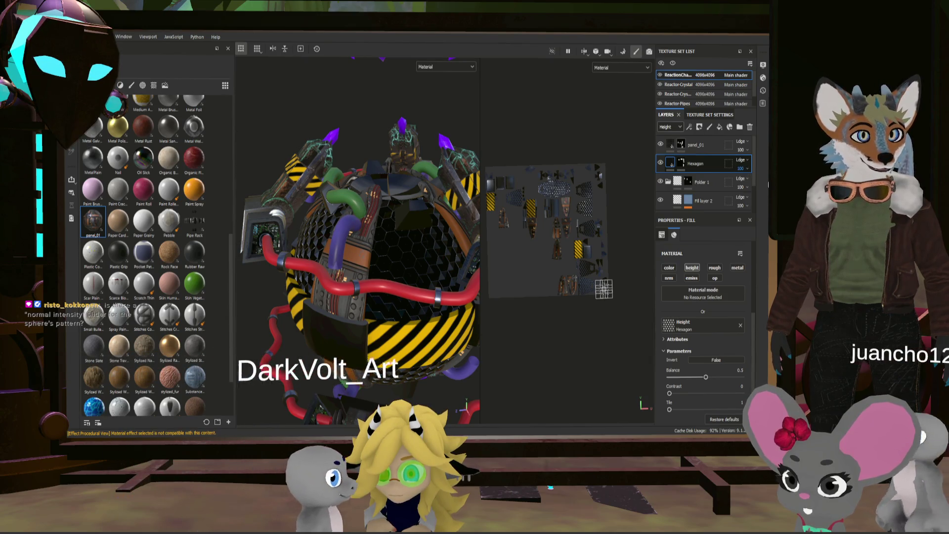
key("BackSpace")
key("BackSpace")
type("23")
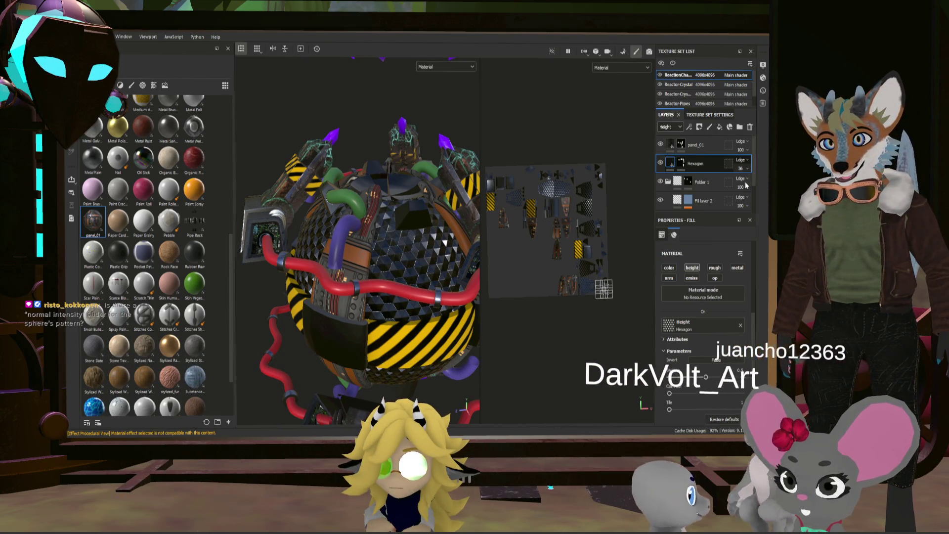
key("BackSpace")
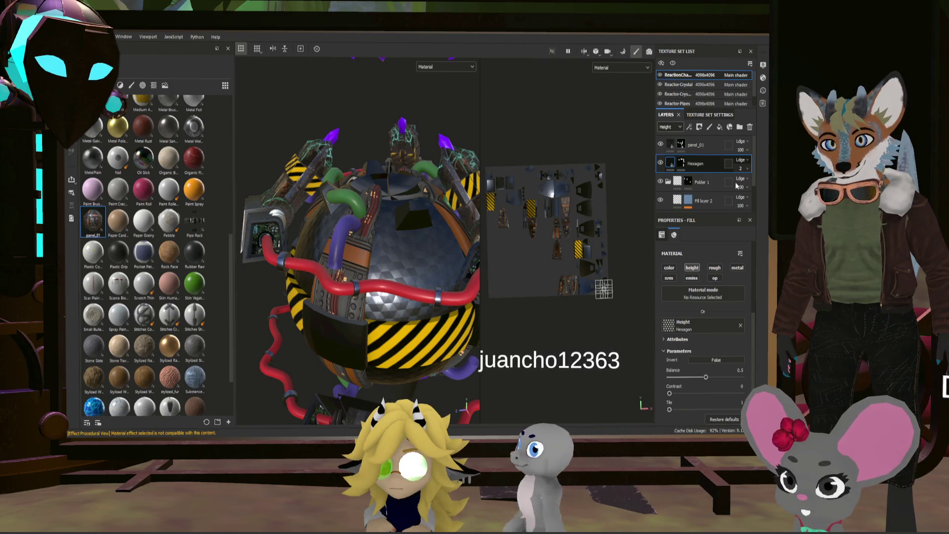
- Orbit to inspect the honeycomb on the sphere, save, and set Hexagon opacity to 25
mouse_move(450, 256)
left_mouse_down("alt")
mouse_move(448, 203)
mouse_move(425, 256)
mouse_move(344, 233)
mouse_move(416, 238)
left_mouse_up("alt")
scroll(416, 238, "down", 10)
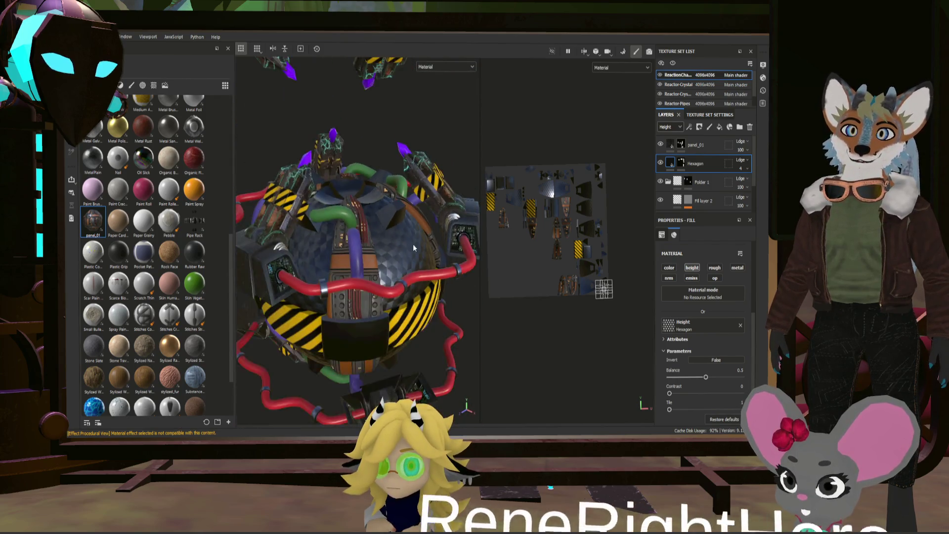
scroll(410, 235, "up", 10)
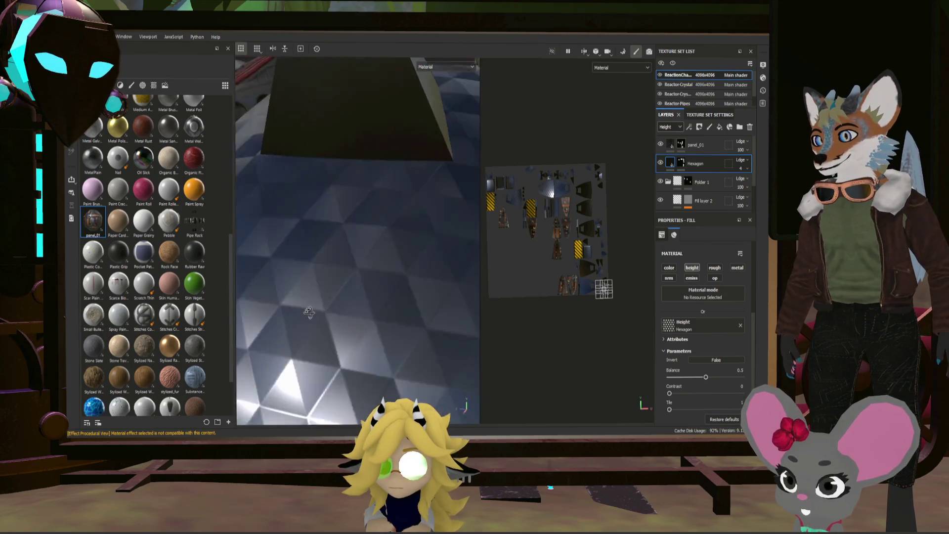
mouse_move(306, 302)
left_mouse_down("alt")
mouse_move(387, 309)
mouse_move(365, 282)
mouse_move(444, 288)
mouse_move(386, 284)
mouse_move(339, 260)
left_mouse_up("alt")
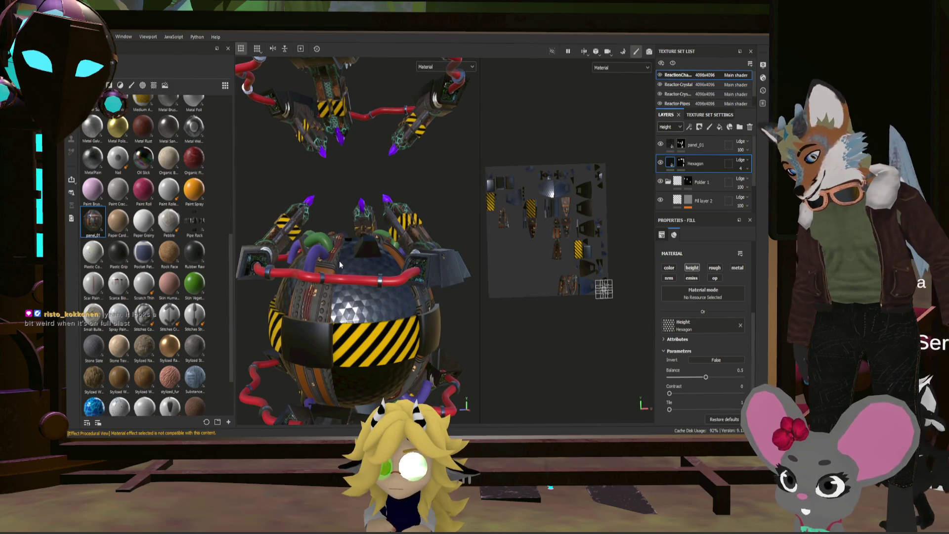
key("ctrl")
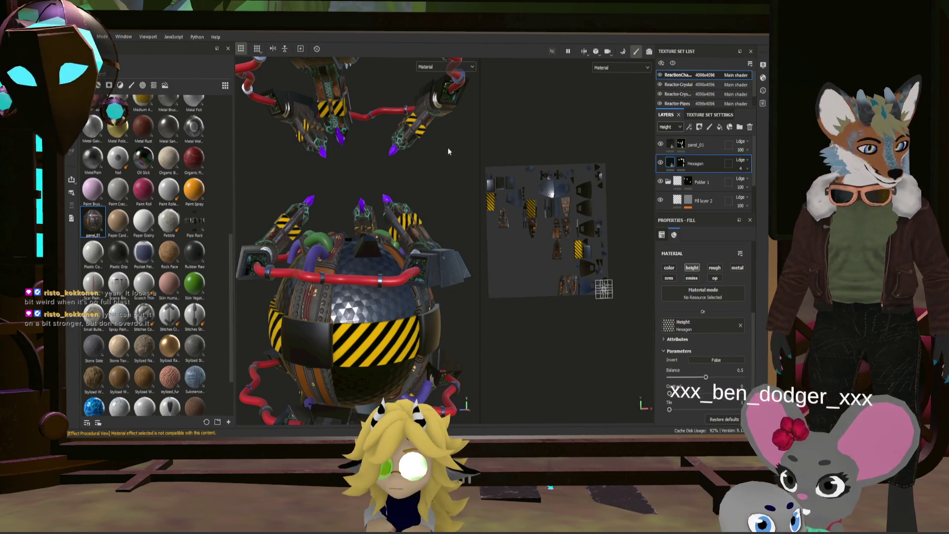
scroll(449, 149, "up", 1)
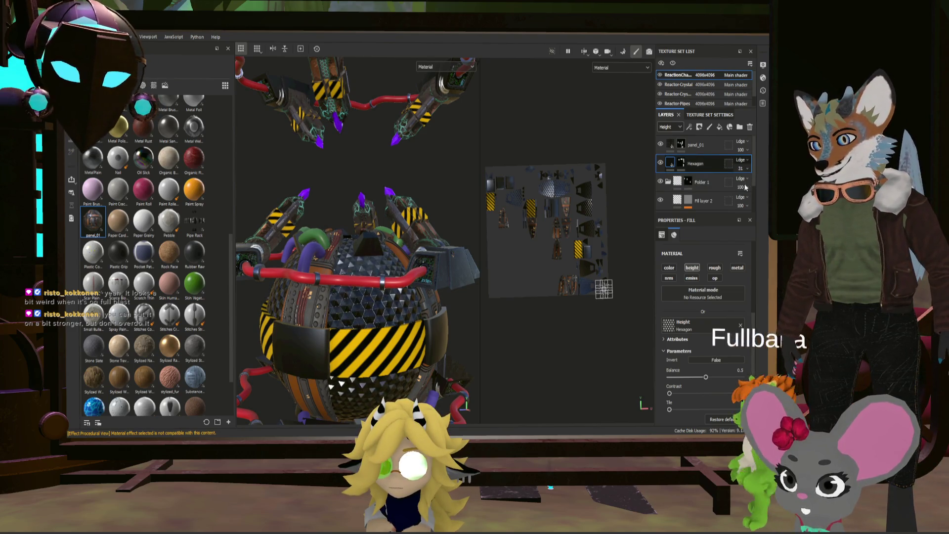
type("25")
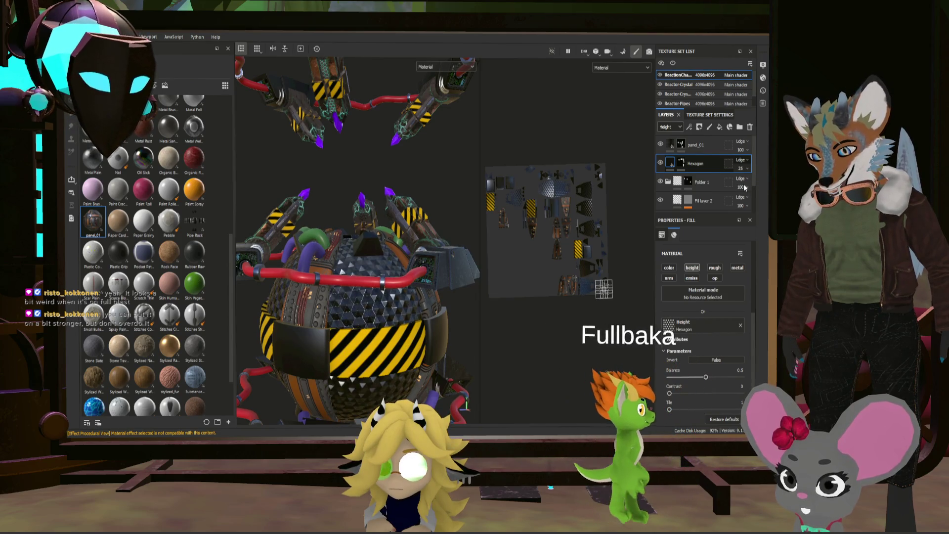
type("100")
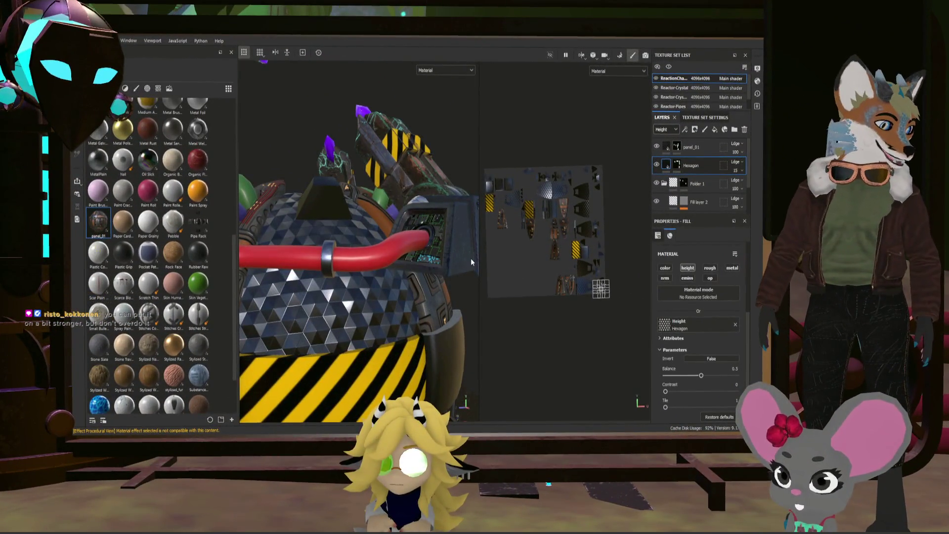
mouse_move(471, 262)
left_mouse_down("alt")
mouse_move(381, 309)
mouse_move(400, 290)
mouse_move(395, 309)
left_mouse_up("alt")
scroll(392, 322, "down", 5)
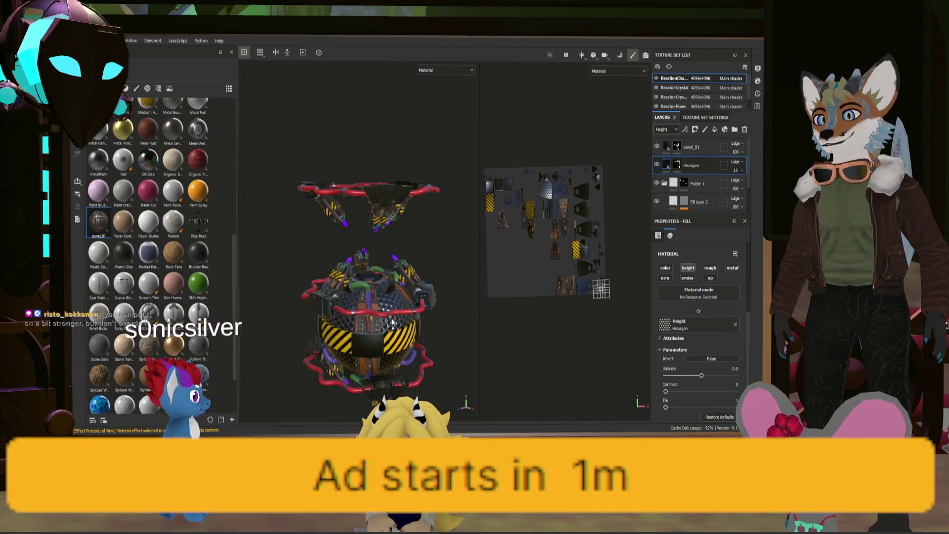
scroll(393, 303, "up", 5)
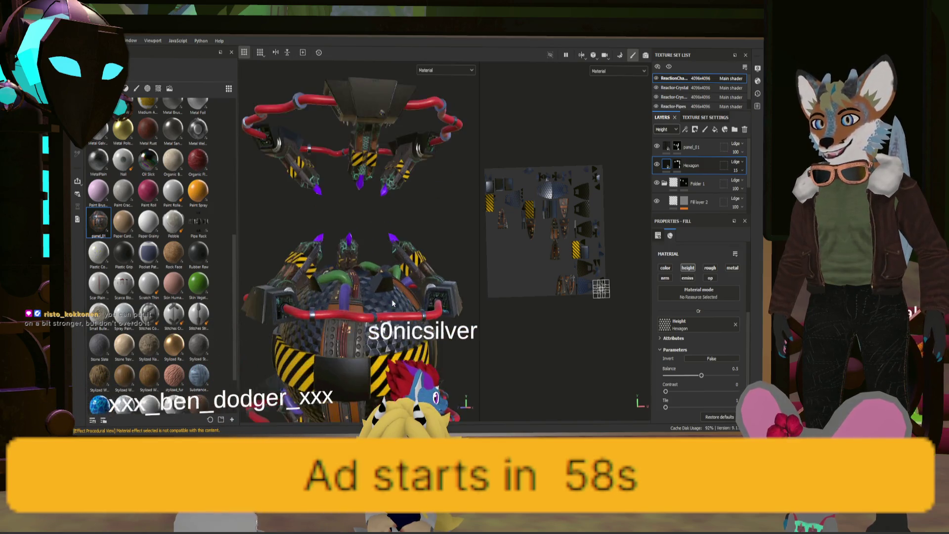
mouse_move(393, 303)
left_mouse_down("alt")
mouse_move(422, 312)
mouse_move(320, 329)
mouse_move(395, 313)
mouse_move(421, 187)
left_mouse_up("alt")
scroll(425, 254, "down", 5)
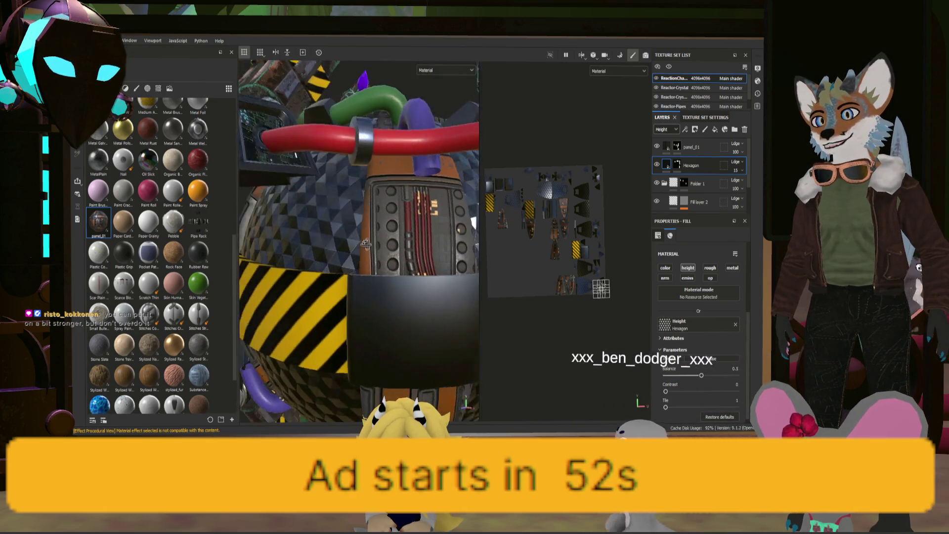
mouse_move(424, 260)
left_mouse_down("alt")
mouse_move(340, 298)
mouse_move(327, 284)
mouse_move(327, 249)
left_mouse_up("alt")
scroll(330, 239, "up", 5)
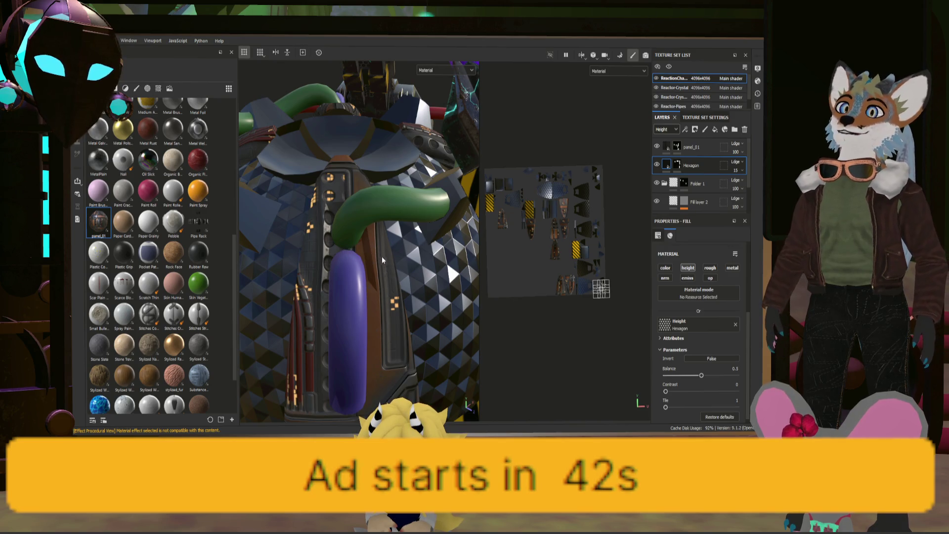
scroll(686, 153, "down", 2)
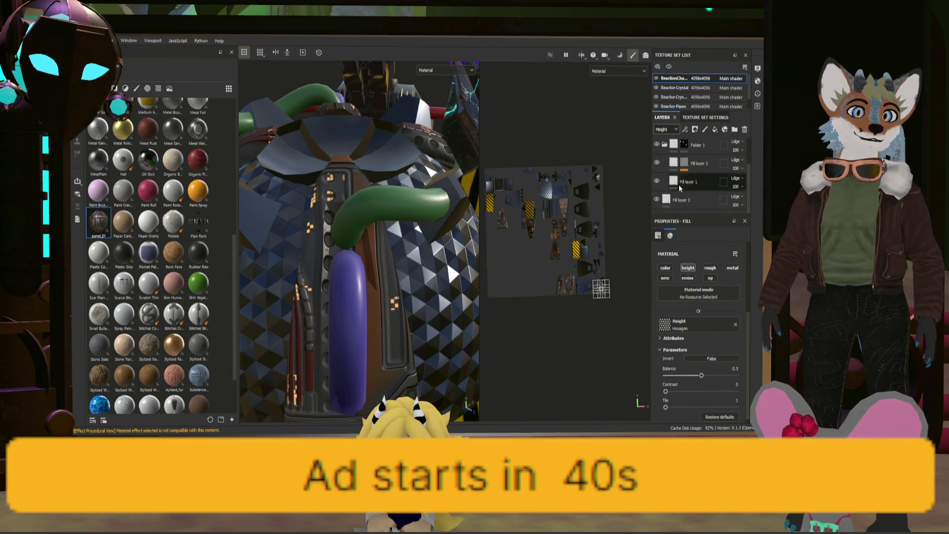
left_click_drag(395, 252, 464, 279, "alt")
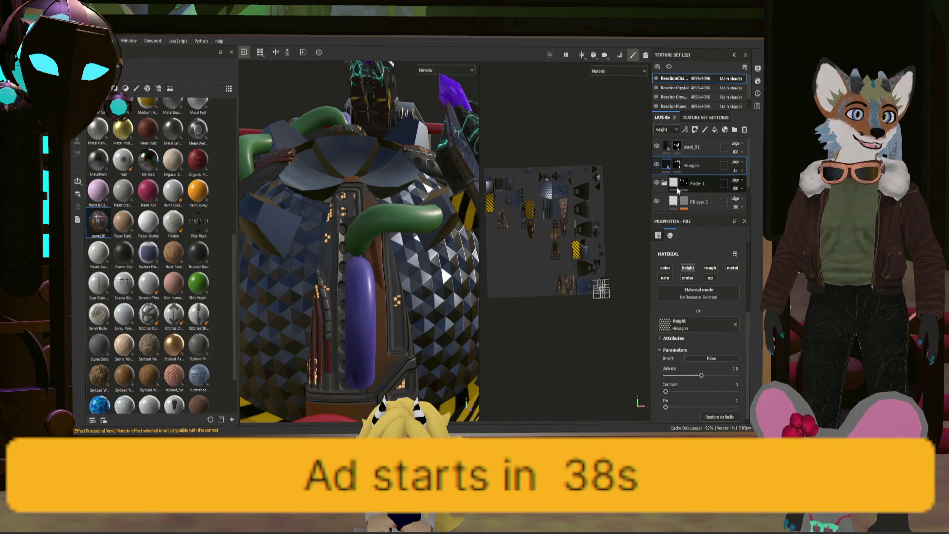
- Select panel_01's mask and set the Polygon Fill tool's Color to 0 (black)
left_click(675, 150)
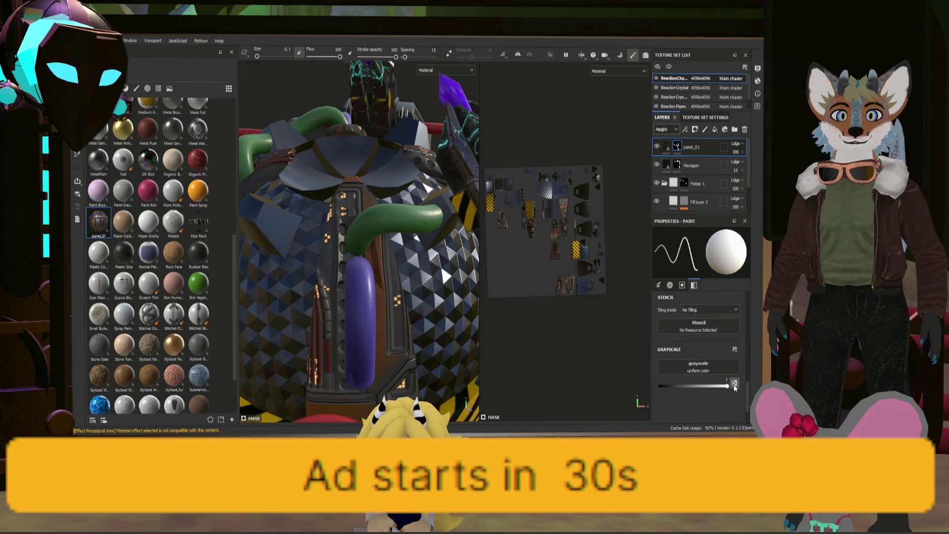
left_click_drag(356, 237, 321, 222, "alt")
key("4")
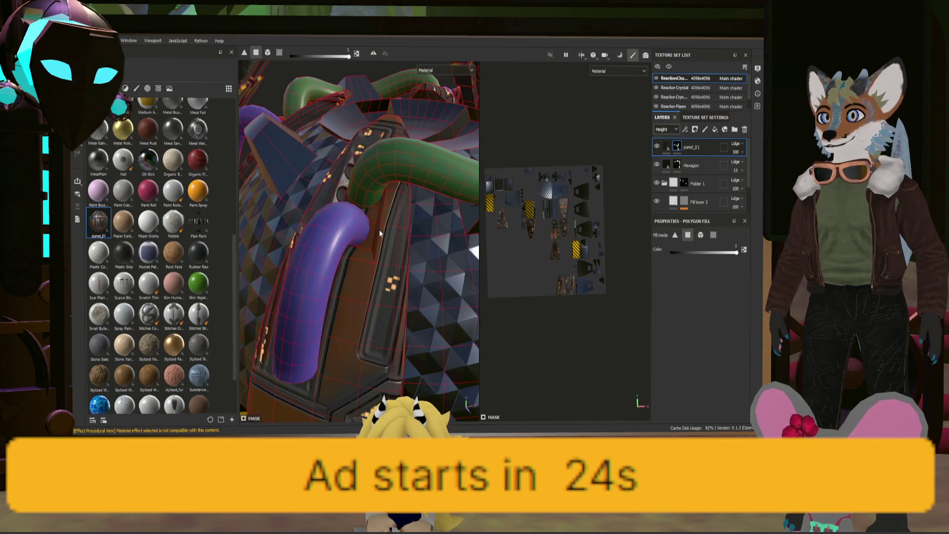
left_click_drag(738, 253, 496, 244)
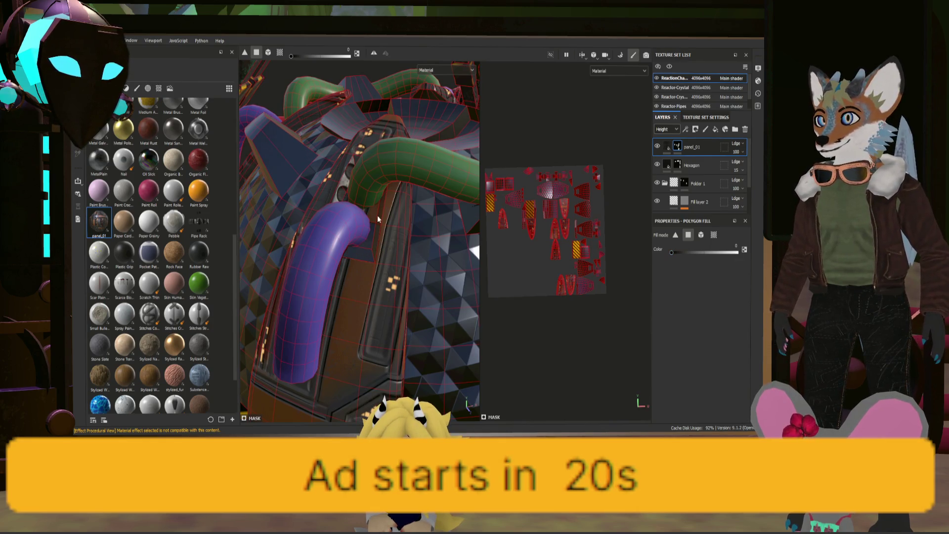
- Orbit around the reactor to inspect the tubes, dome top and panel faces
left_click_drag(369, 214, 314, 246, "alt")
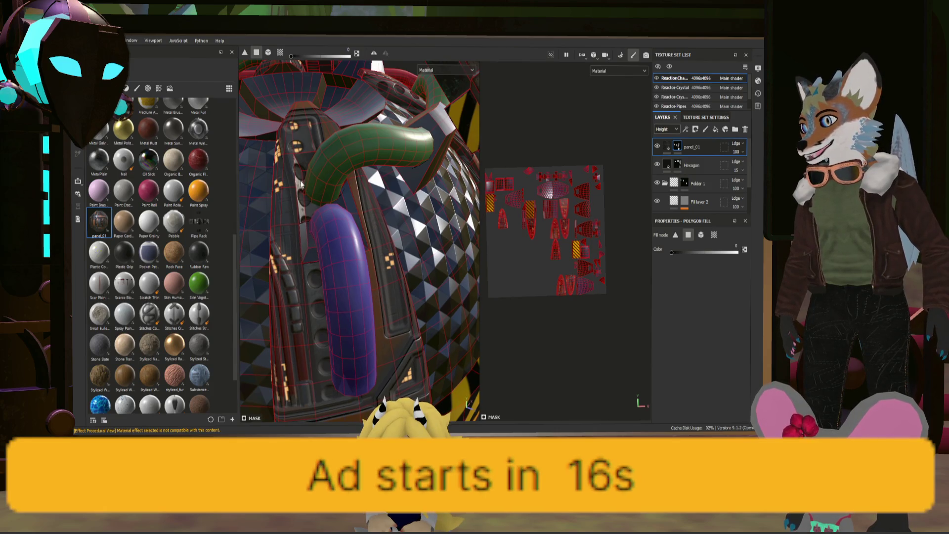
mouse_move(293, 172)
left_mouse_down("alt")
mouse_move(335, 283)
mouse_move(351, 286)
left_mouse_up("alt")
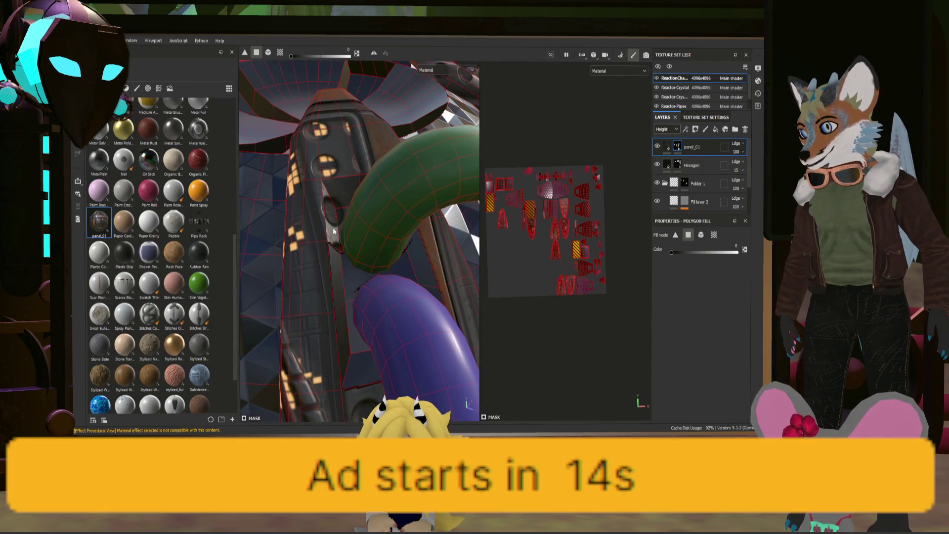
mouse_move(360, 191)
left_mouse_down("alt")
mouse_move(405, 235)
mouse_move(305, 212)
mouse_move(339, 204)
mouse_move(386, 229)
mouse_move(337, 271)
left_mouse_up("alt")
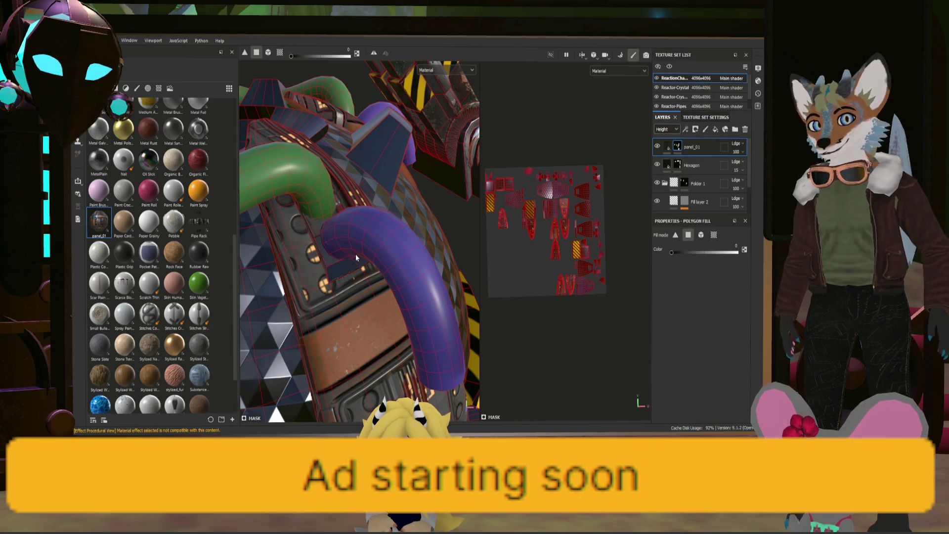
left_click_drag(364, 240, 319, 266, "alt")
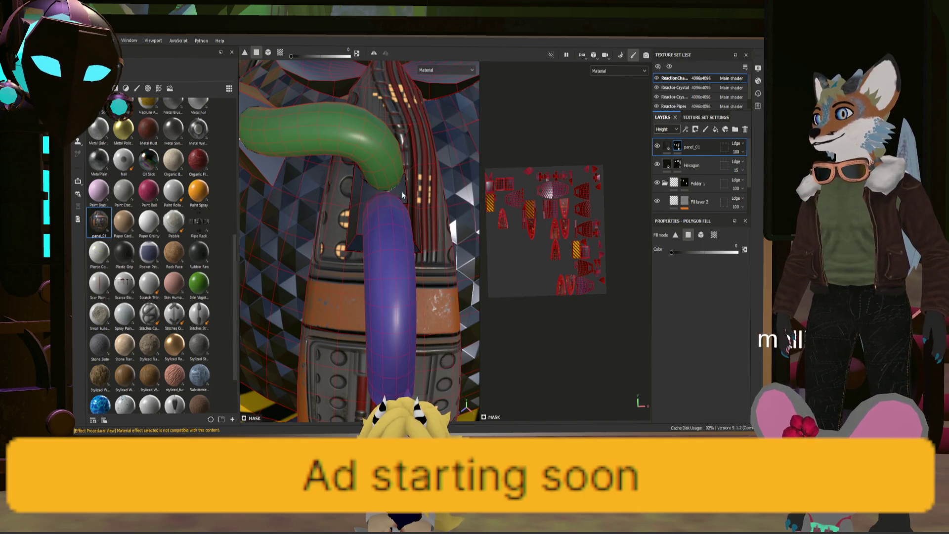
mouse_move(412, 194)
left_mouse_down("alt")
mouse_move(410, 233)
mouse_move(386, 222)
mouse_move(372, 229)
mouse_move(412, 202)
mouse_move(402, 266)
mouse_move(368, 346)
mouse_move(413, 285)
mouse_move(385, 303)
mouse_move(417, 289)
mouse_move(424, 241)
left_mouse_up("alt")
scroll(369, 348, "up", 3)
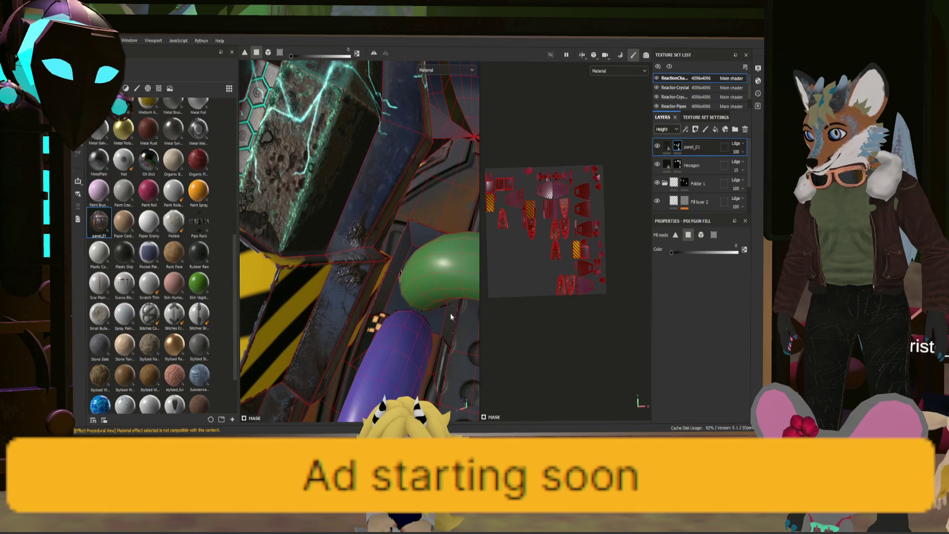
left_click_drag(457, 267, 437, 241, "alt")
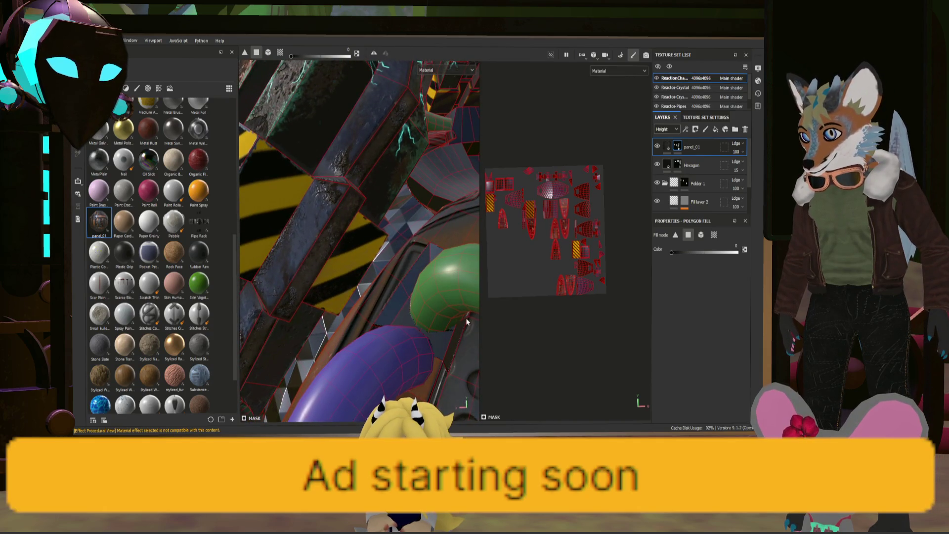
left_click_drag(432, 326, 431, 255, "alt")
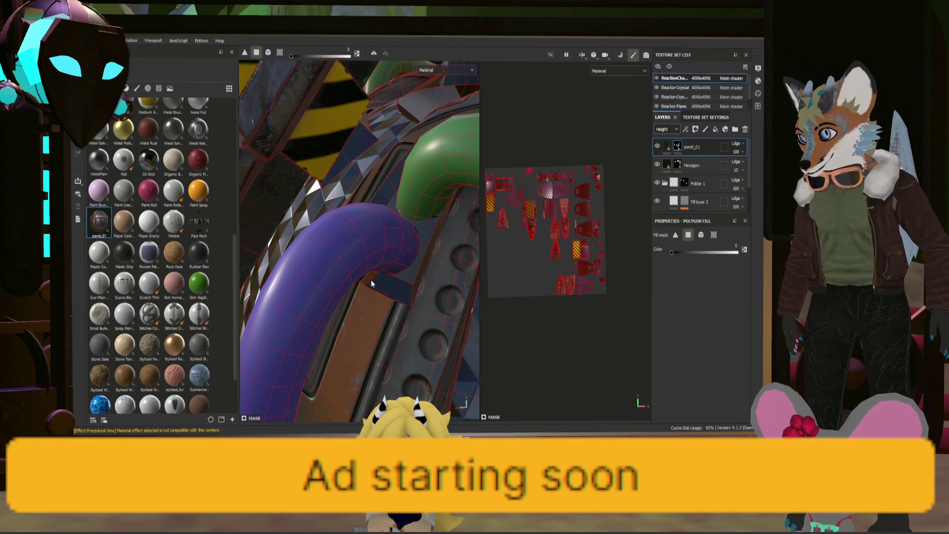
left_click_drag(369, 277, 365, 278, "alt")
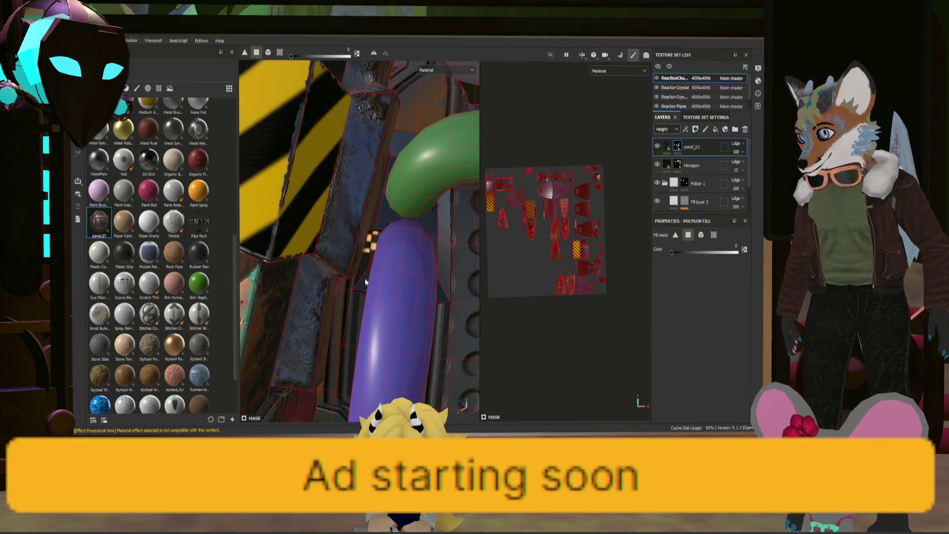
scroll(398, 262, "down", 6)
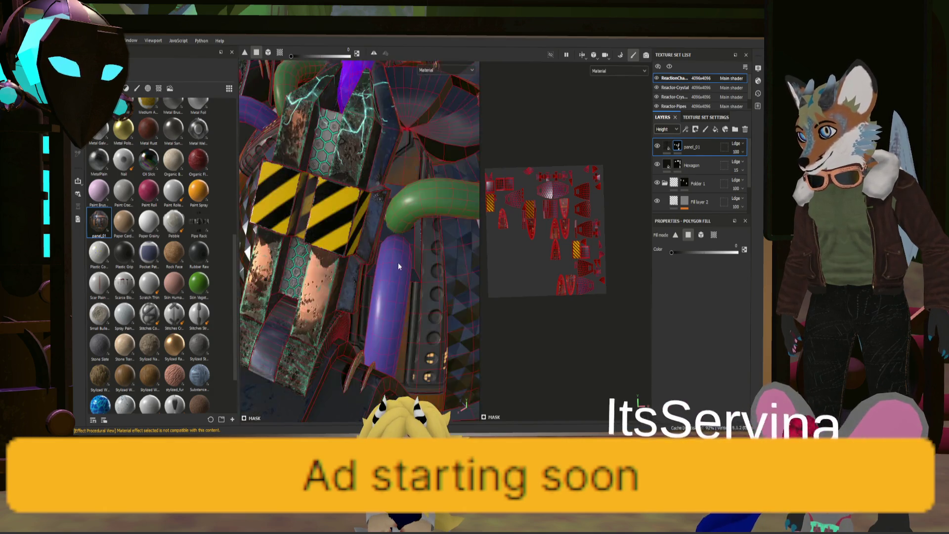
left_click_drag(405, 275, 308, 275, "alt")
scroll(308, 274, "up", 8)
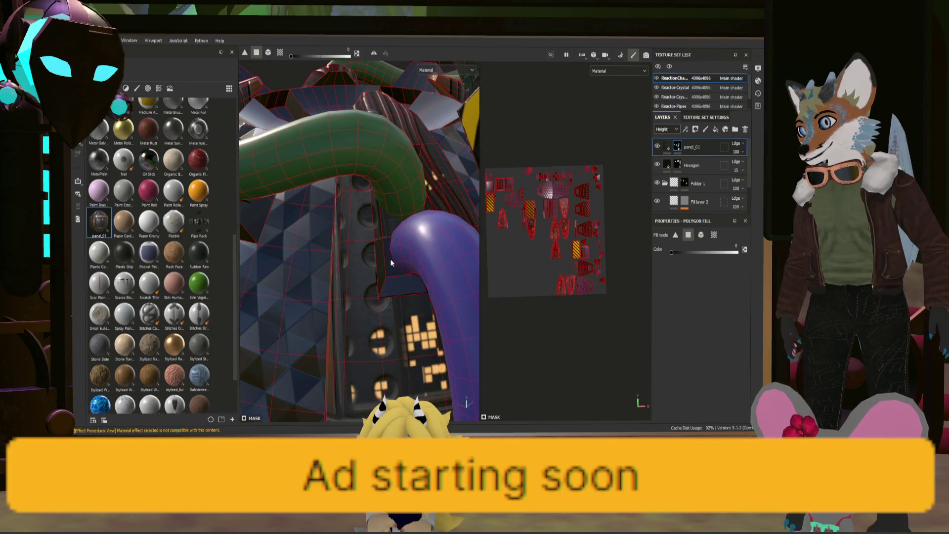
left_click_drag(381, 219, 428, 254, "alt")
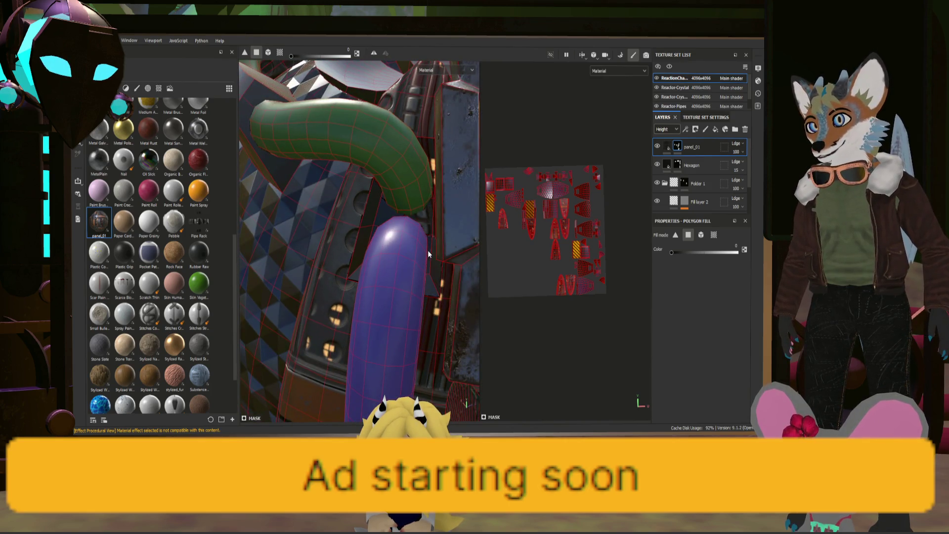
mouse_move(433, 228)
left_mouse_down("alt")
mouse_move(440, 220)
mouse_move(419, 260)
left_mouse_up("alt")
mouse_move(385, 192)
left_mouse_down("alt")
mouse_move(367, 226)
mouse_move(366, 272)
left_mouse_up("alt")
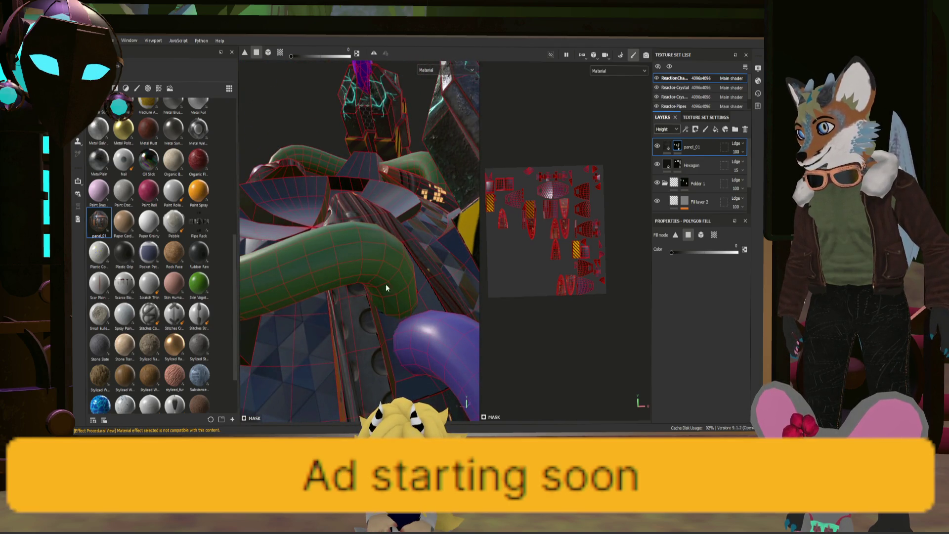
scroll(385, 283, "down", 10)
mouse_move(418, 329)
left_mouse_down("alt")
mouse_move(388, 346)
mouse_move(420, 345)
mouse_move(404, 273)
mouse_move(411, 254)
mouse_move(413, 270)
mouse_move(370, 187)
mouse_move(410, 149)
mouse_move(524, 96)
mouse_move(495, 149)
left_mouse_up("alt")
scroll(388, 346, "up", 3)
- Switch back to regular brush painting and view the cyan sphere from the top
key("1")
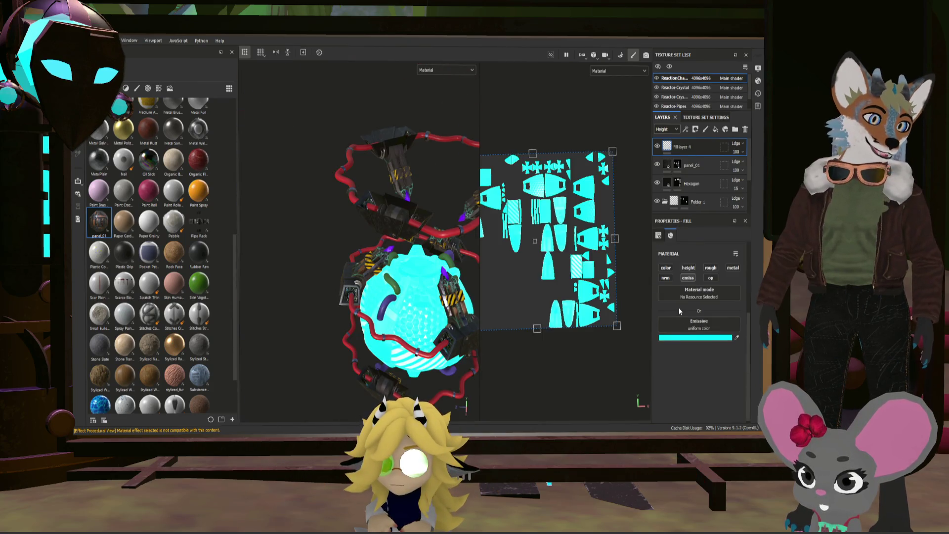
scroll(444, 265, "up", 5)
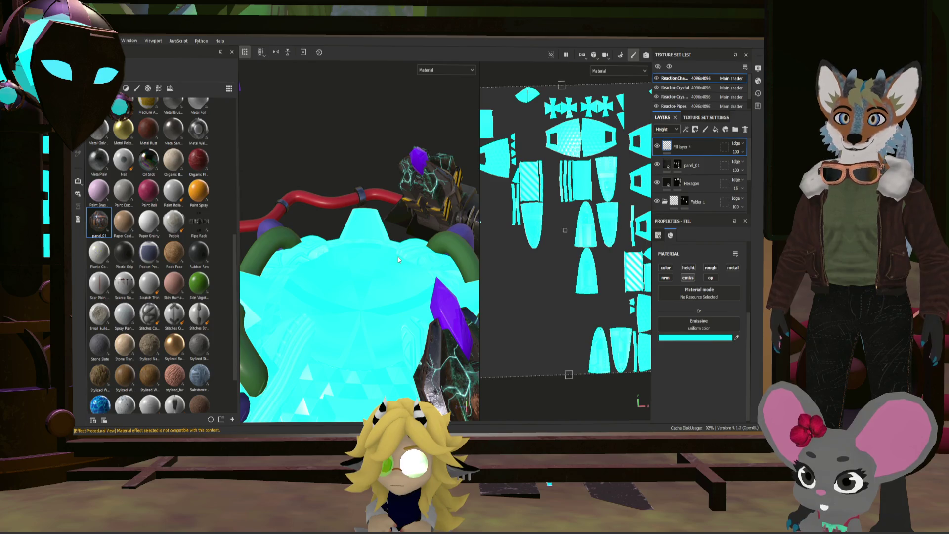
left_click_drag(399, 259, 390, 280, "alt")
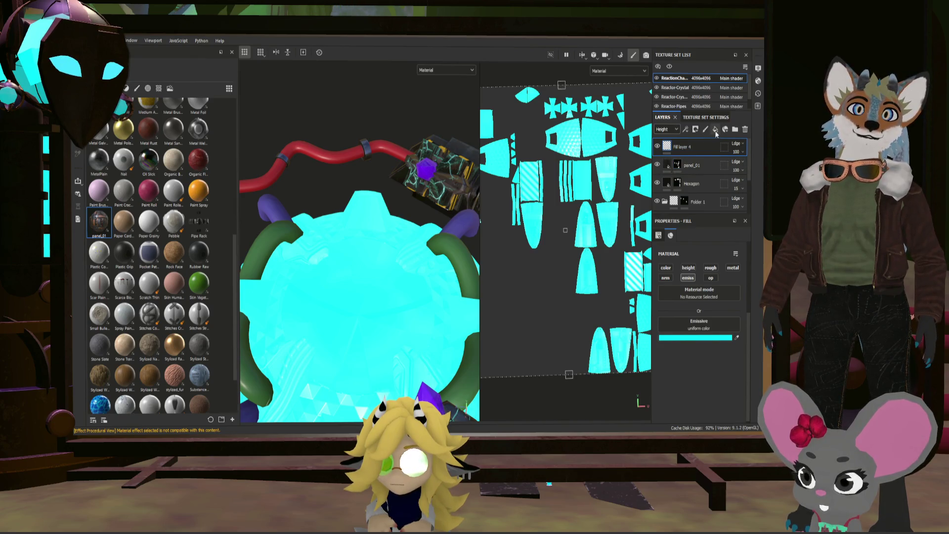
- Create a new Folder 2 at the top of the layers and move Fill layer 4 into it
left_click(735, 130)
left_click_drag(669, 167, 678, 147)
left_click(693, 148)
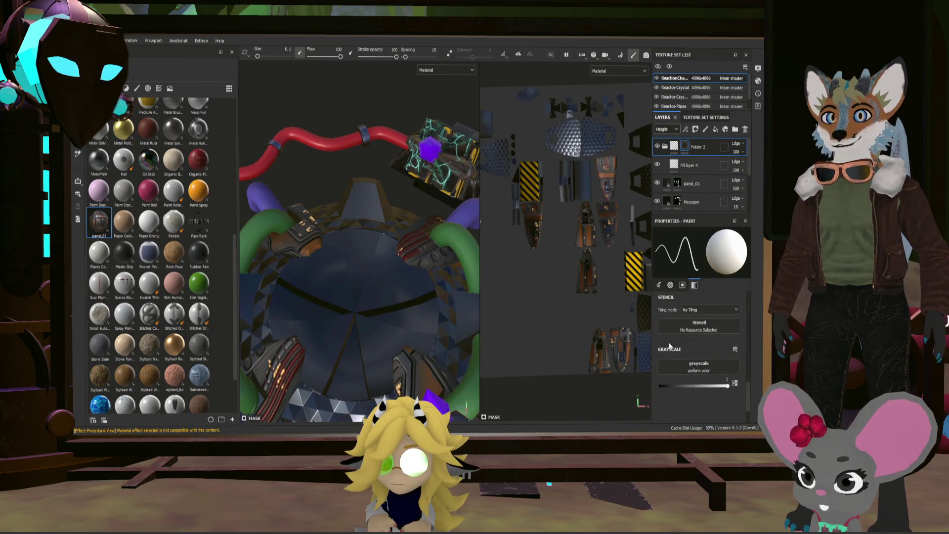
key("4")
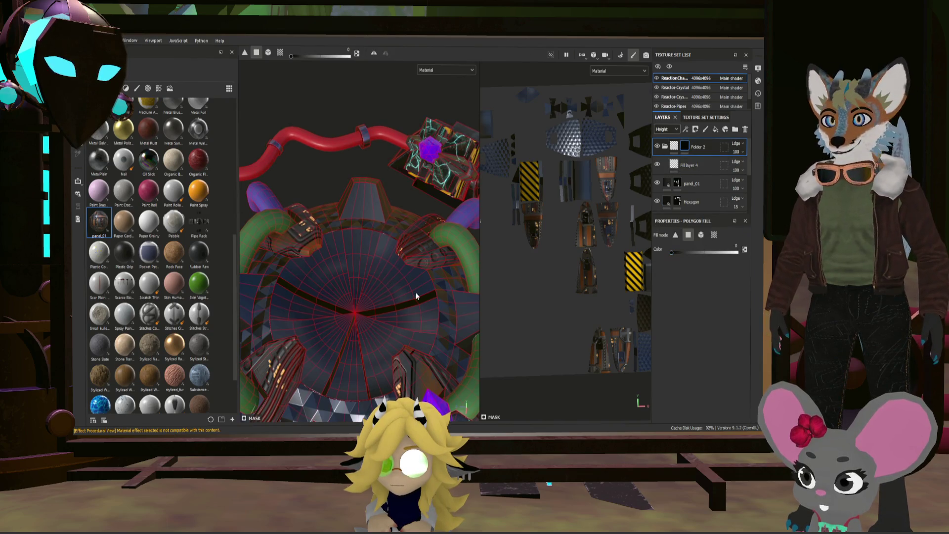
mouse_move(426, 309)
left_mouse_down("alt")
mouse_move(417, 344)
mouse_move(418, 330)
left_mouse_up("alt")
scroll(418, 323, "up", 5)
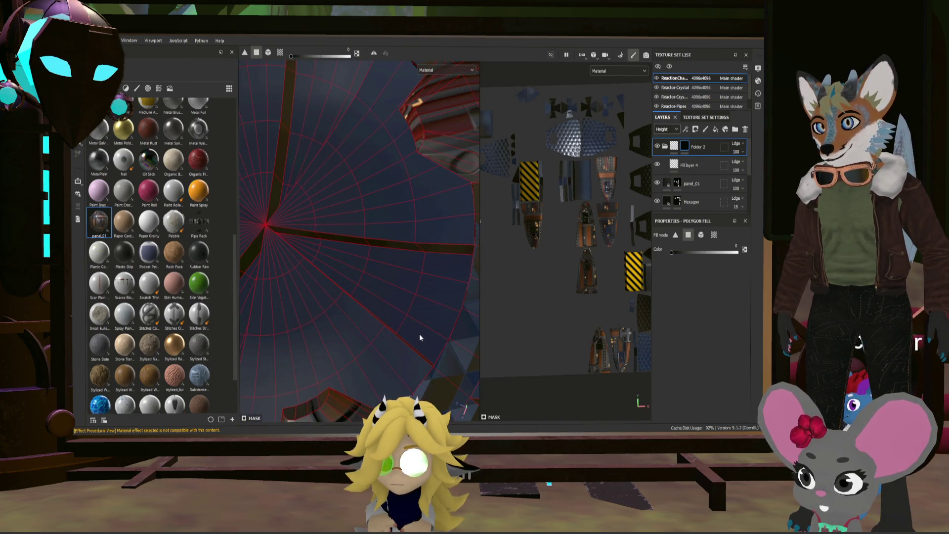
scroll(418, 322, "down", 5)
left_click_drag(418, 322, 399, 275, "alt")
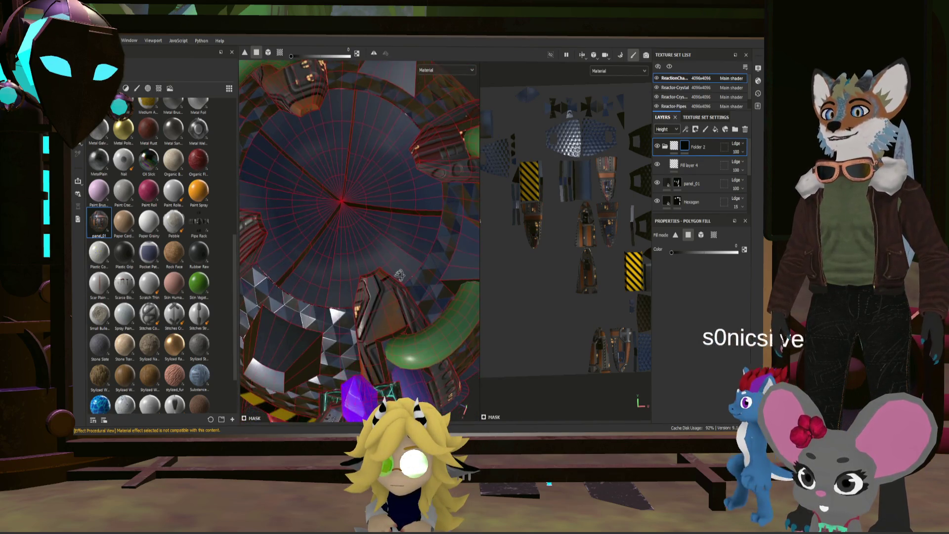
scroll(403, 219, "up", 5)
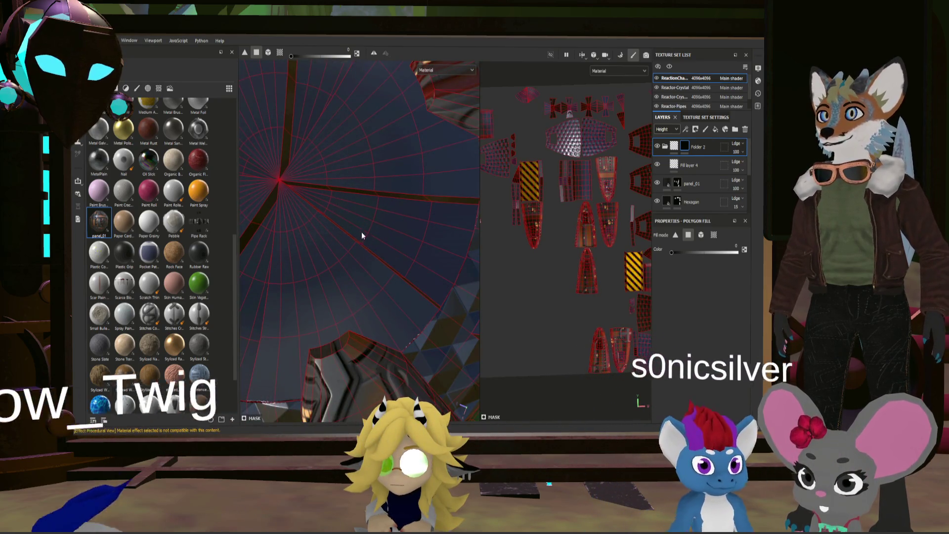
left_click_drag(362, 232, 407, 215)
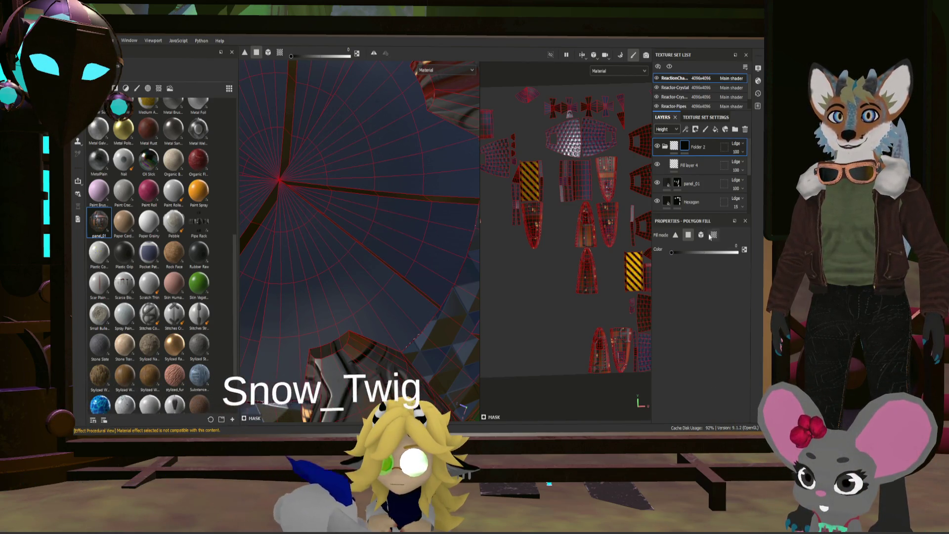
key("x")
left_click_drag(346, 217, 387, 204)
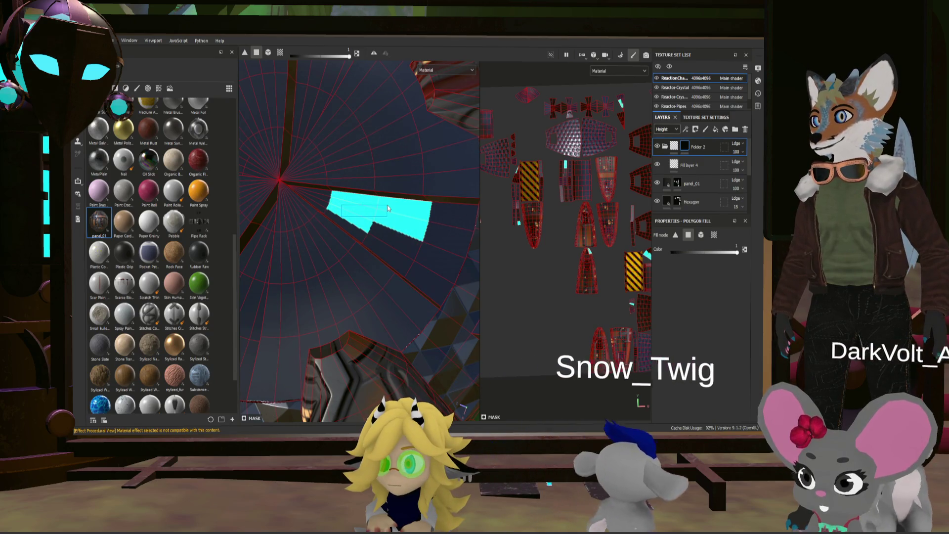
left_click_drag(409, 269, 355, 233)
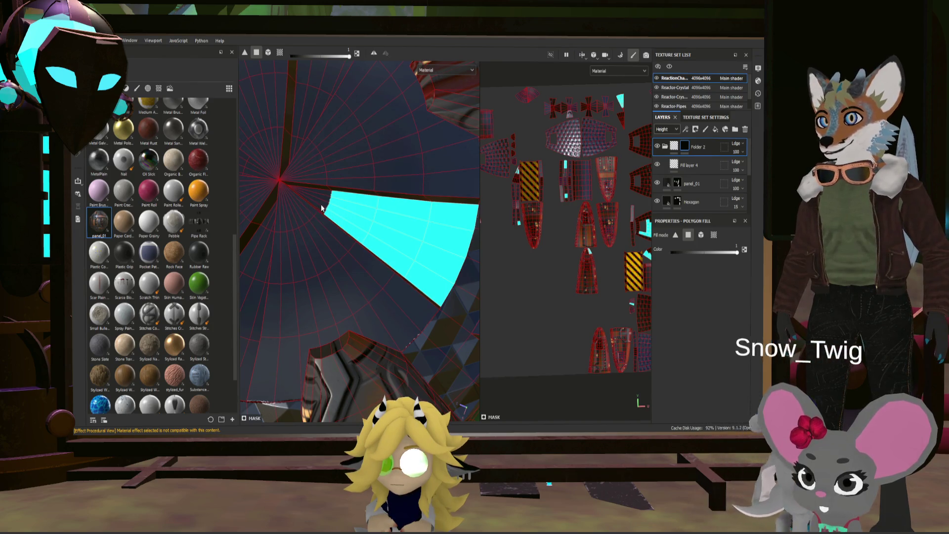
key("ctrl+z")
key("ctrl+z")
key("ctrl+z")
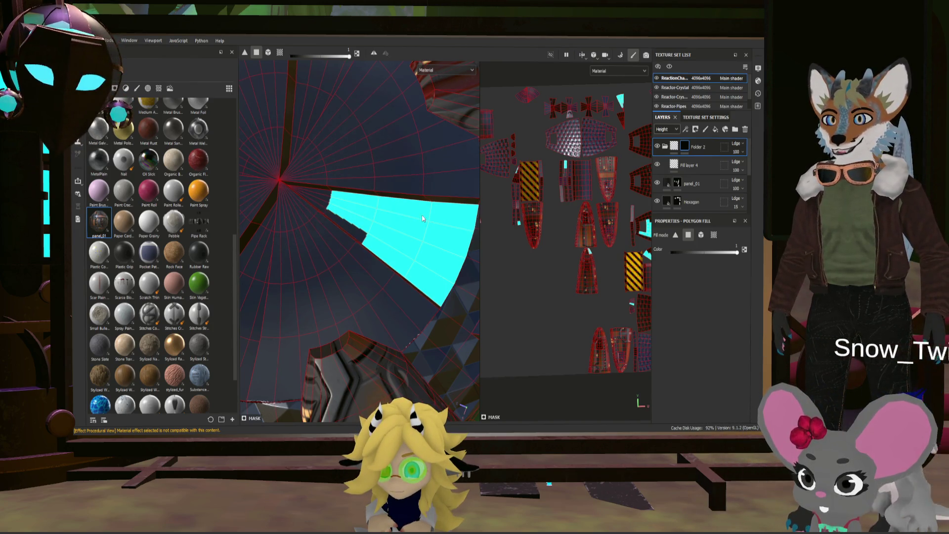
mouse_move(554, 151)
middle_mouse_down()
mouse_move(503, 115)
mouse_move(543, 132)
middle_mouse_up()
scroll(519, 143, "down", 5)
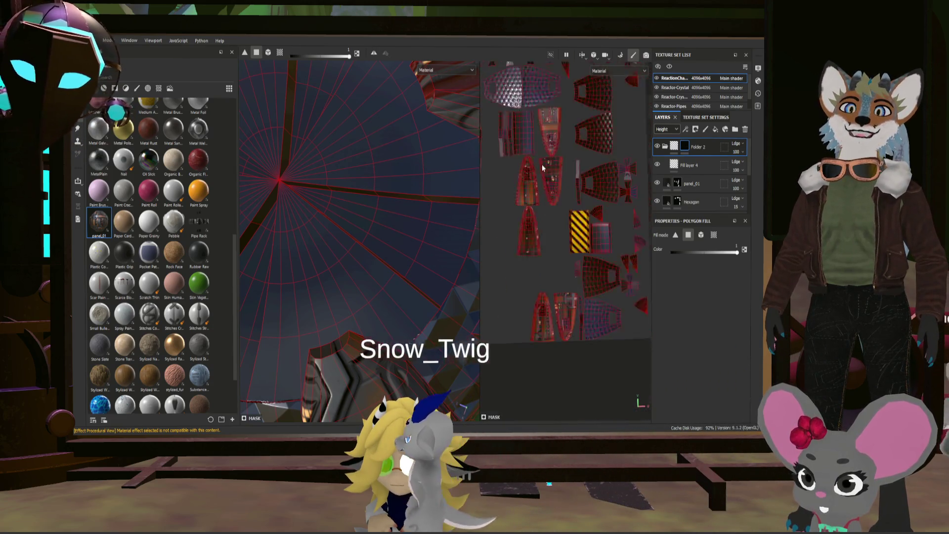
scroll(520, 143, "up", 5)
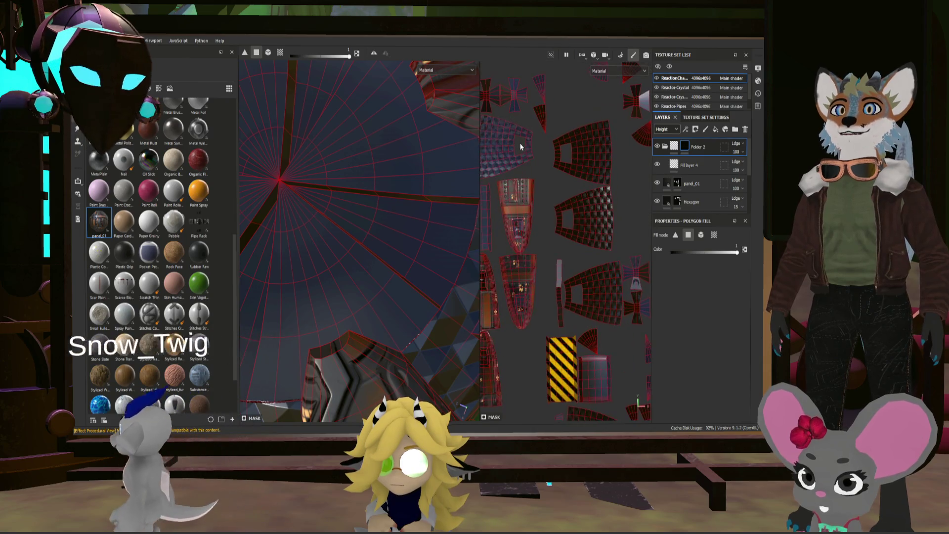
mouse_move(538, 142)
middle_mouse_down()
mouse_move(615, 142)
mouse_move(664, 174)
mouse_move(479, 174)
mouse_move(600, 235)
mouse_move(348, 206)
middle_mouse_up()
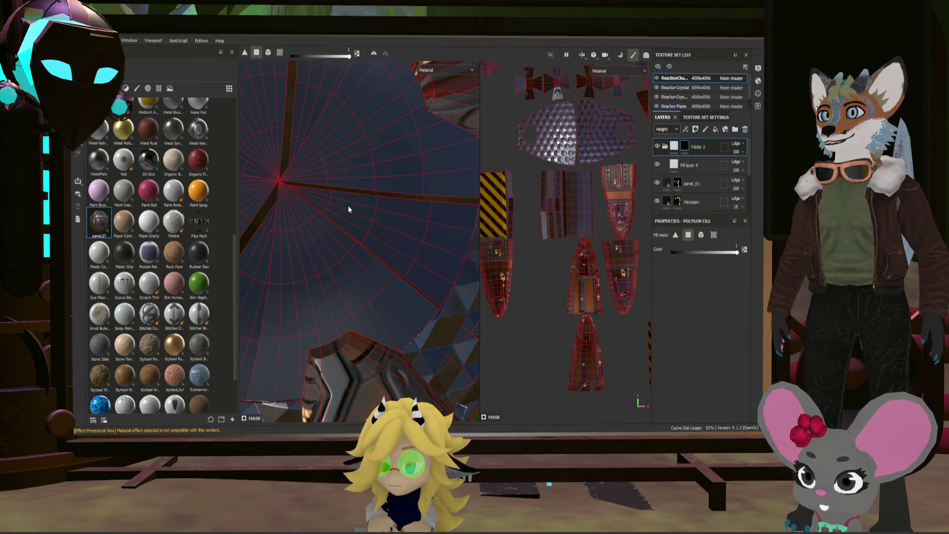
- Polygon-fill a dome face and the triangular wedge UV islands into Folder 2's mask
left_click(405, 223)
scroll(582, 165, "down", 2)
scroll(637, 130, "up", 4)
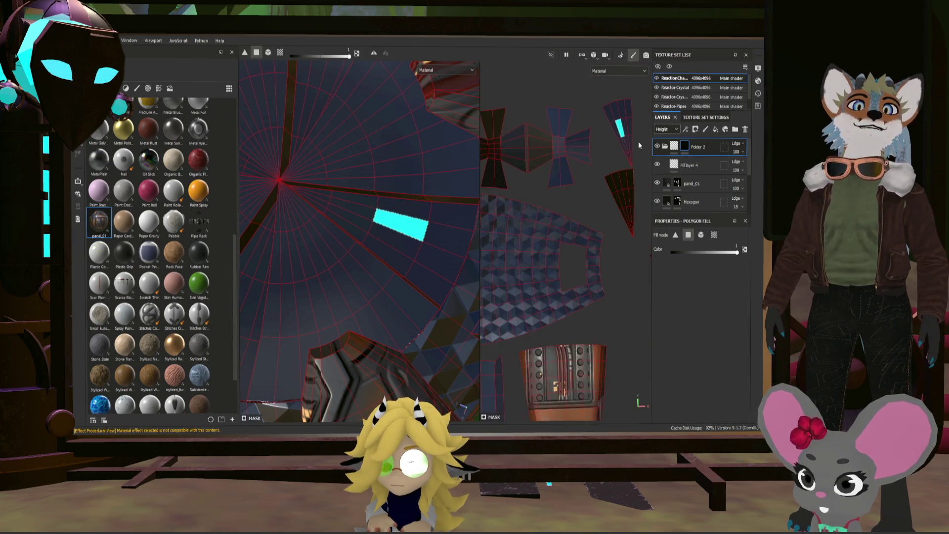
scroll(638, 145, "up", 3)
left_click_drag(614, 251, 550, 122)
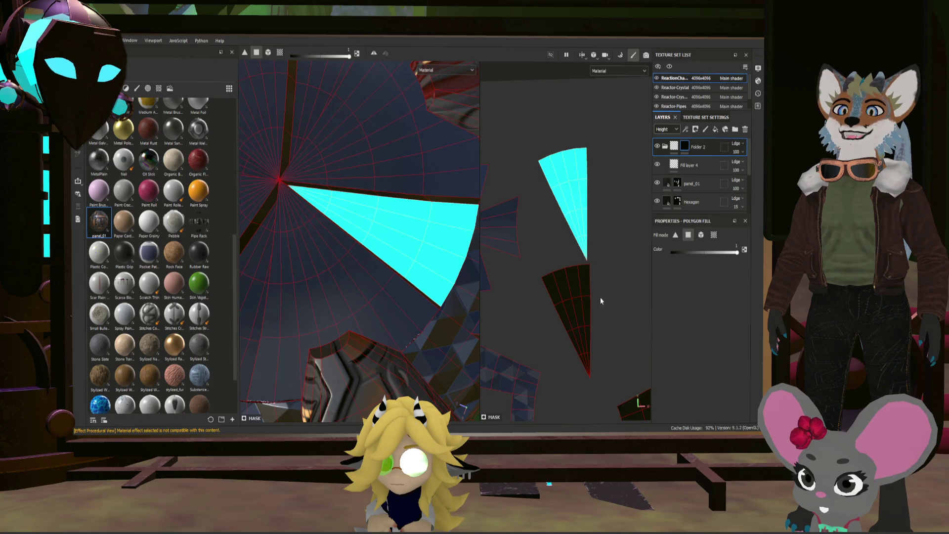
scroll(600, 300, "down", 3)
scroll(392, 262, "down", 4)
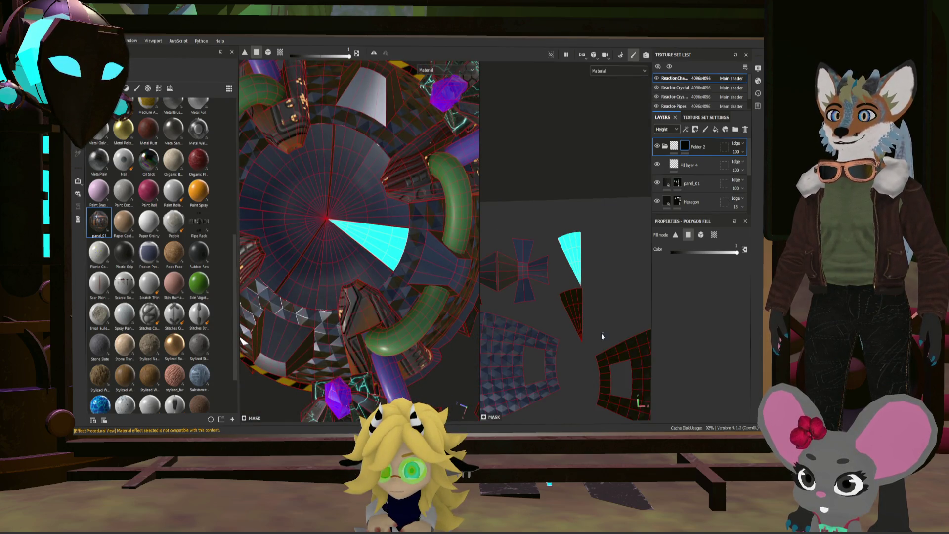
left_click_drag(601, 333, 559, 289)
scroll(539, 296, "down", 2)
scroll(339, 272, "down", 3)
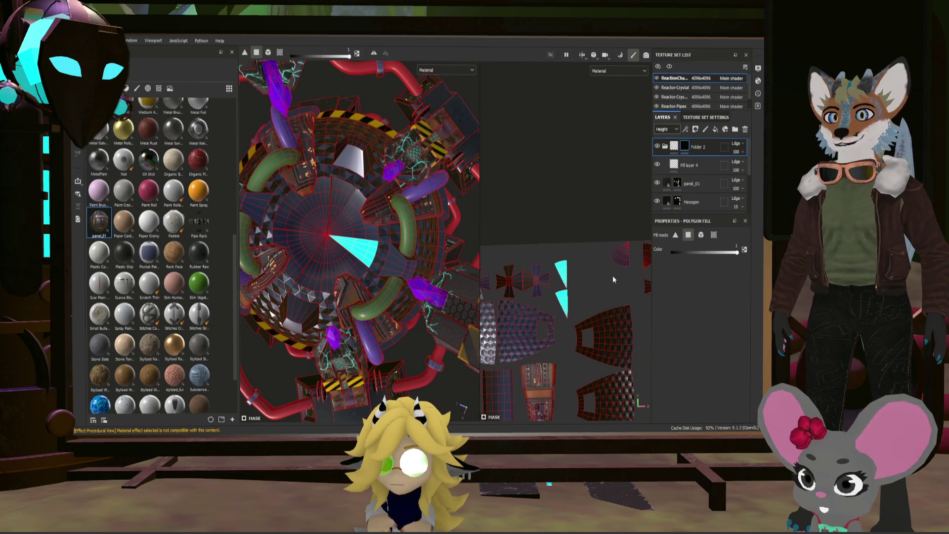
middle_click_drag(613, 274, 555, 266)
scroll(556, 266, "down", 3)
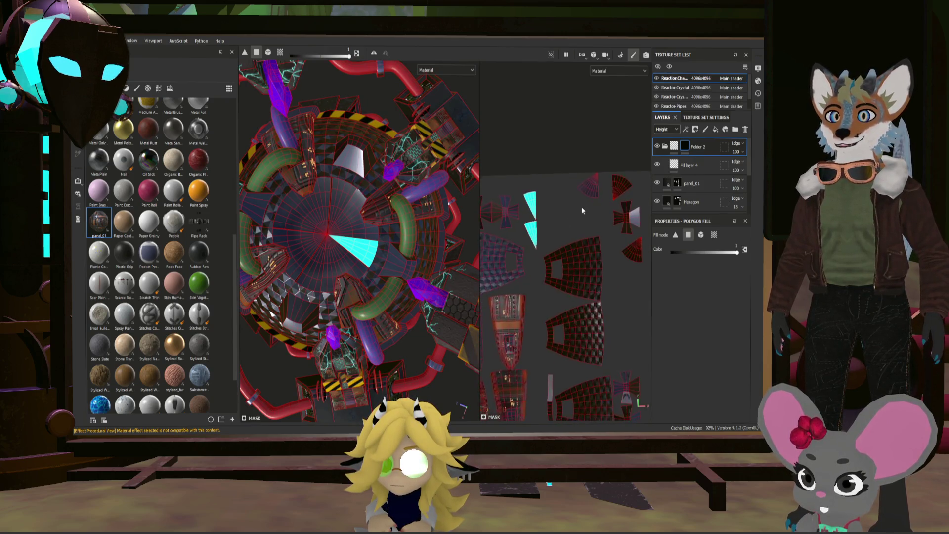
scroll(589, 365, "up", 3)
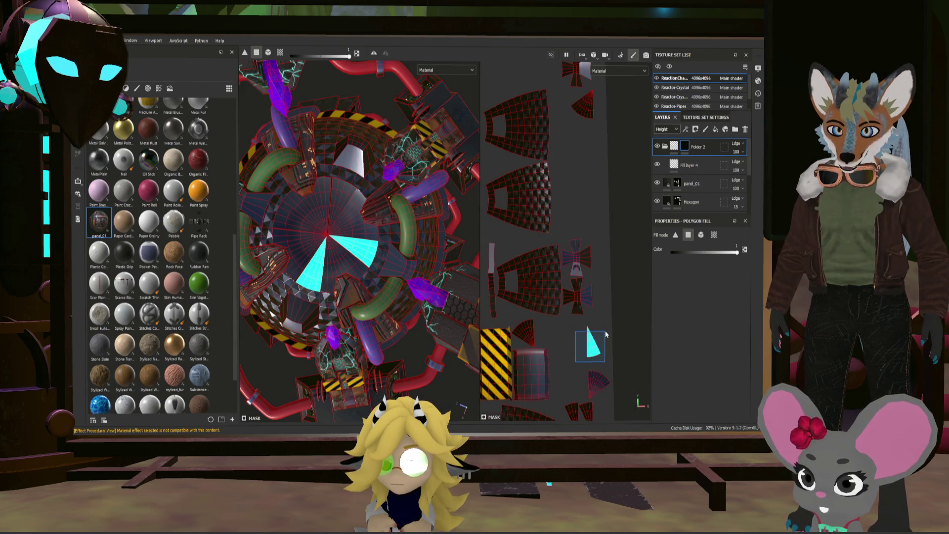
scroll(609, 325, "down", 3)
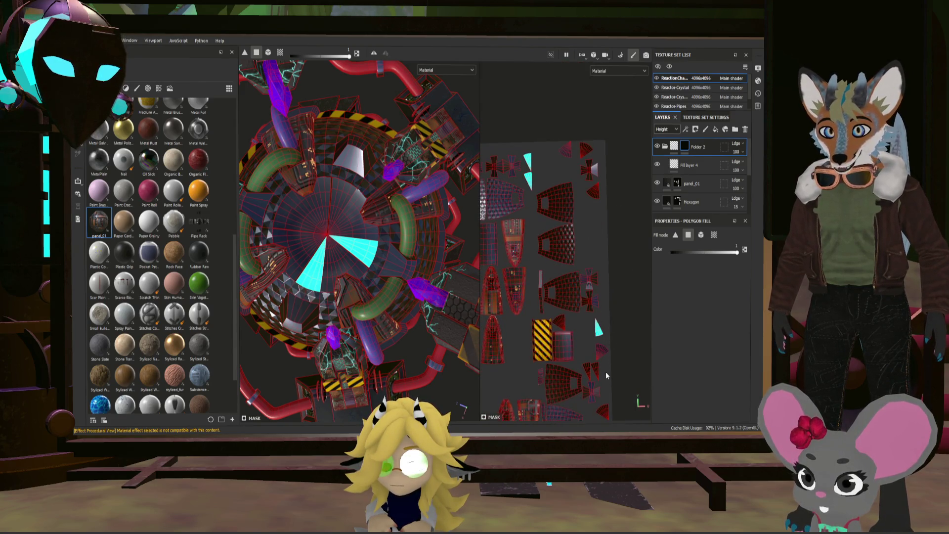
scroll(602, 381, "up", 3)
left_click(564, 349)
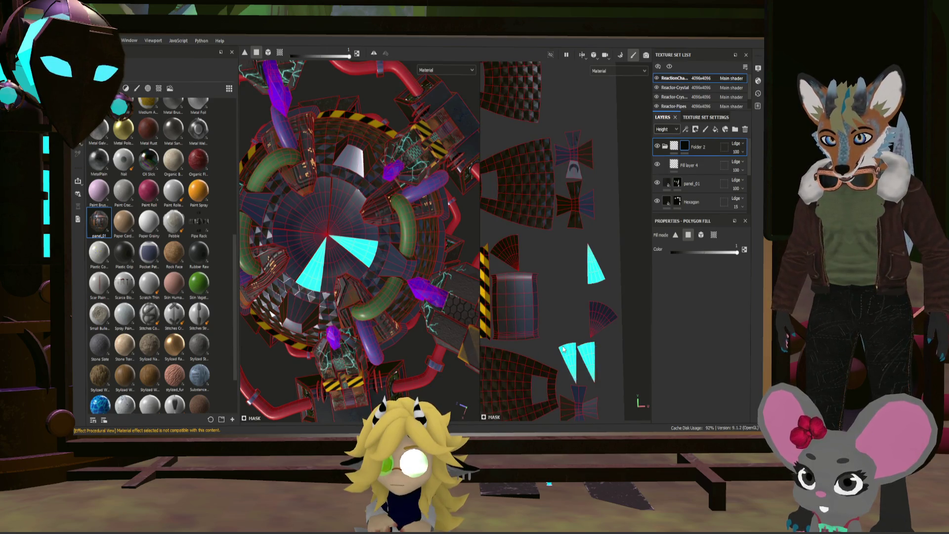
- Zoom and orbit the reactor to check the cyan wedges on the dome cap
scroll(574, 371, "down", 5)
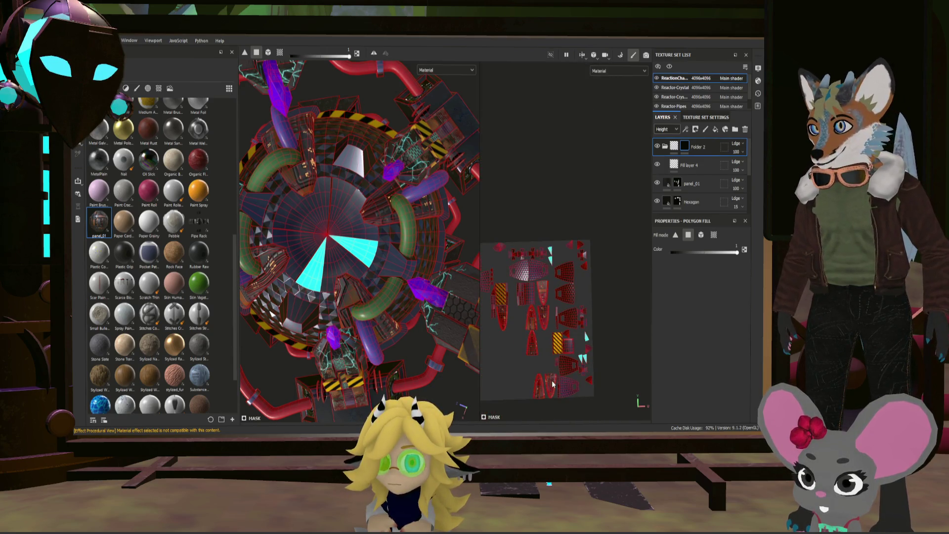
scroll(552, 385, "up", 5)
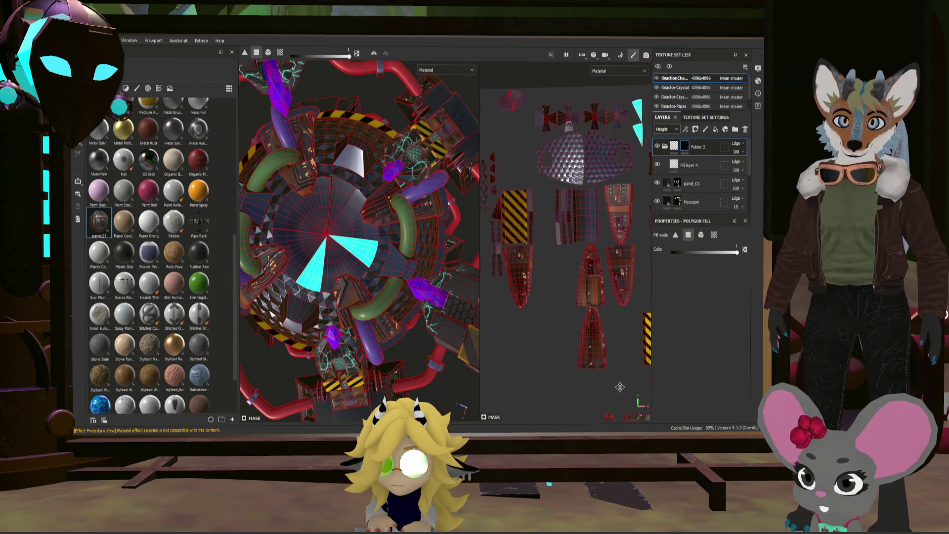
scroll(620, 387, "up", 5)
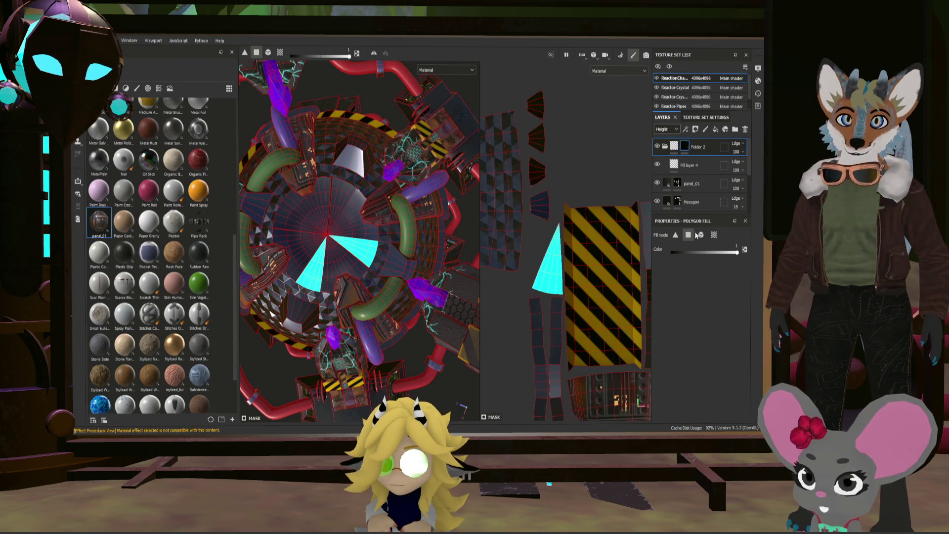
scroll(568, 247, "down", 3)
scroll(292, 235, "up", 3)
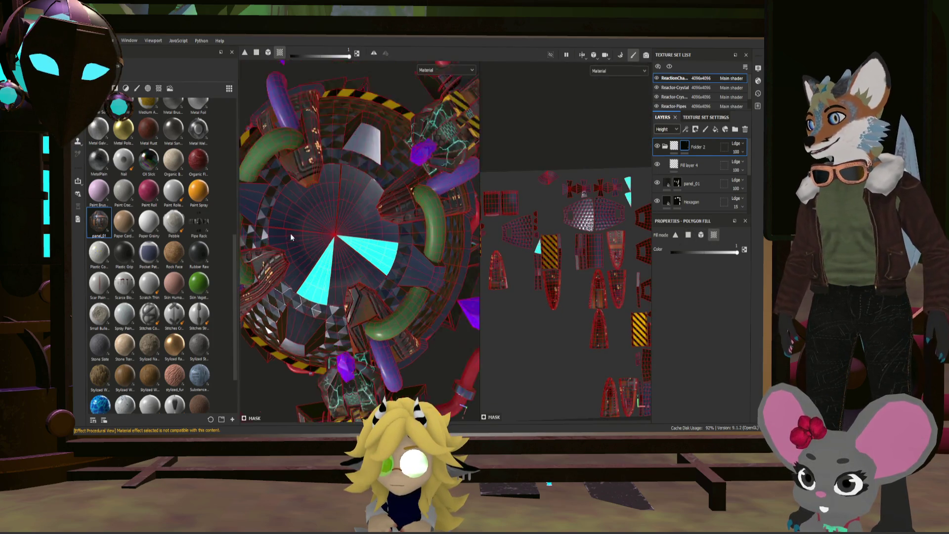
scroll(314, 209, "up", 3)
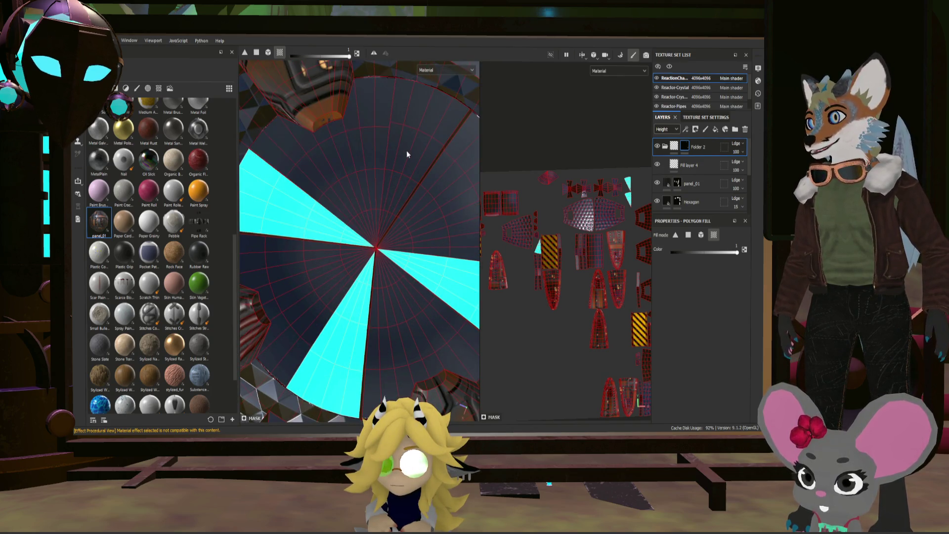
scroll(408, 188, "down", 3)
scroll(408, 188, "down", 6)
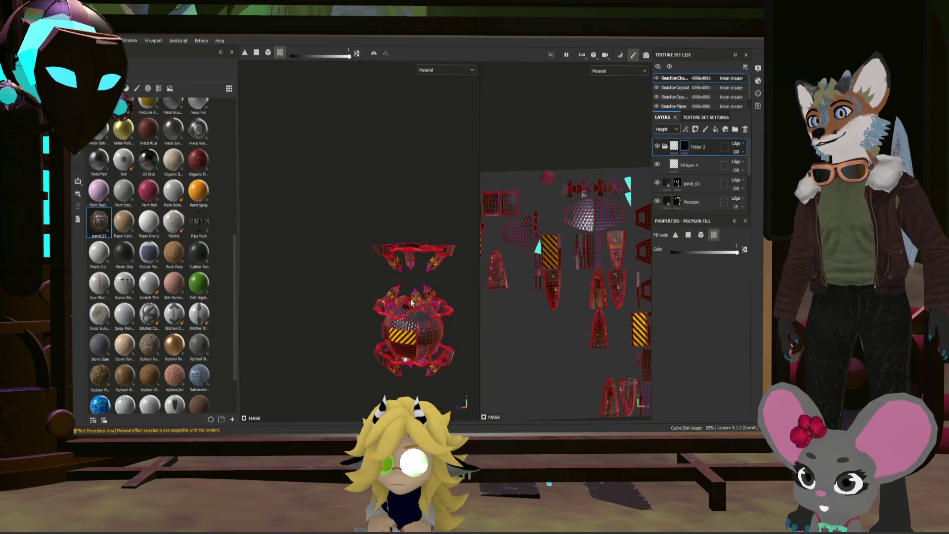
mouse_move(423, 370)
left_mouse_down("alt")
mouse_move(426, 215)
mouse_move(430, 318)
mouse_move(435, 297)
mouse_move(420, 295)
mouse_move(384, 236)
mouse_move(387, 253)
left_mouse_up("alt")
scroll(413, 280, "up", 10)
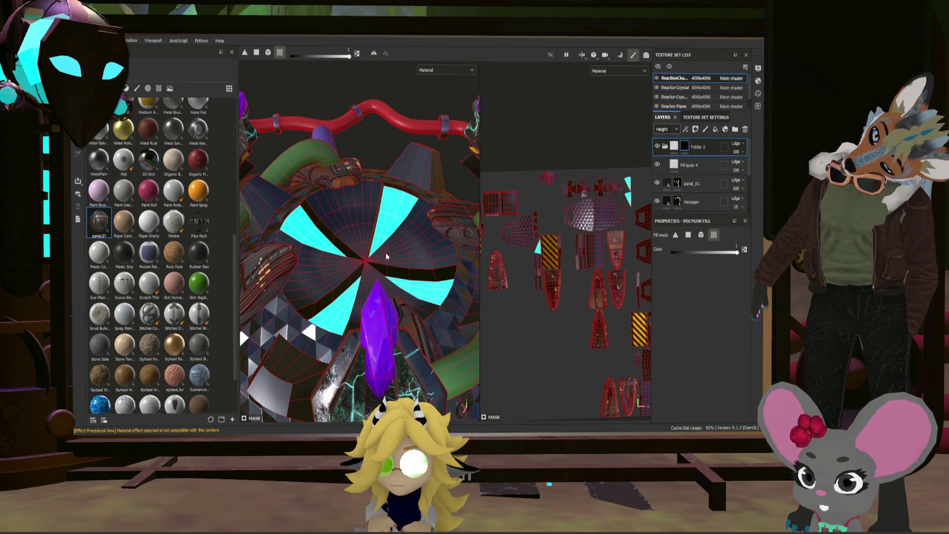
- Give the fill layer a black base colour and roughness of about 0.19
left_click(702, 165)
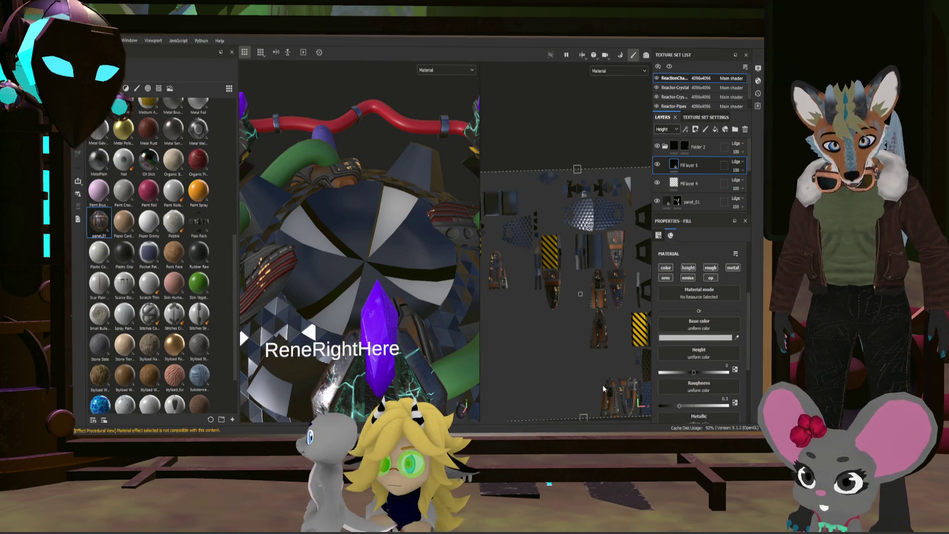
left_click(686, 340)
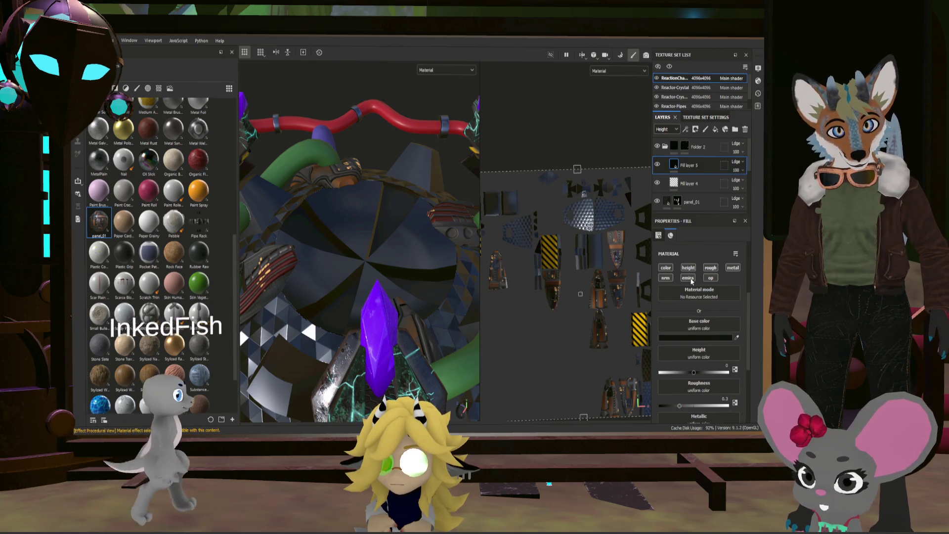
left_click(673, 405)
scroll(702, 376, "down", 2)
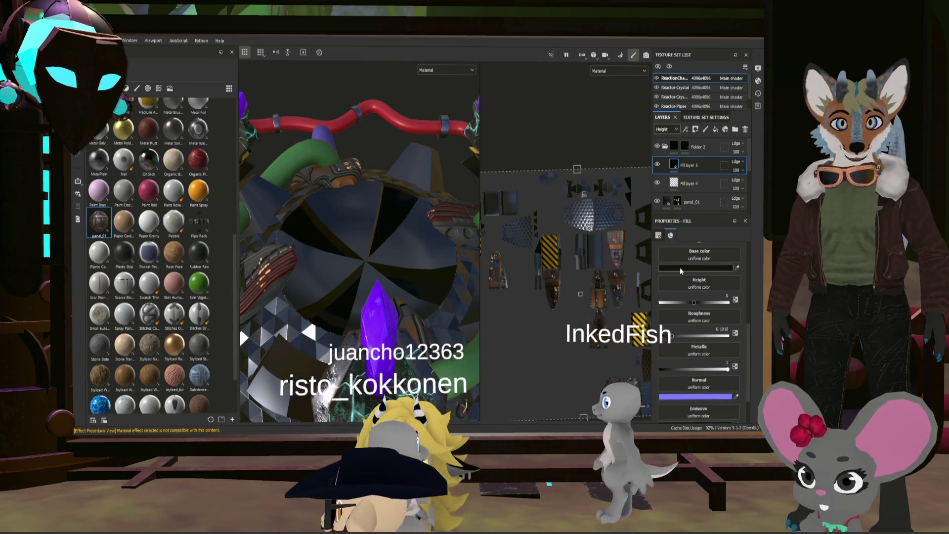
scroll(701, 297, "up", 3)
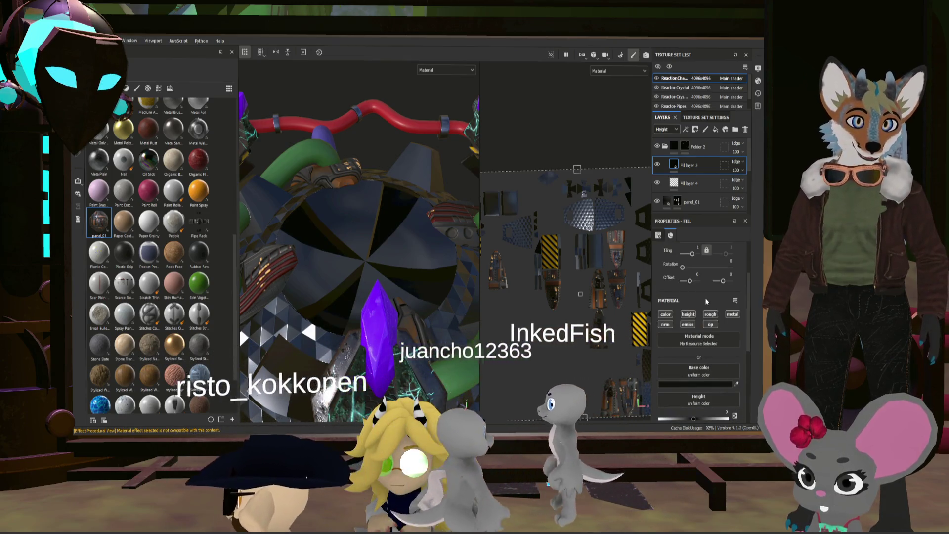
- Toggle the emissive channel on and off, raise Height to 1, and select the layer's mask
left_click(688, 325)
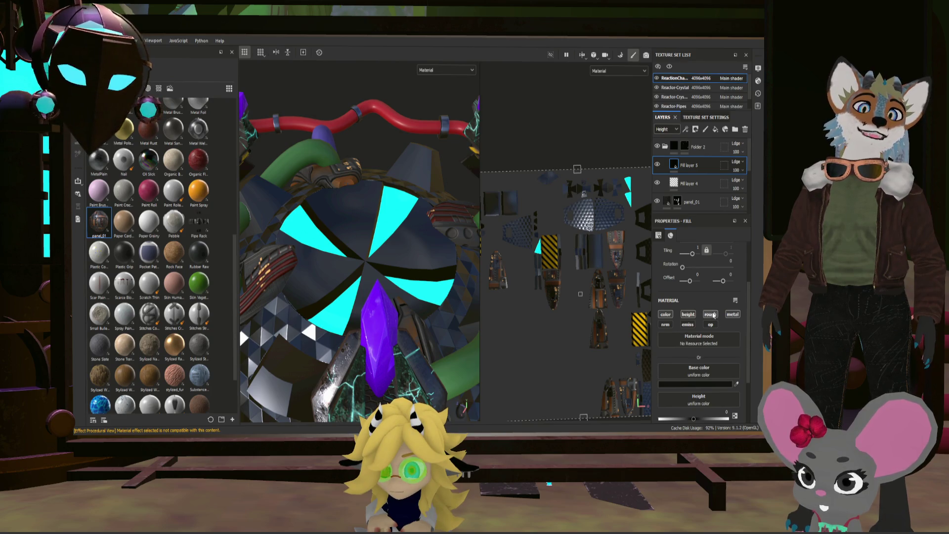
left_click(686, 326)
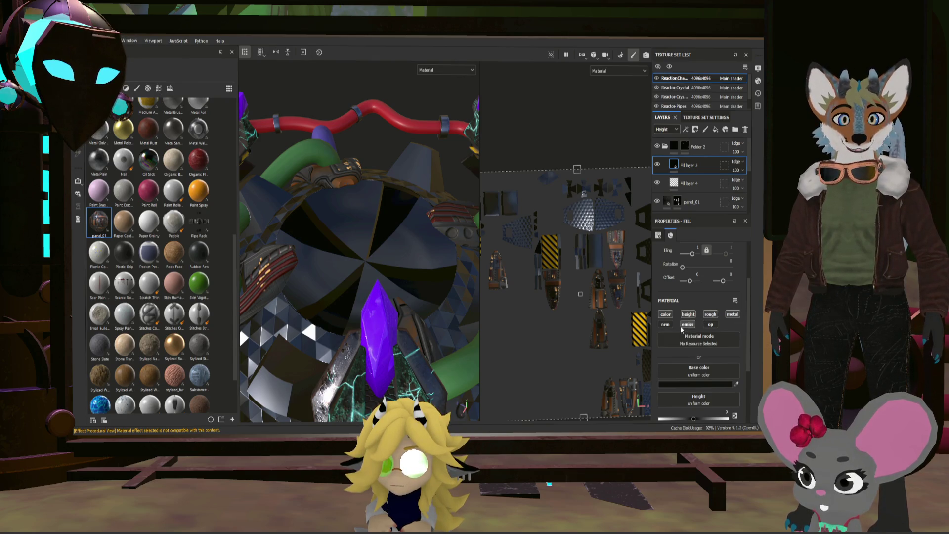
scroll(682, 330, "down", 2)
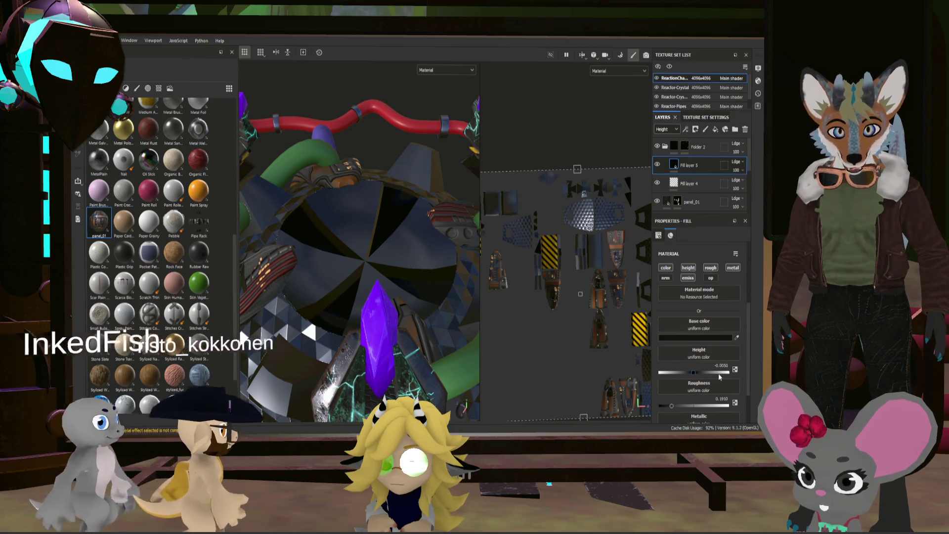
left_click_drag(719, 373, 751, 373)
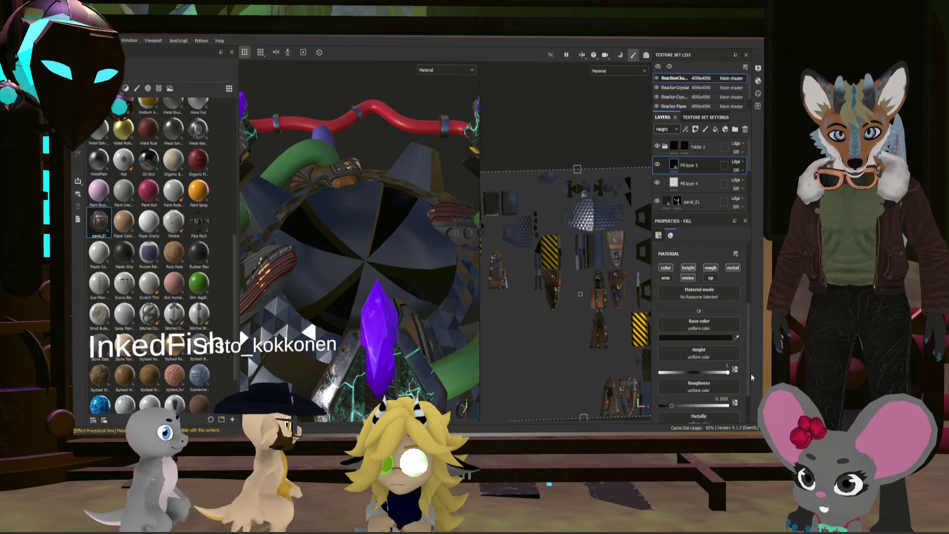
left_click(679, 164)
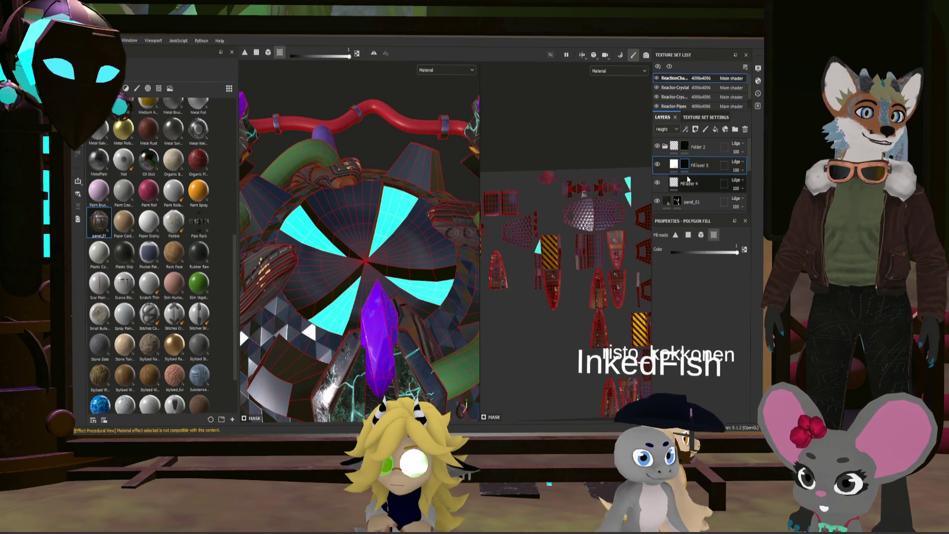
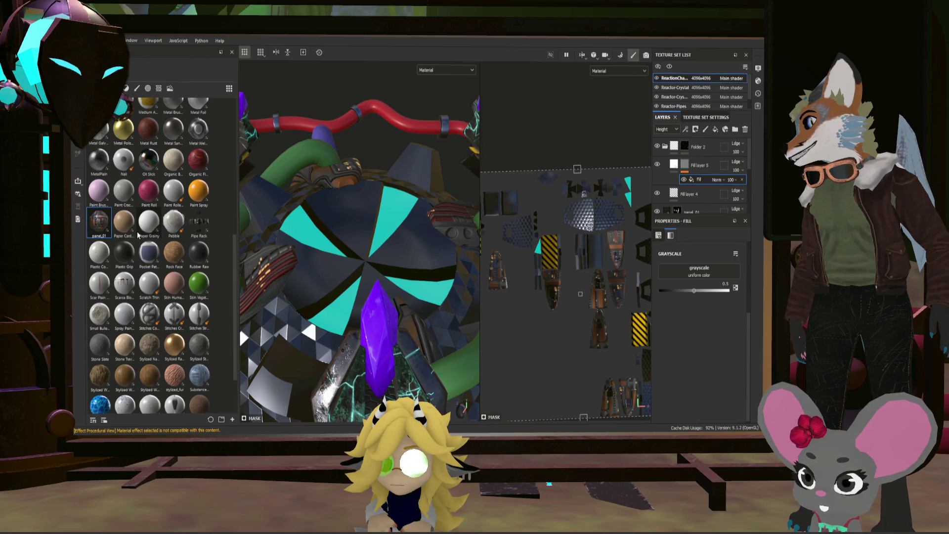
- Apply alpha 70 as the fill's grayscale pattern and shrink its UV projection so it tiles finer
left_click(160, 89)
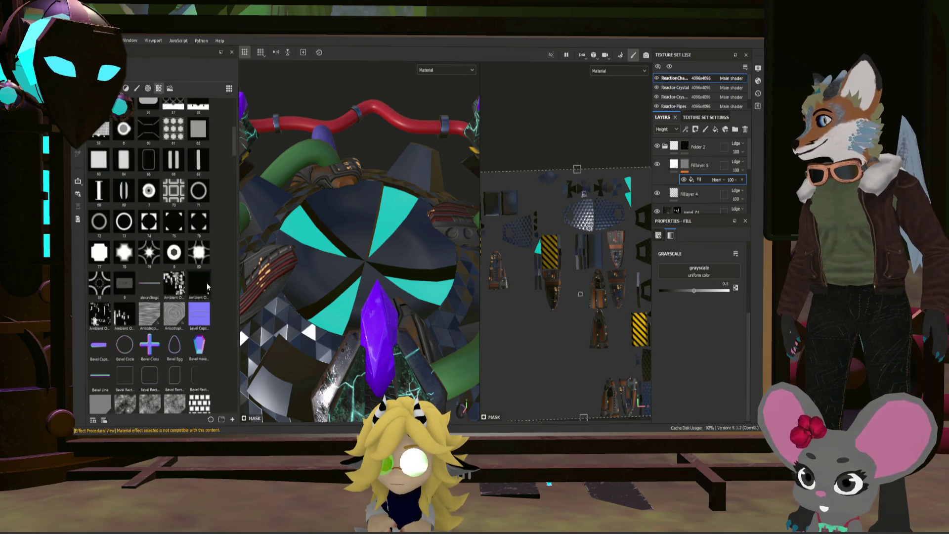
scroll(196, 263, "down", 3)
scroll(183, 237, "up", 3)
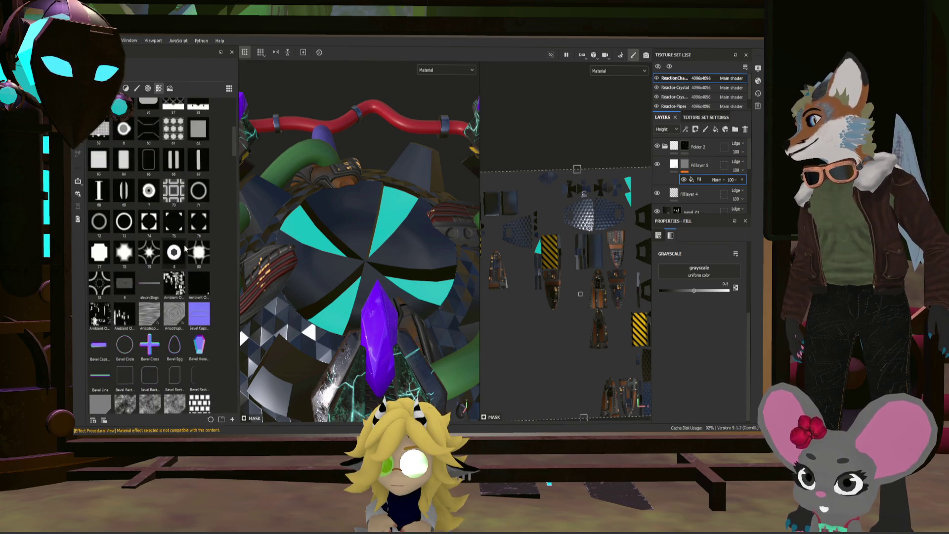
mouse_move(179, 203)
left_mouse_down()
mouse_move(435, 247)
mouse_move(696, 274)
left_mouse_up()
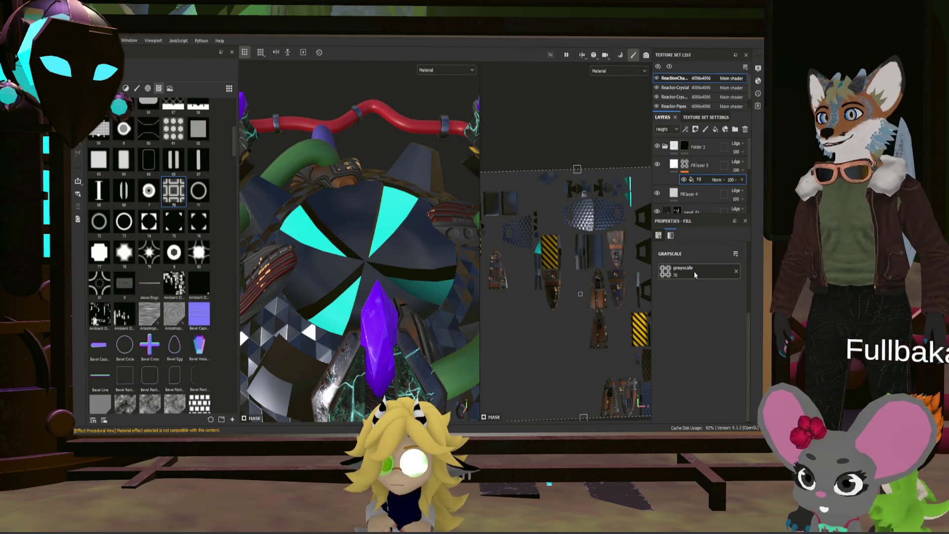
key("f")
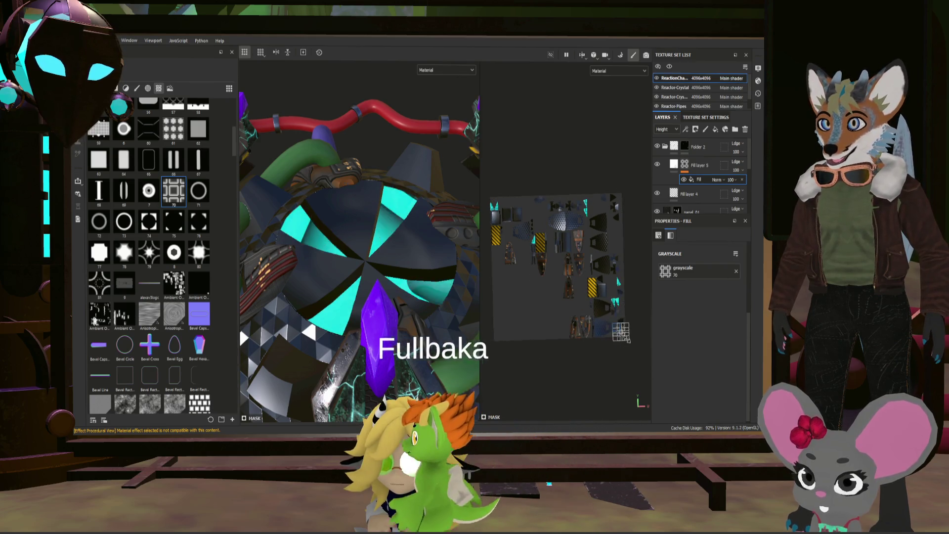
mouse_move(489, 197)
left_mouse_down()
mouse_move(637, 348)
mouse_move(624, 336)
left_mouse_up()
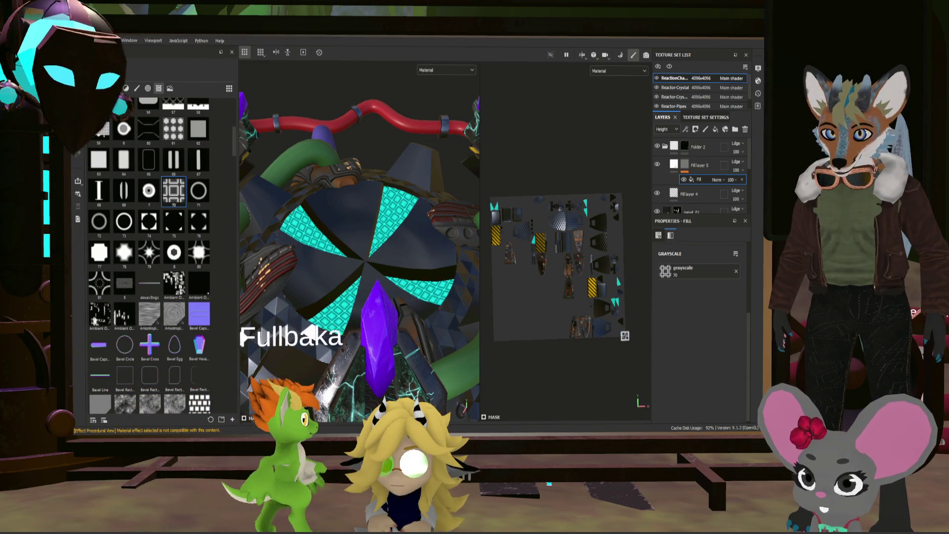
left_click_drag(624, 335, 625, 336)
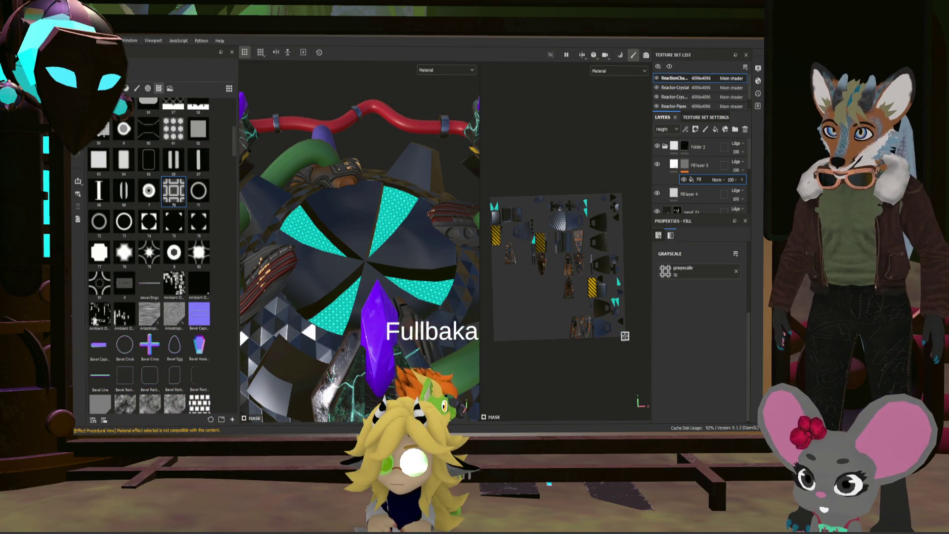
- Replace alpha 70 with the Circles procedural as the fill's grayscale pattern
scroll(626, 334, "up", 3)
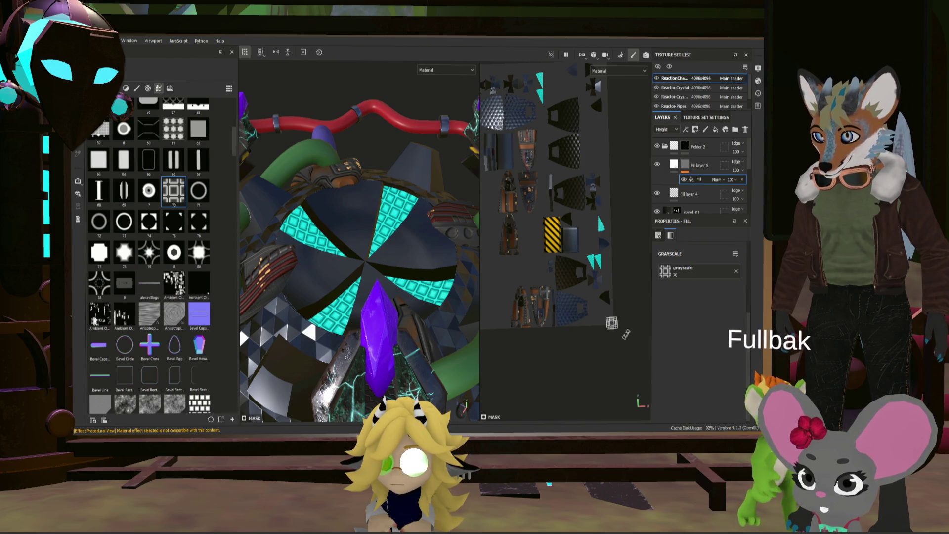
scroll(183, 323, "down", 5)
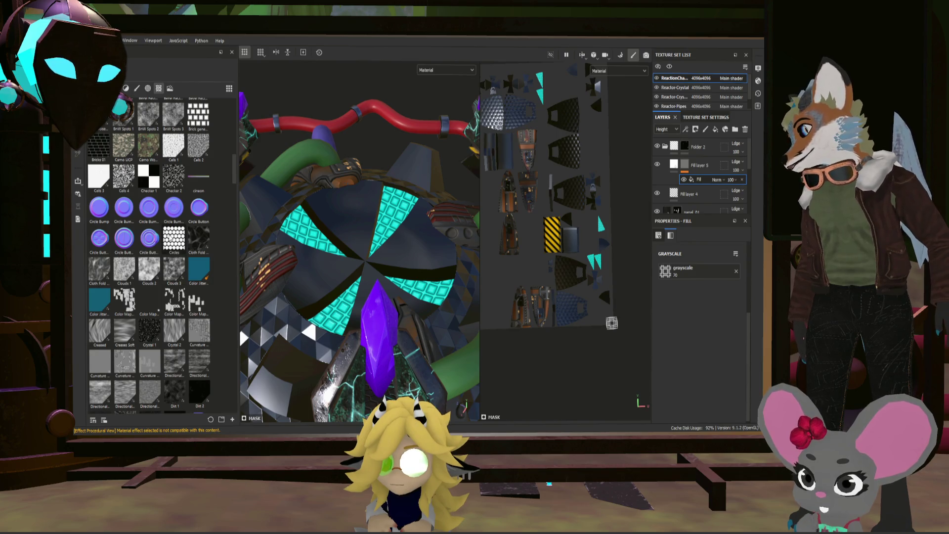
left_click_drag(171, 239, 665, 271)
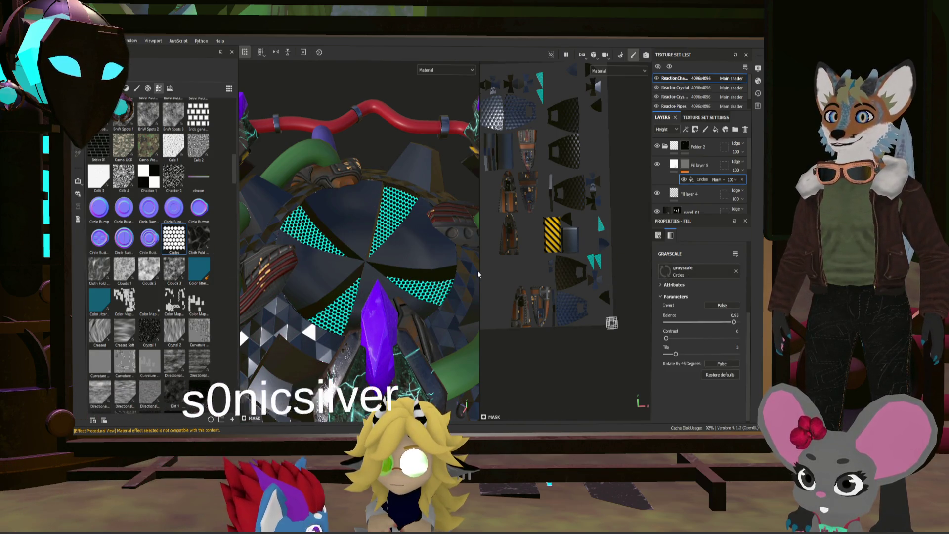
- Invert the Circles pattern on the cyan shield panels
mouse_move(471, 263)
left_mouse_down("alt")
mouse_move(410, 304)
mouse_move(419, 302)
left_mouse_up("alt")
left_click(722, 305)
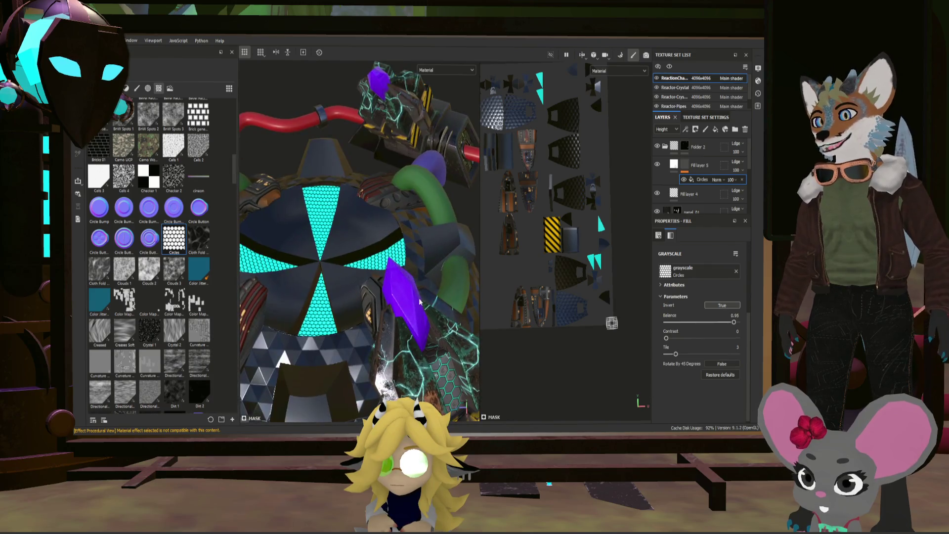
right_click_drag(361, 279, 349, 271, "alt")
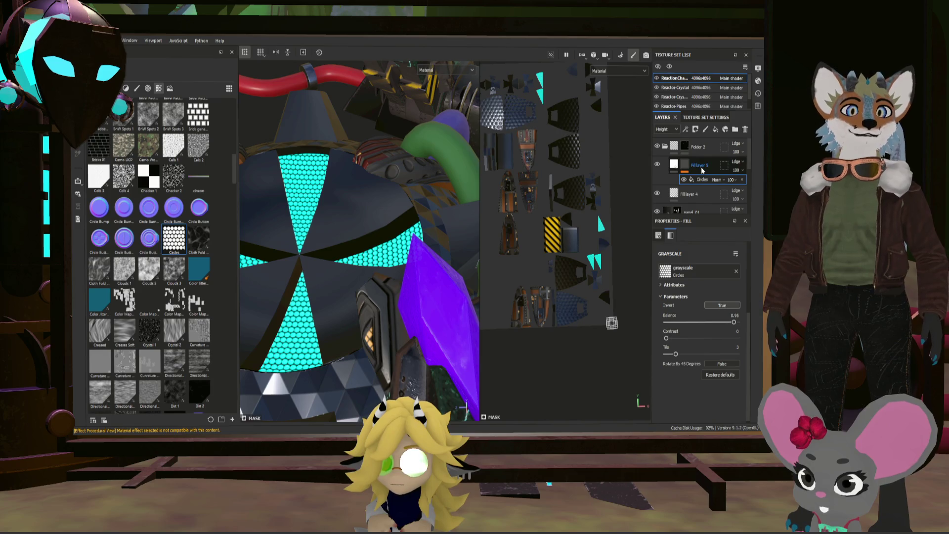
- Duplicate Fill layer 5 and reselect its Circles effect
key("4")
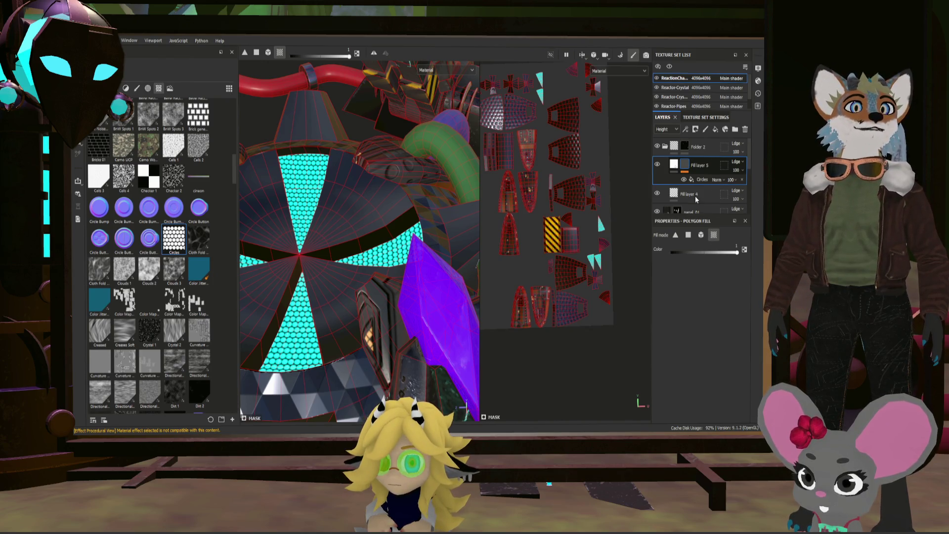
key("ctrl+d")
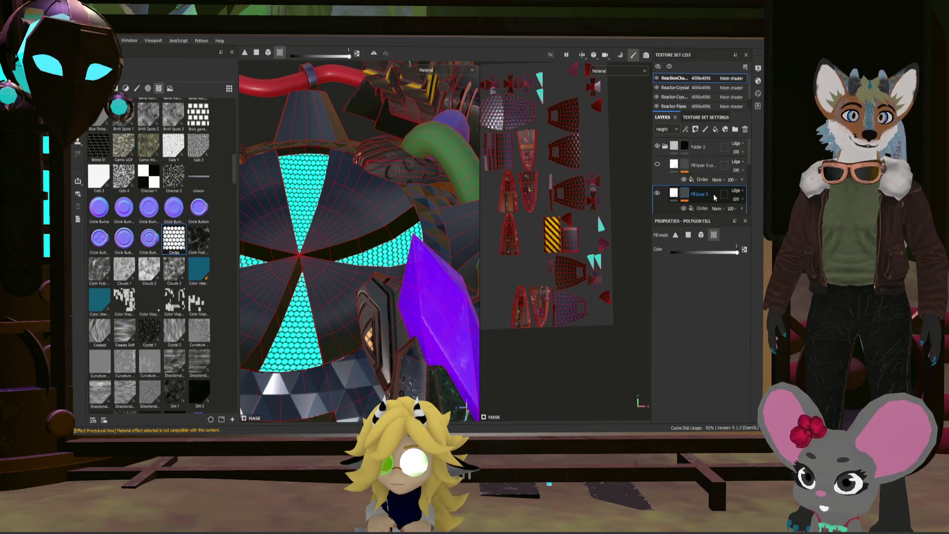
left_click(702, 208)
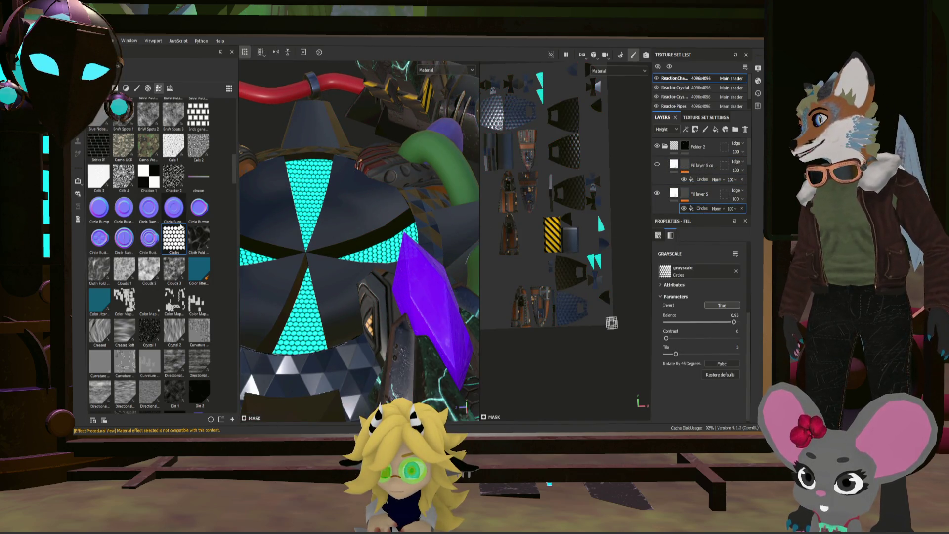
- Try Clouds 3 as the grayscale pattern, then undo back to Circles
scroll(187, 260, "down", 5)
scroll(187, 259, "up", 5)
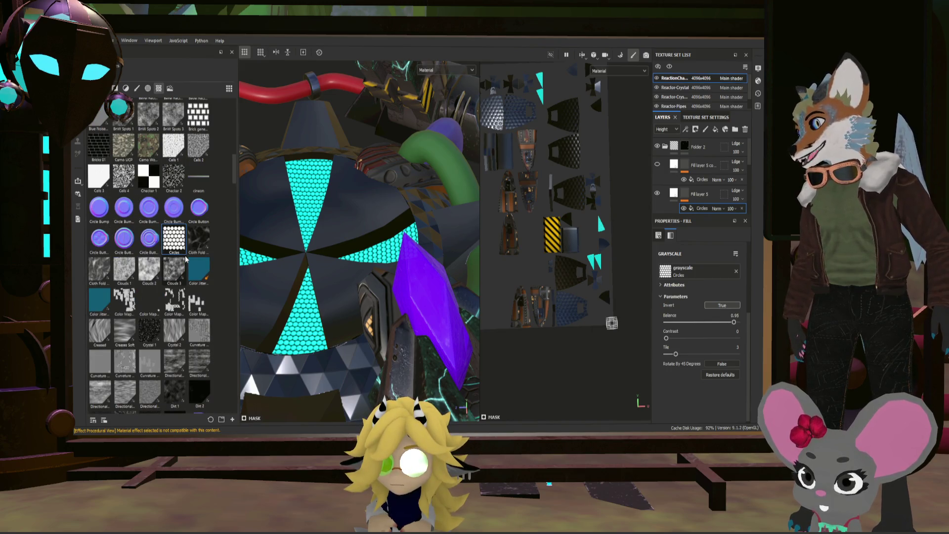
left_click_drag(174, 269, 419, 244)
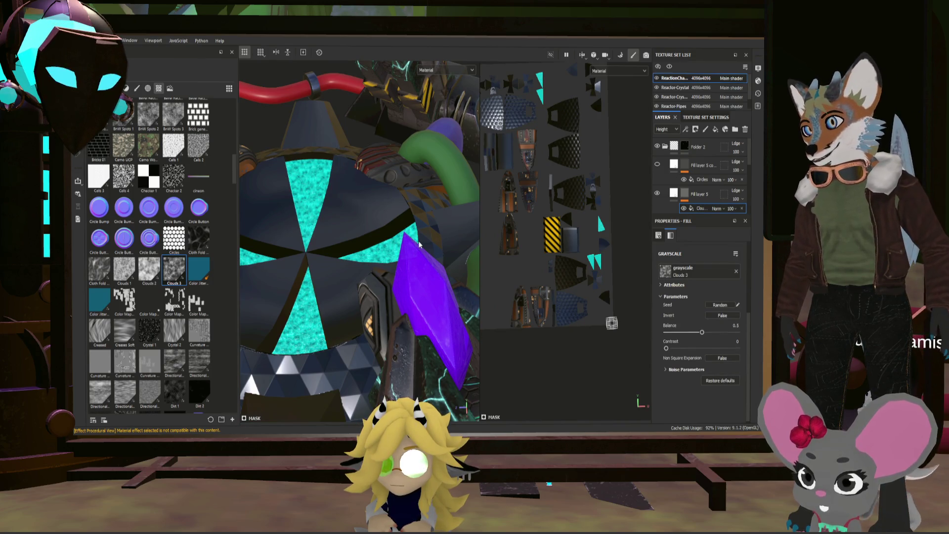
scroll(325, 267, "up", 5)
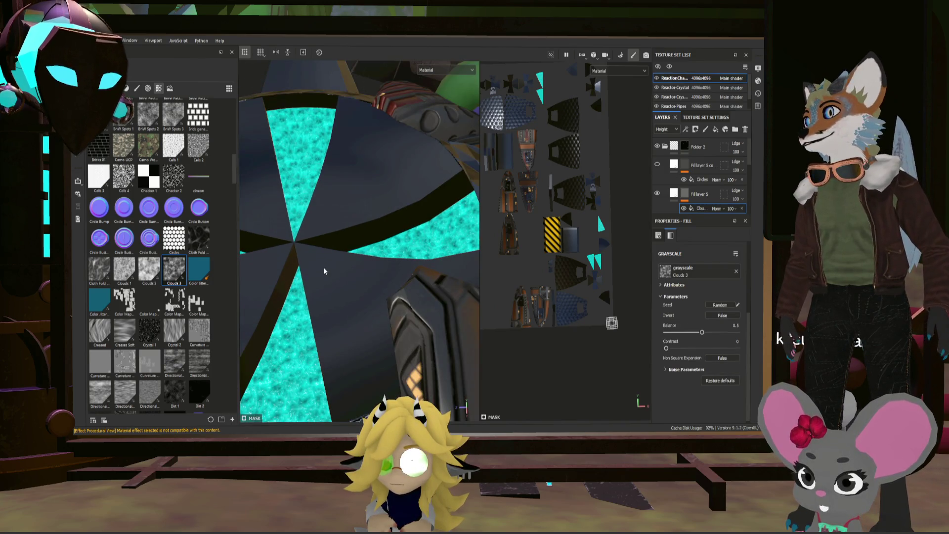
scroll(323, 267, "down", 5)
key("ctrl+z")
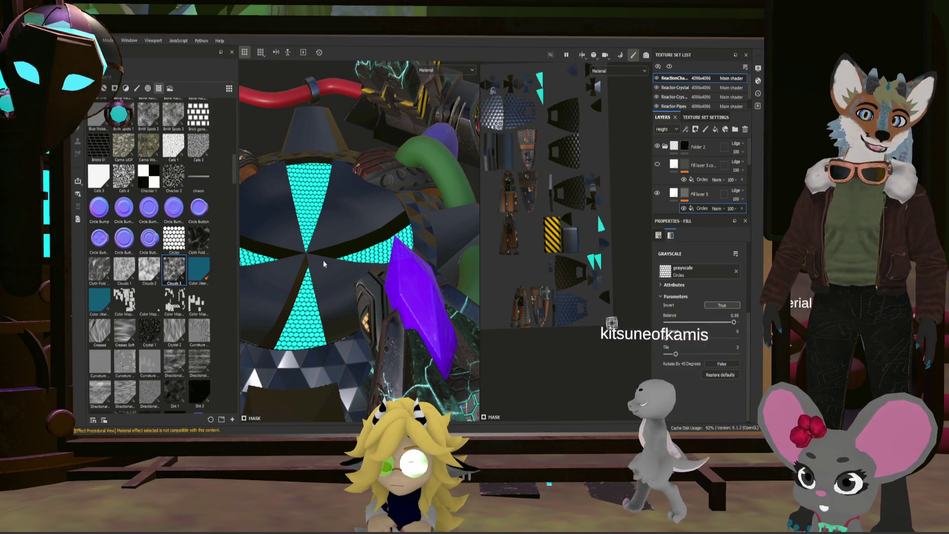
- Try Crystal 2 as the grayscale pattern, then undo back to Circles
scroll(198, 277, "down", 3)
mouse_move(173, 234)
left_mouse_down()
mouse_move(725, 311)
mouse_move(687, 271)
left_mouse_up()
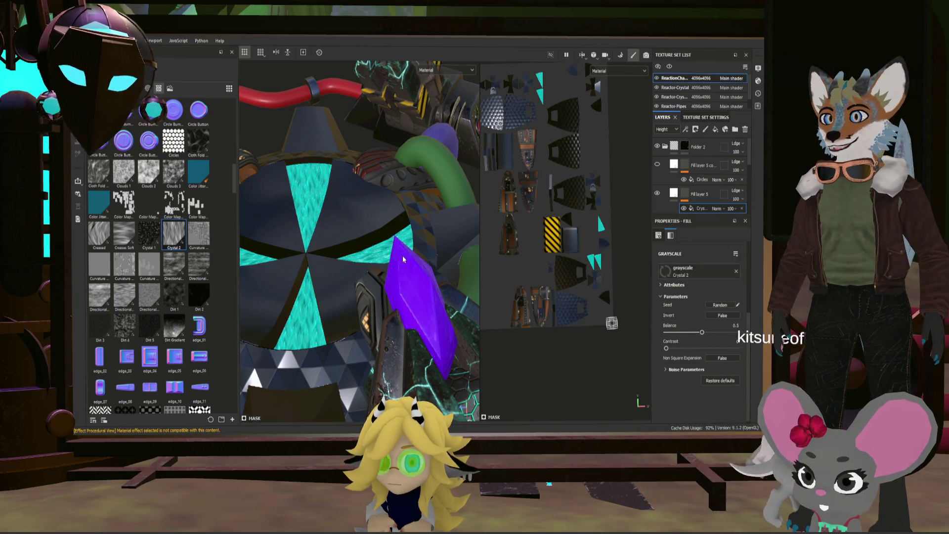
mouse_move(336, 268)
left_mouse_down("alt")
mouse_move(319, 267)
mouse_move(413, 241)
mouse_move(321, 256)
mouse_move(359, 286)
left_mouse_up("alt")
key("ctrl+z")
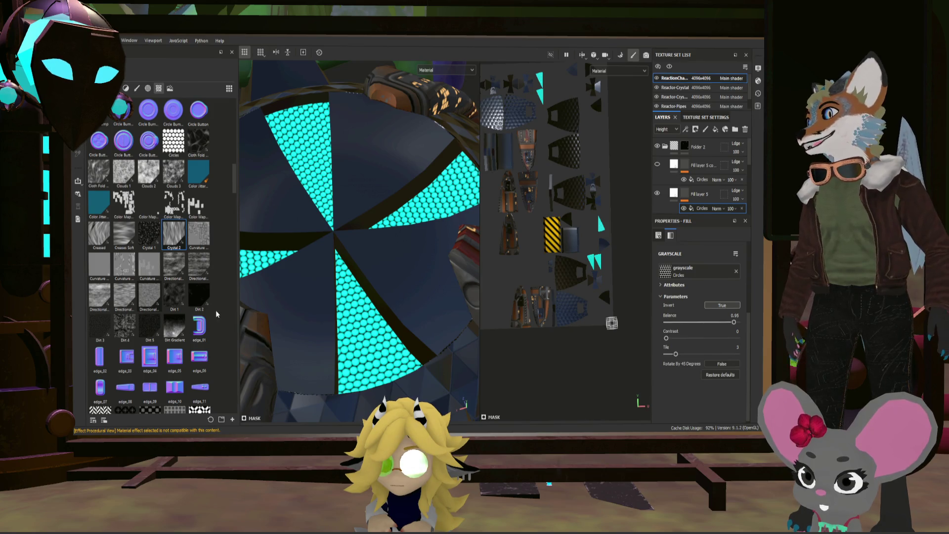
- Replace Circles with the Hexagon Double alpha as the grayscale pattern
left_click(158, 91)
scroll(205, 253, "down", 10)
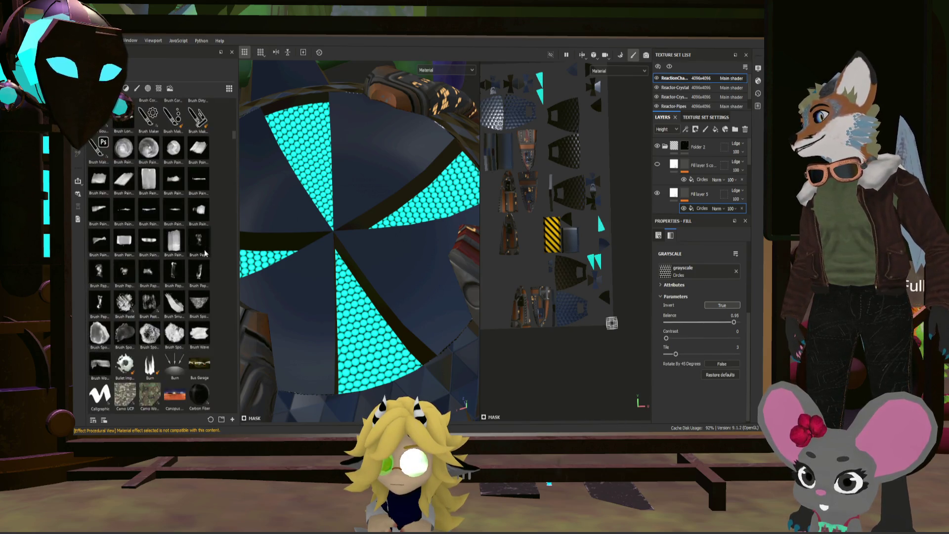
scroll(204, 253, "down", 5)
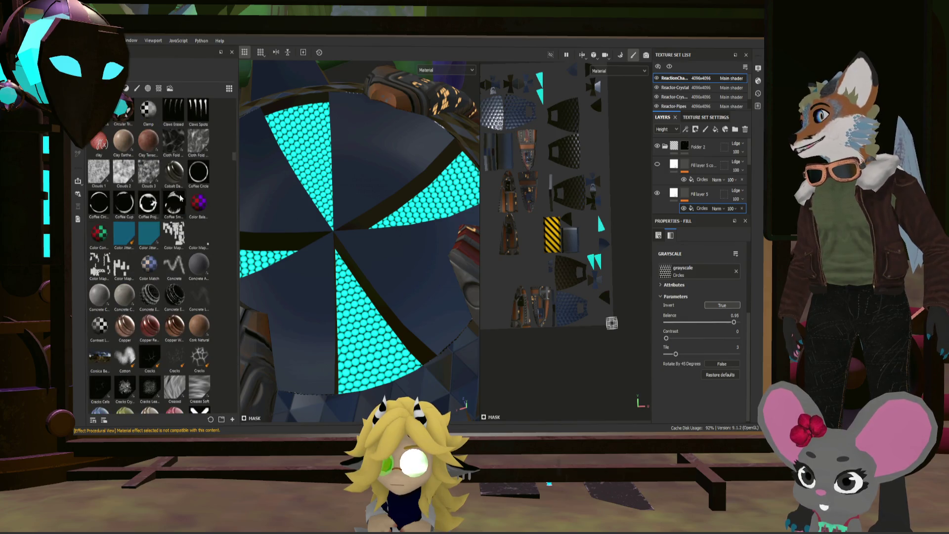
scroll(208, 292, "down", 20)
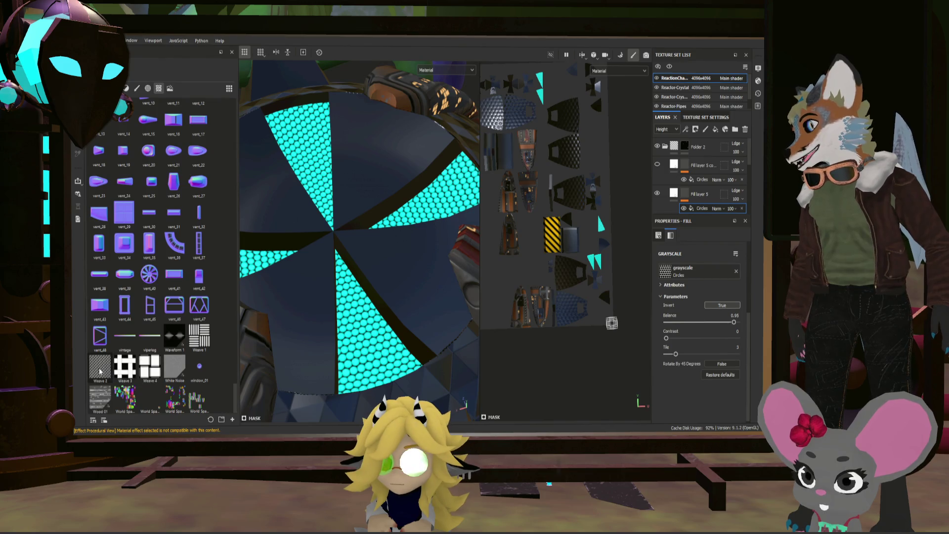
scroll(144, 346, "up", 15)
scroll(202, 324, "up", 3)
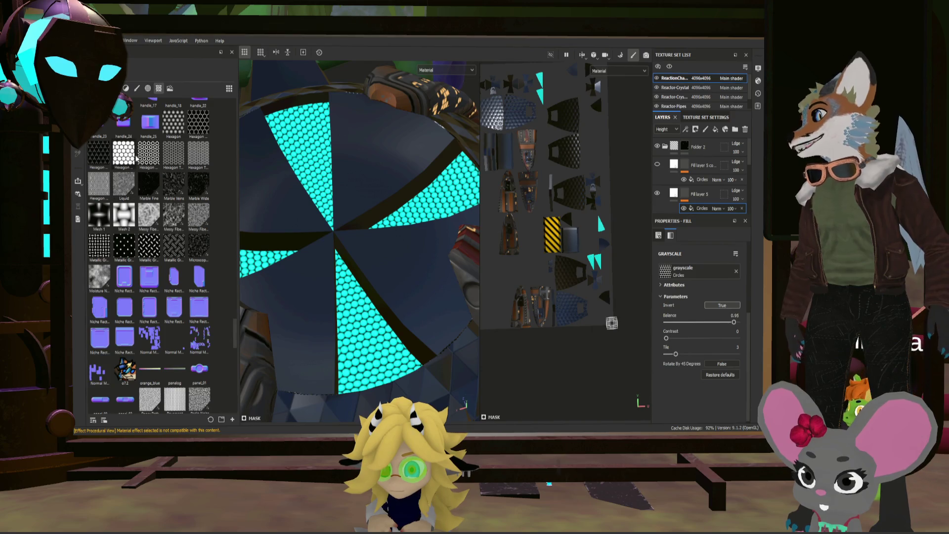
left_click_drag(148, 153, 686, 271)
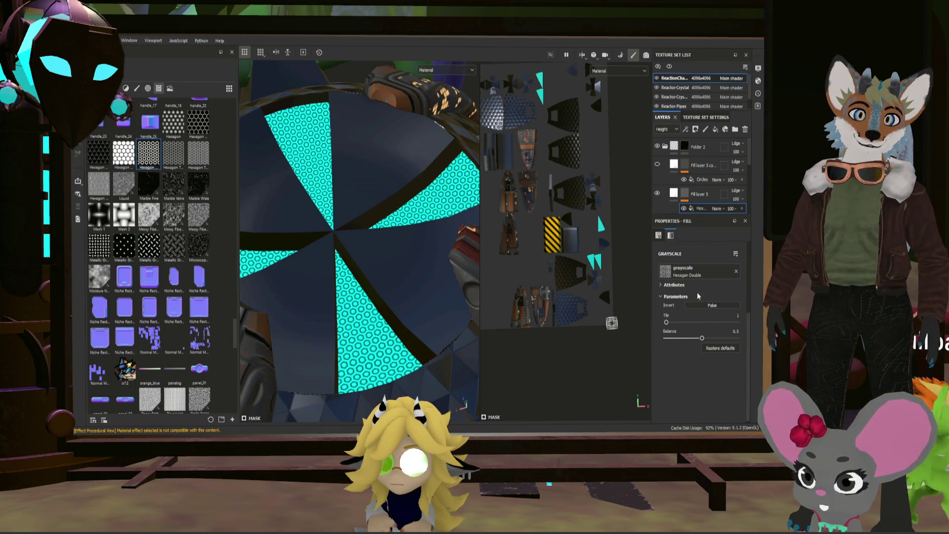
- Toggle the hexagon inversion, revert to inverted Circles, and try then undo Hexagon Triangle
left_click(702, 305)
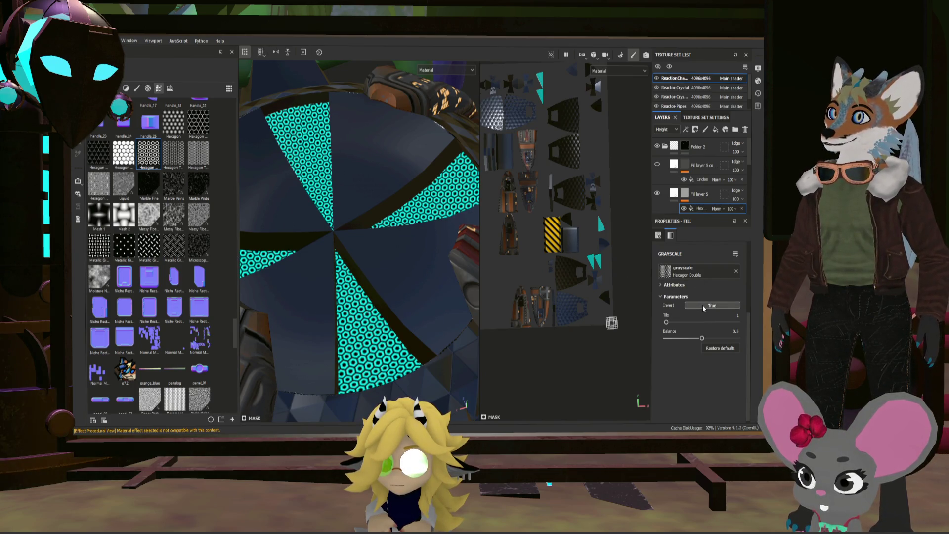
left_click(702, 305)
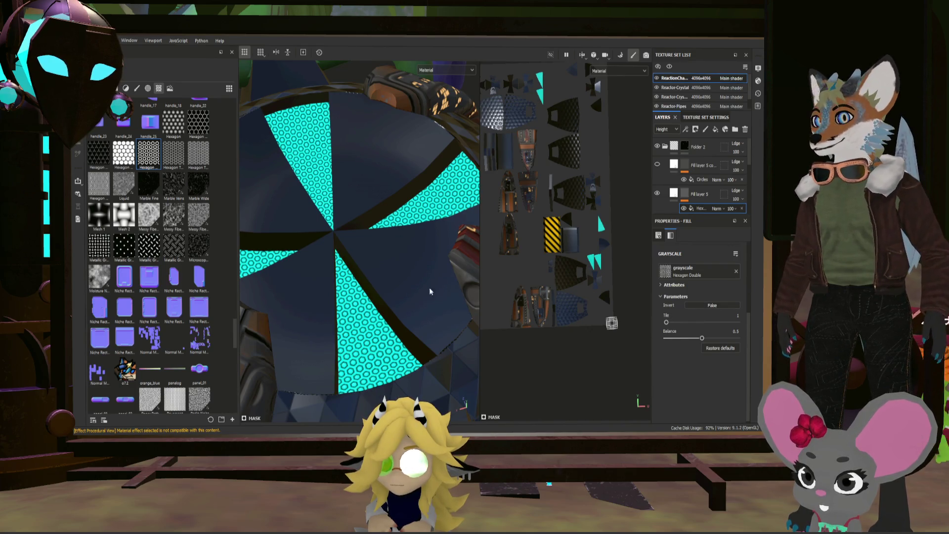
key("ctrl+z")
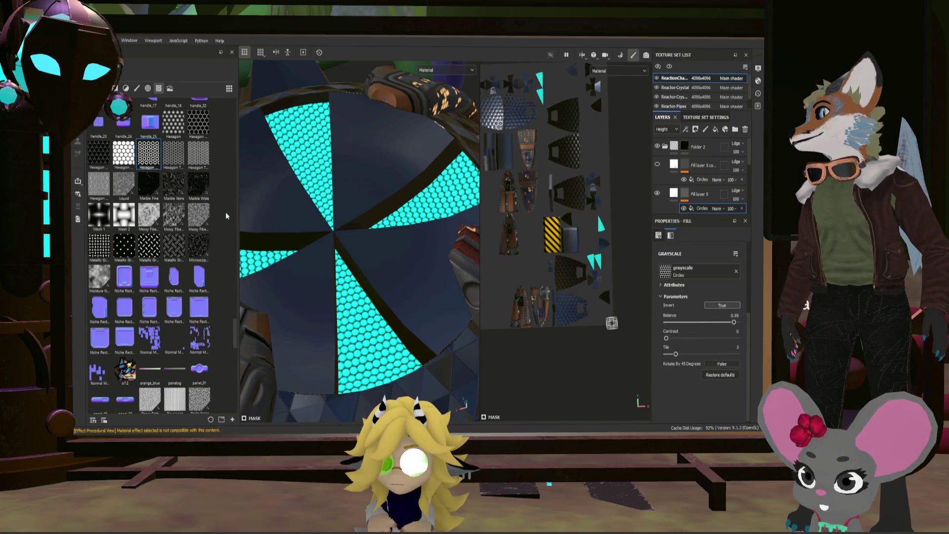
left_click_drag(180, 166, 664, 271)
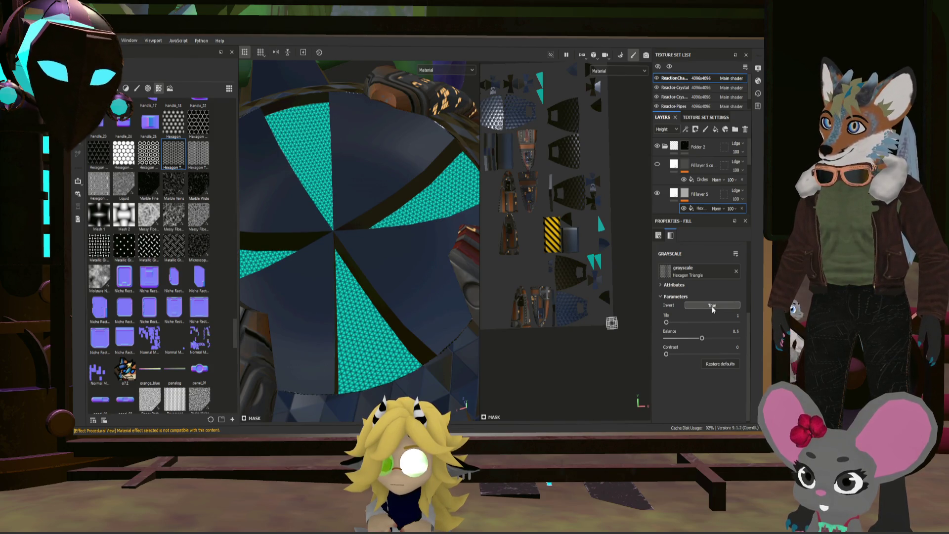
key("ctrl+z")
key("ctrl+z")
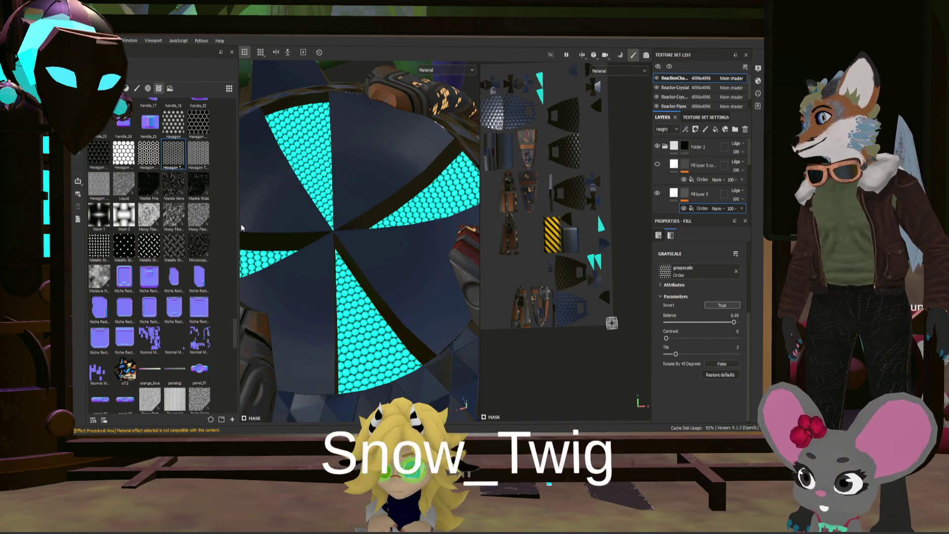
- Test an inverted Hexagon grayscale, then undo twice back to the Circles pattern
scroll(206, 201, "up", 5)
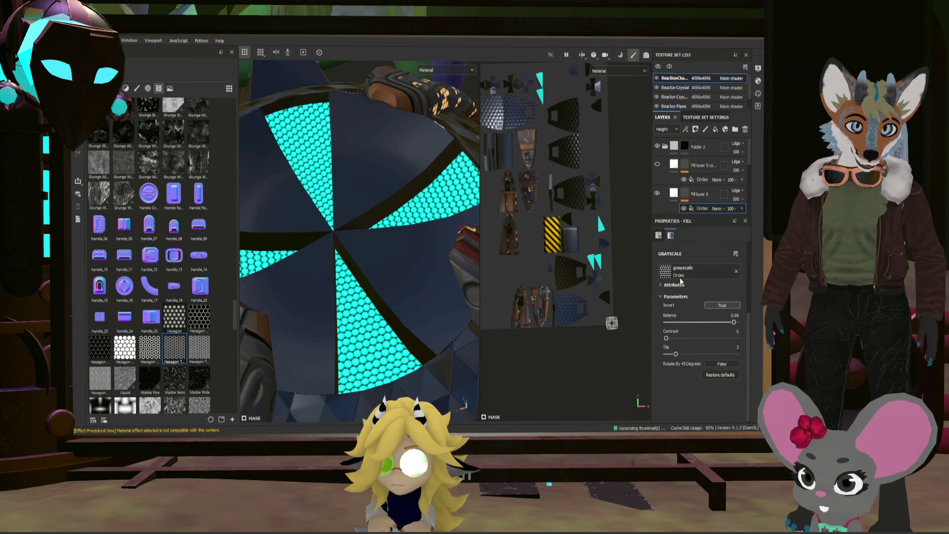
left_click_drag(174, 316, 679, 275)
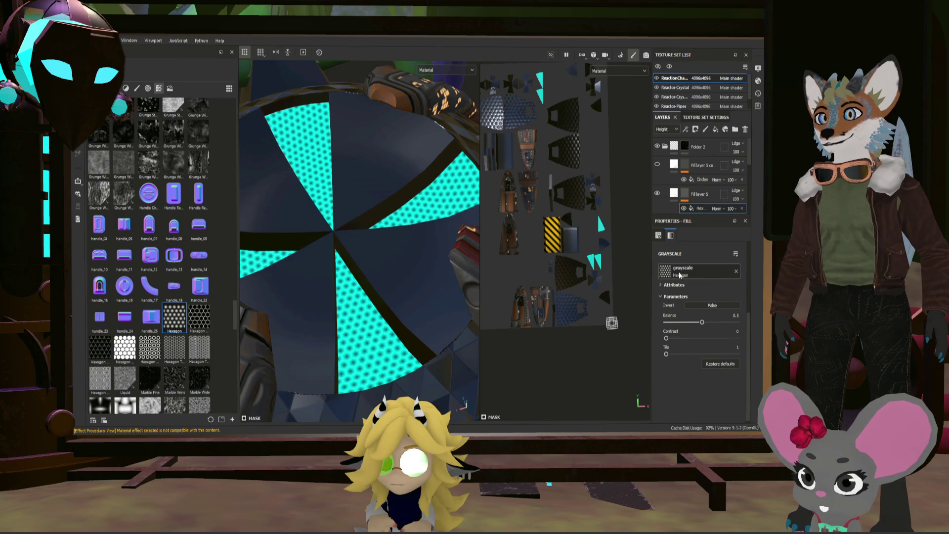
left_click(714, 306)
left_click_drag(361, 233, 384, 256, "alt")
scroll(384, 256, "up", 8)
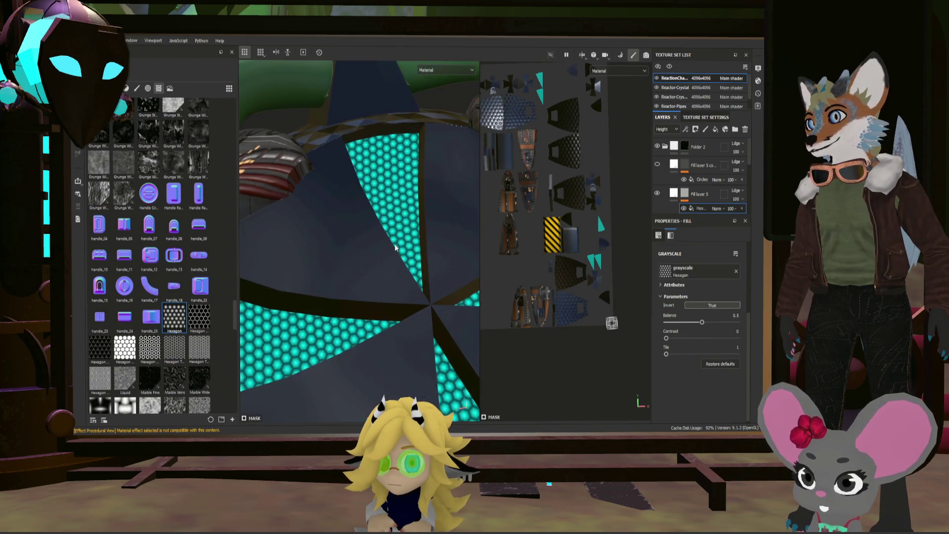
key("ctrl+z")
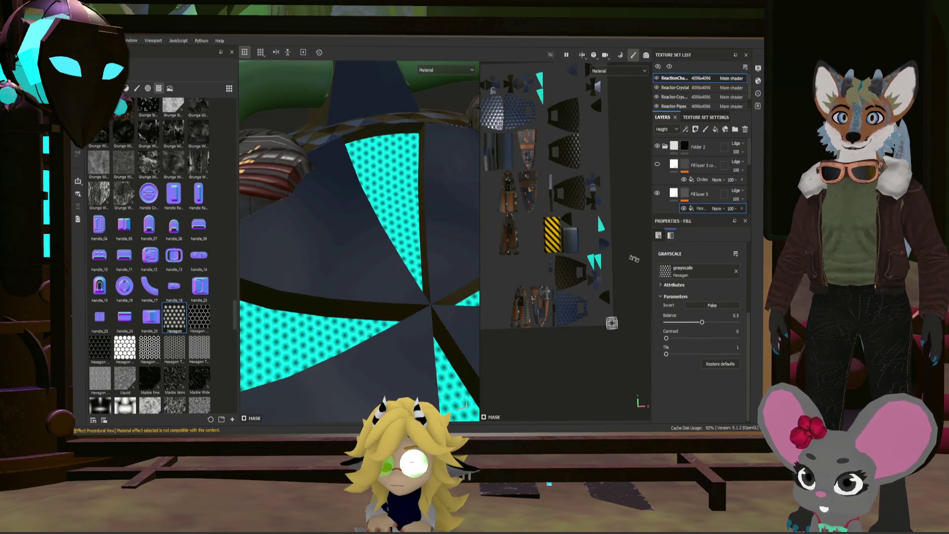
key("ctrl+z")
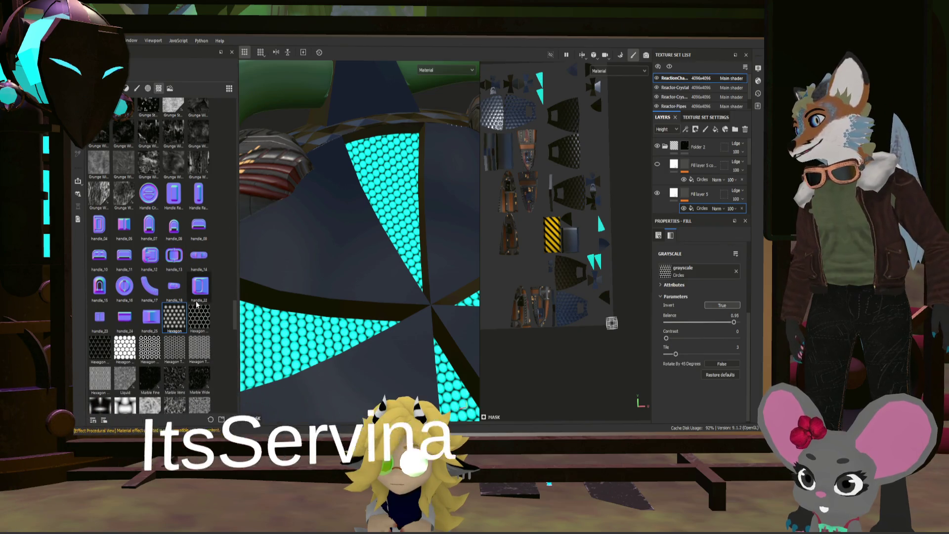
- Orbit and zoom around the reactor to inspect the dotted cyan panels
scroll(196, 304, "up", 10)
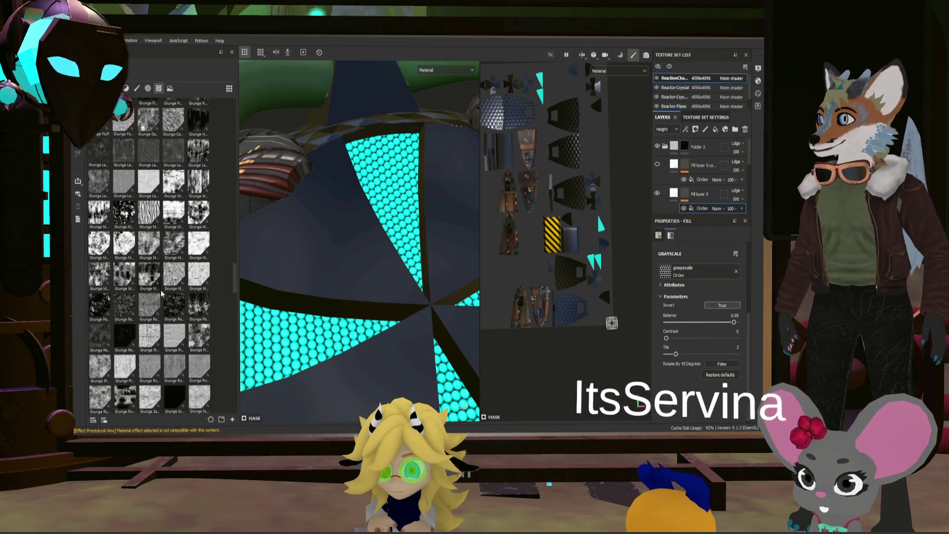
scroll(197, 295, "up", 10)
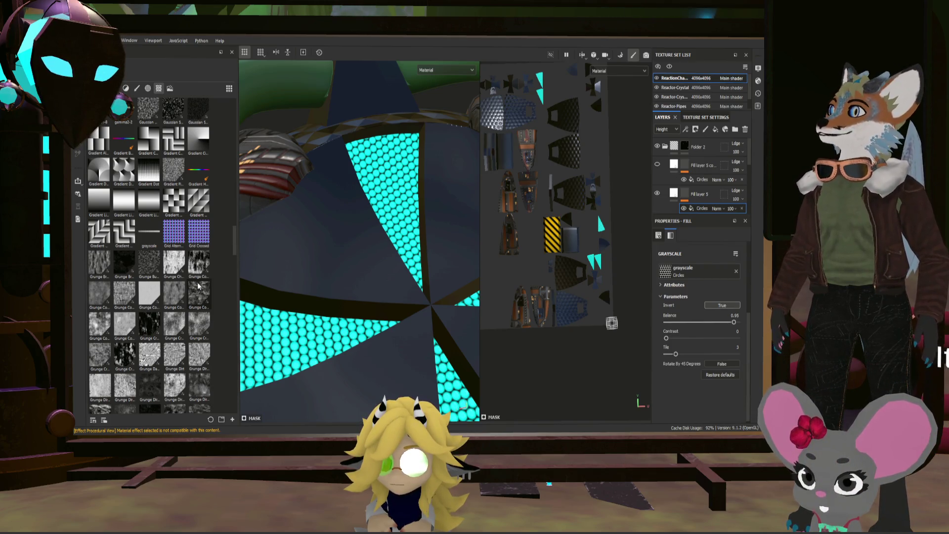
scroll(215, 270, "up", 10)
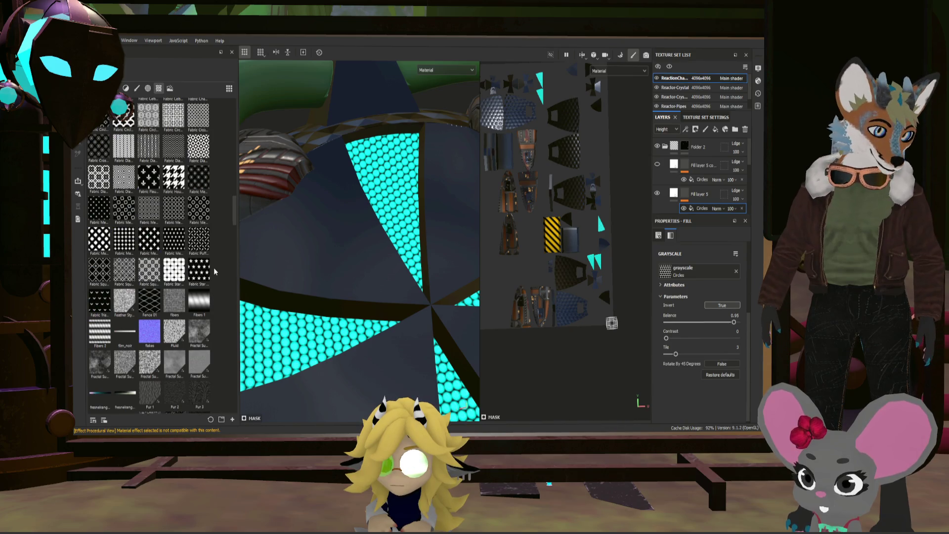
scroll(214, 268, "up", 3)
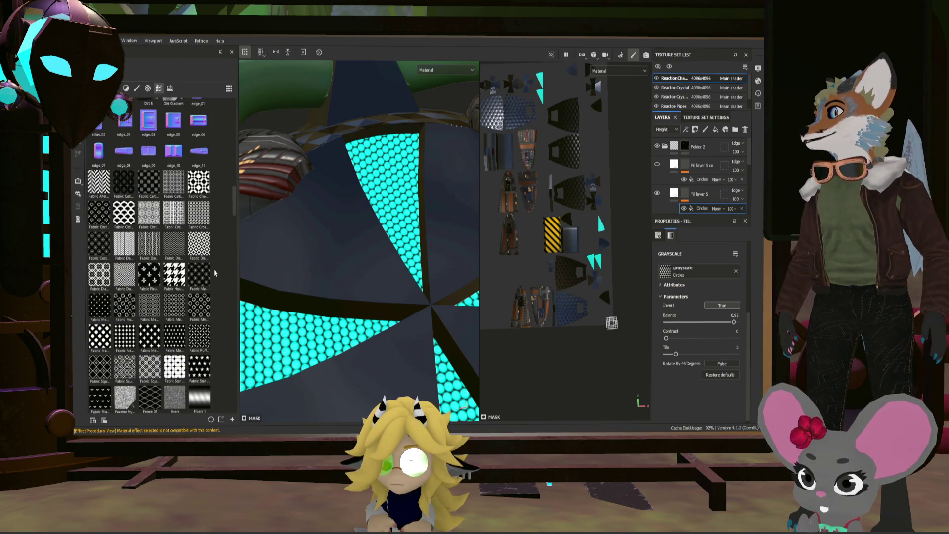
scroll(214, 269, "up", 3)
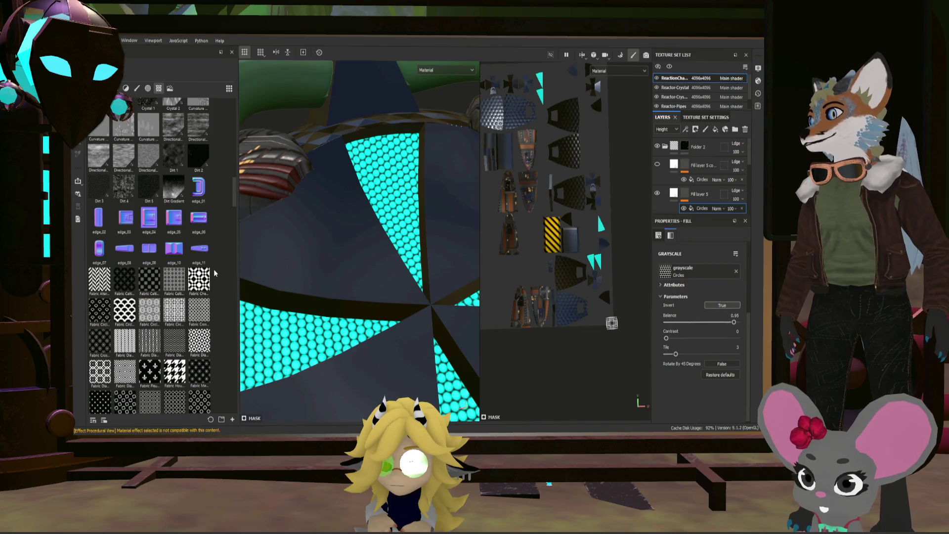
scroll(261, 336, "down", 10)
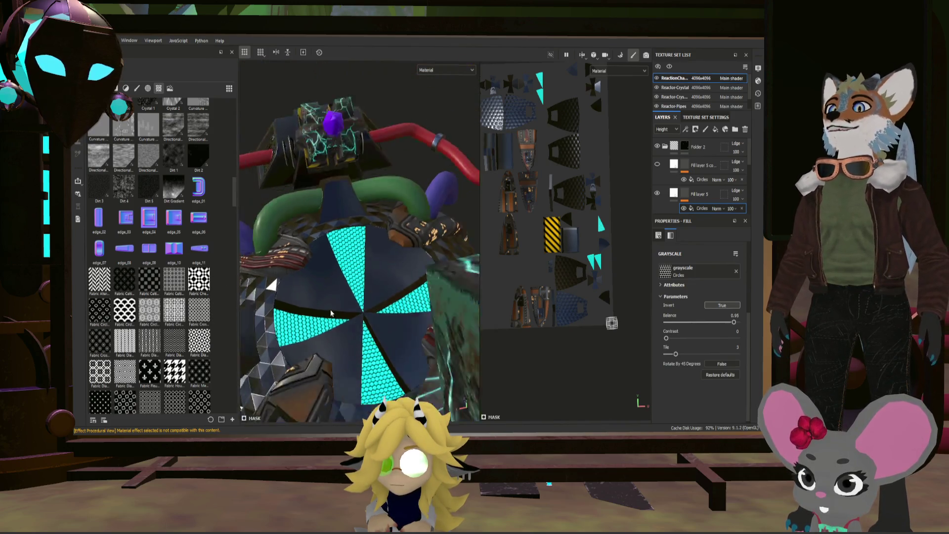
left_click_drag(261, 336, 351, 277, "alt")
mouse_move(350, 258)
left_mouse_down("alt")
mouse_move(314, 273)
mouse_move(342, 331)
left_mouse_up("alt")
scroll(346, 320, "up", 5)
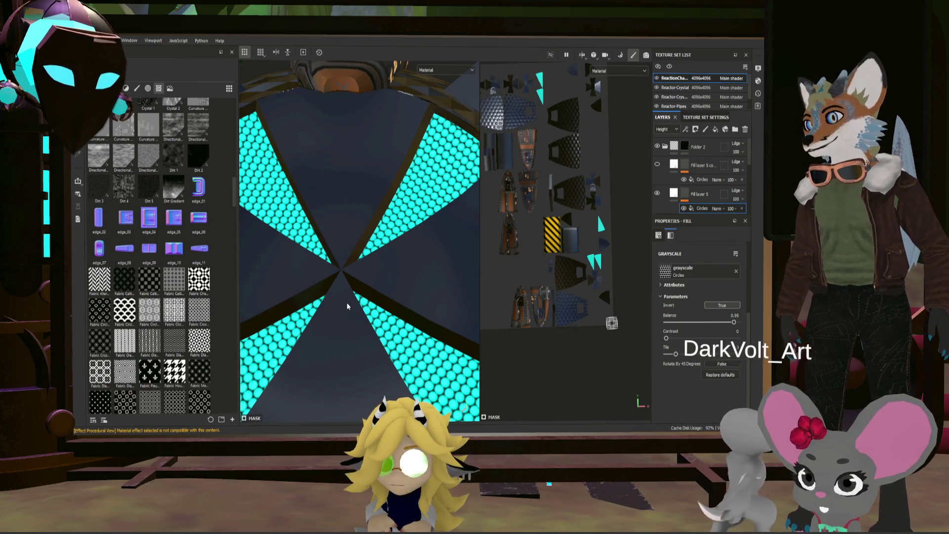
scroll(346, 301, "down", 5)
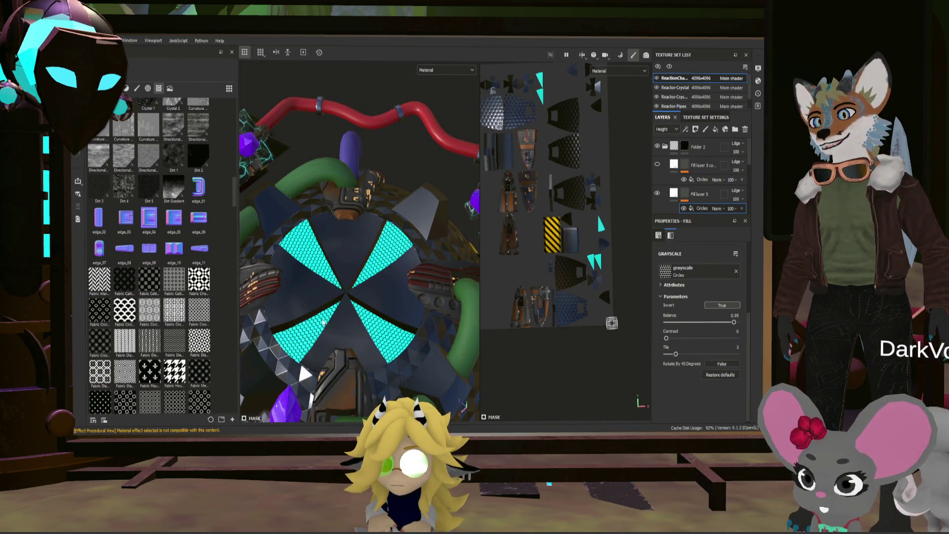
mouse_move(384, 291)
left_mouse_down("alt")
mouse_move(374, 233)
mouse_move(364, 255)
mouse_move(372, 305)
left_mouse_up("alt")
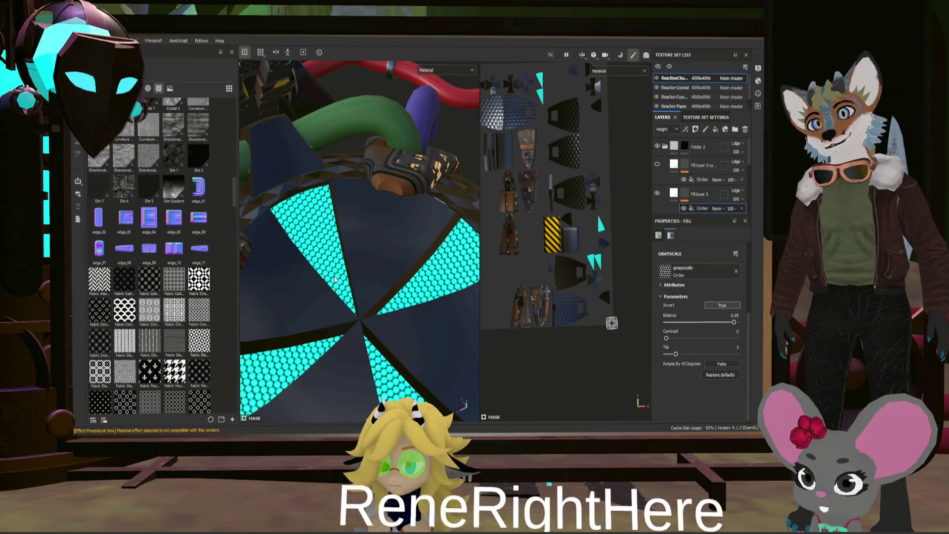
scroll(191, 270, "down", 10)
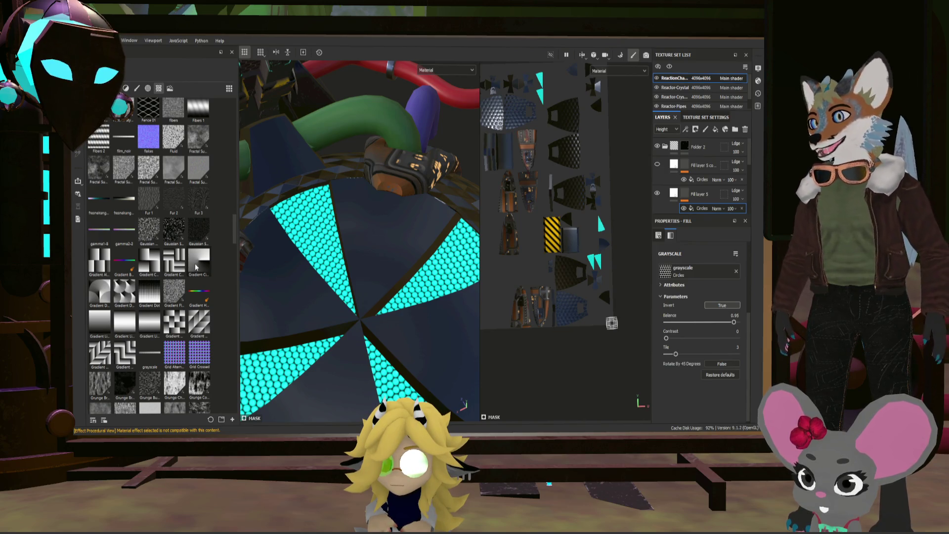
scroll(194, 268, "down", 15)
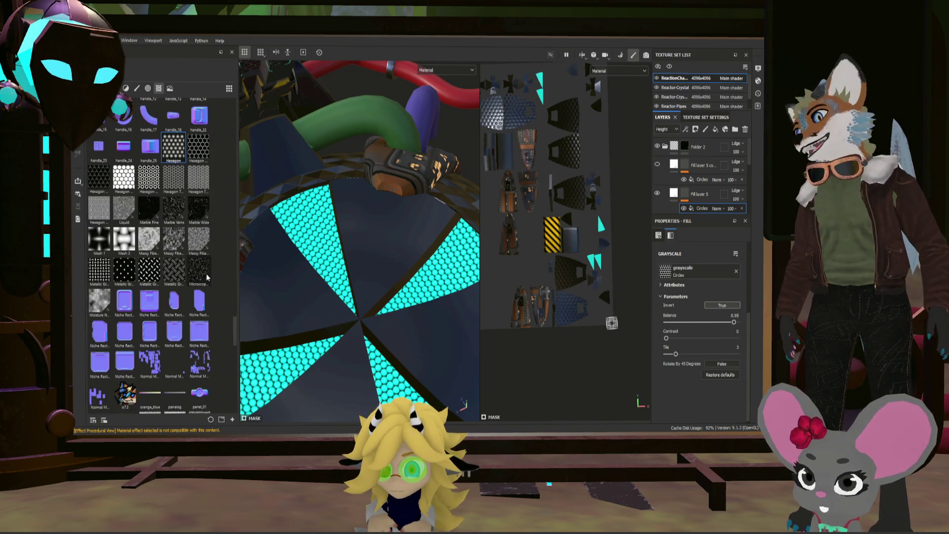
scroll(221, 296, "down", 15)
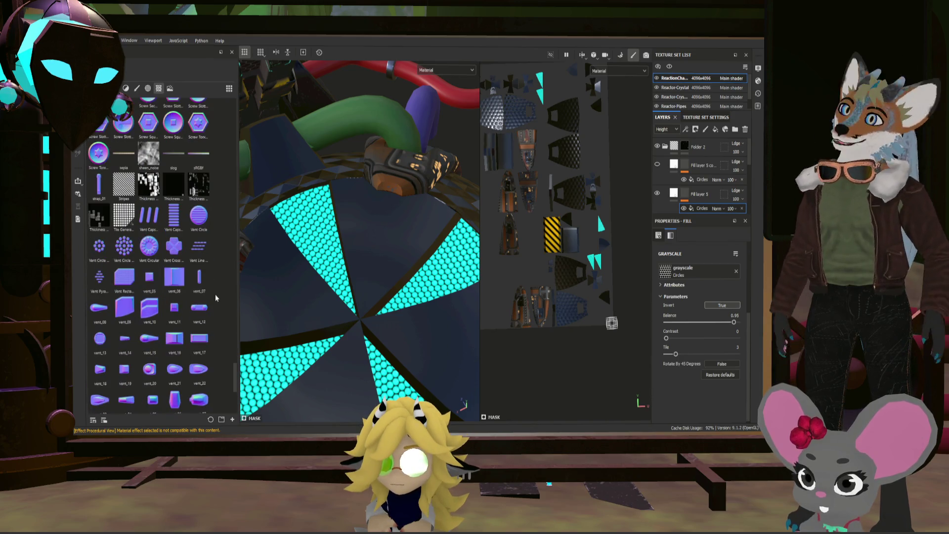
scroll(222, 288, "down", 1)
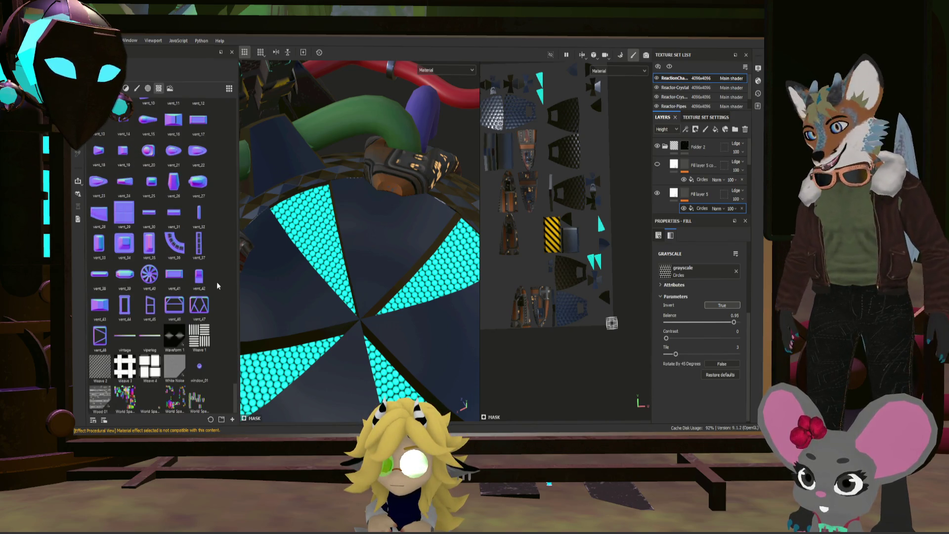
scroll(217, 286, "up", 20)
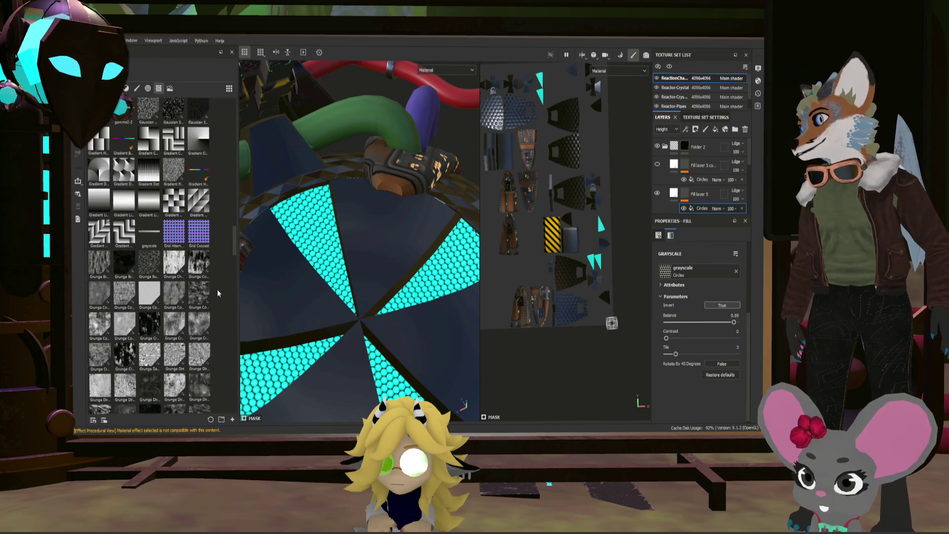
scroll(213, 287, "up", 10)
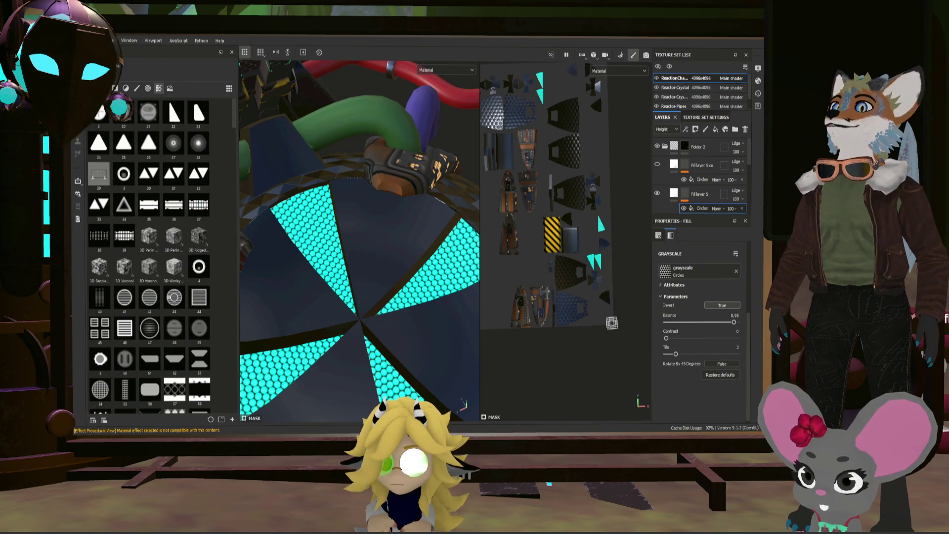
scroll(404, 306, "down", 5)
mouse_move(404, 306)
left_mouse_down("alt")
mouse_move(395, 302)
mouse_move(407, 297)
mouse_move(404, 314)
mouse_move(306, 287)
left_mouse_up("alt")
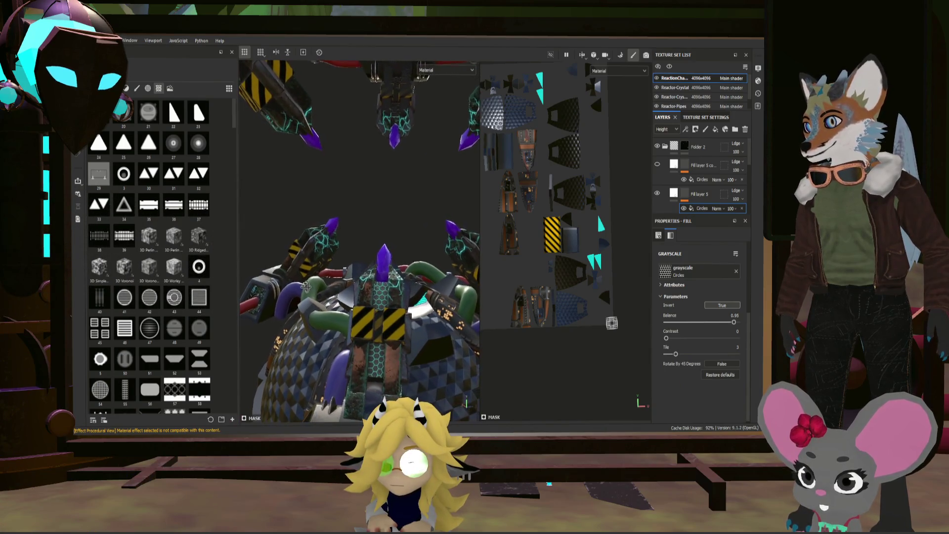
- Orbit and zoom around the reactor to review the cyan patterned panels
scroll(305, 287, "down", 10)
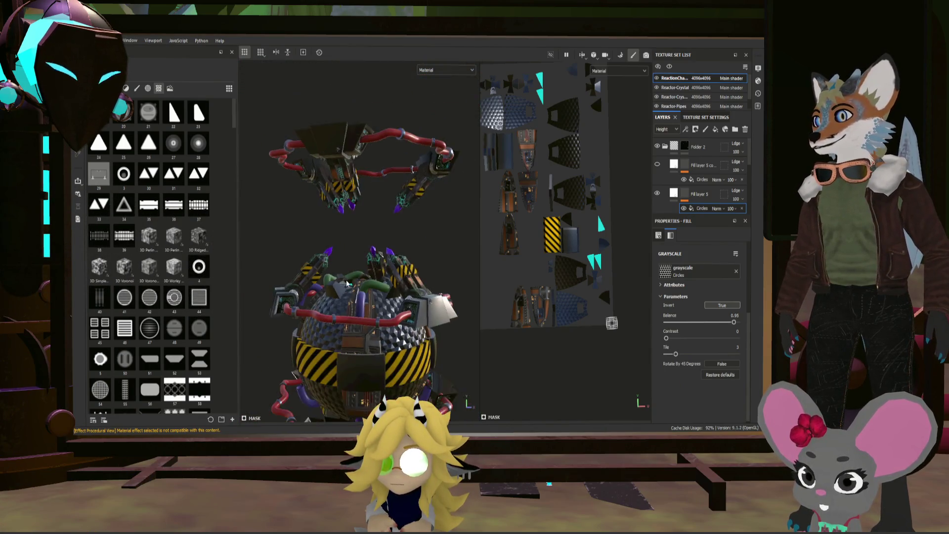
scroll(346, 283, "down", 3)
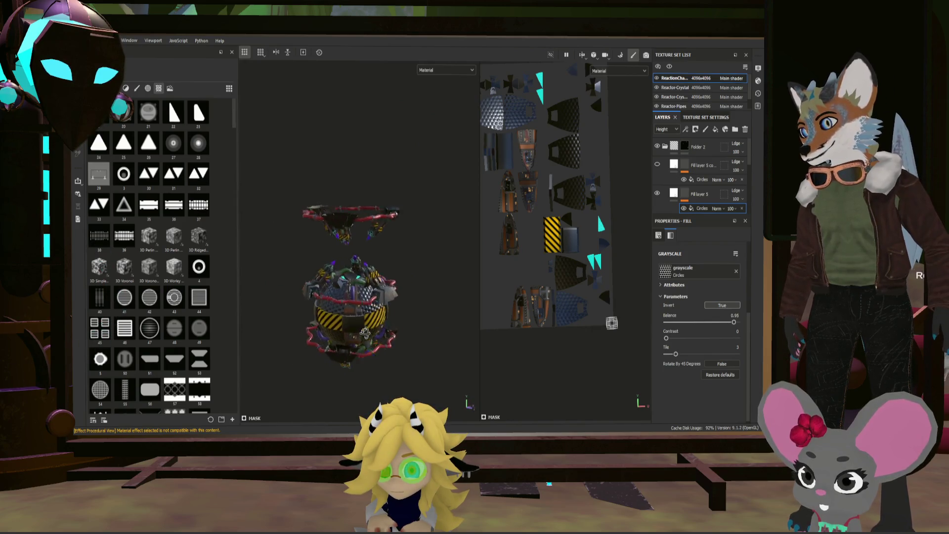
scroll(364, 332, "up", 10)
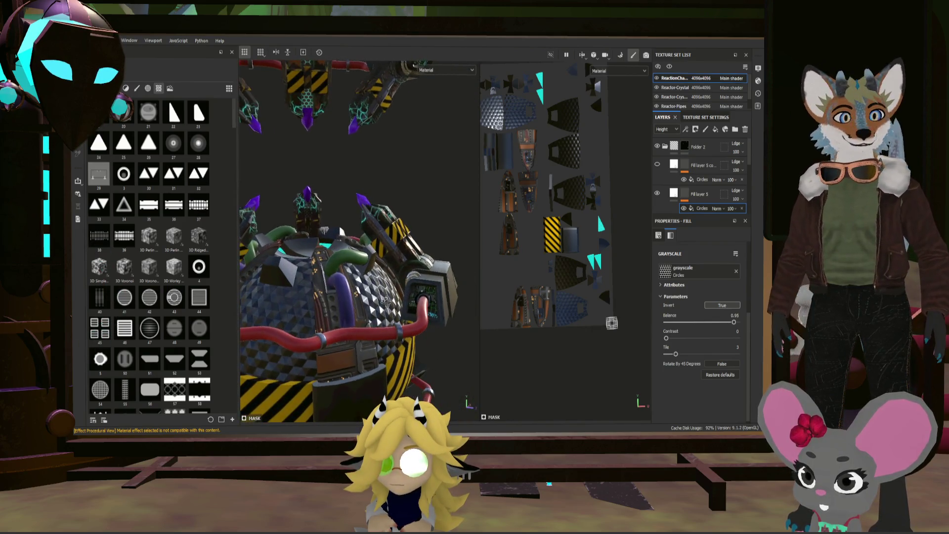
scroll(384, 300, "up", 2)
mouse_move(384, 300)
left_mouse_down("alt")
mouse_move(518, 303)
mouse_move(342, 303)
left_mouse_up("alt")
scroll(367, 303, "up", 5)
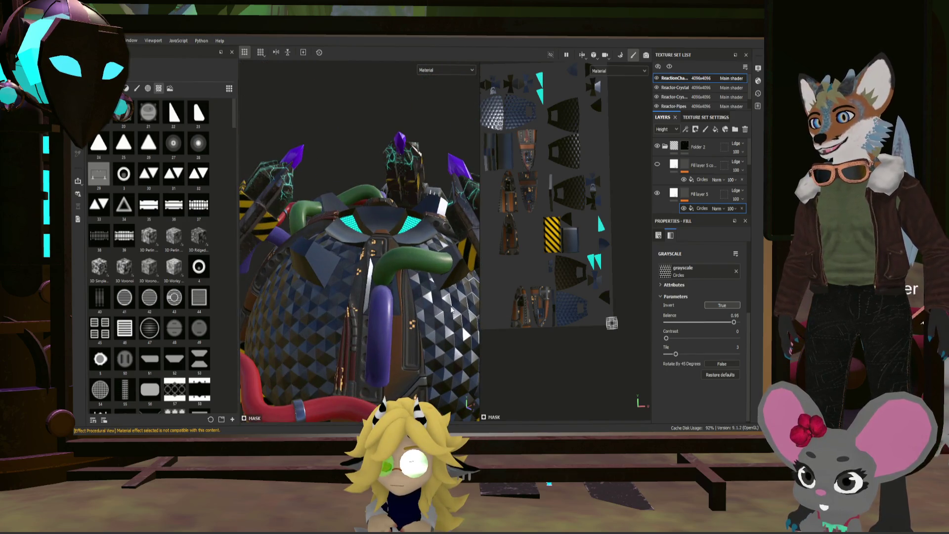
left_click_drag(368, 262, 390, 241, "alt")
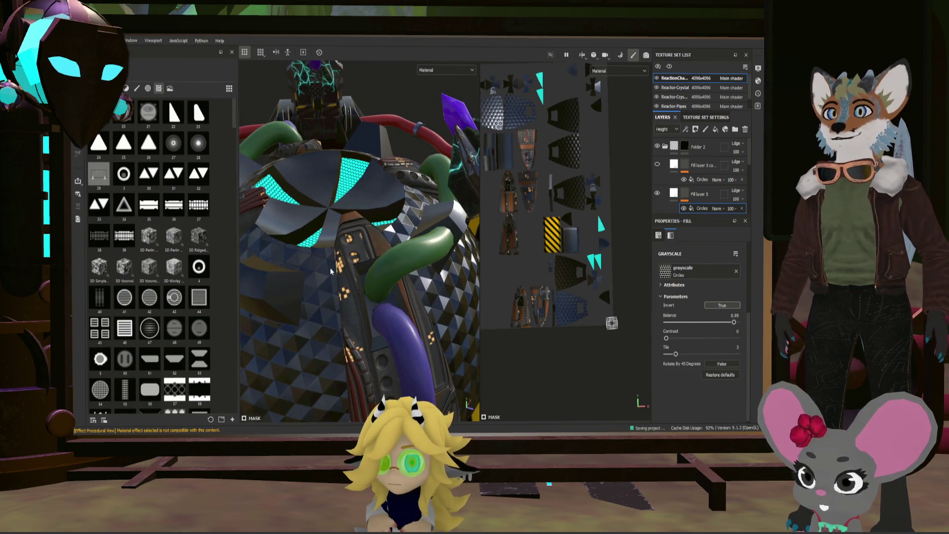
- Save the project and select the Folder 2 layer group
key("ctrl")
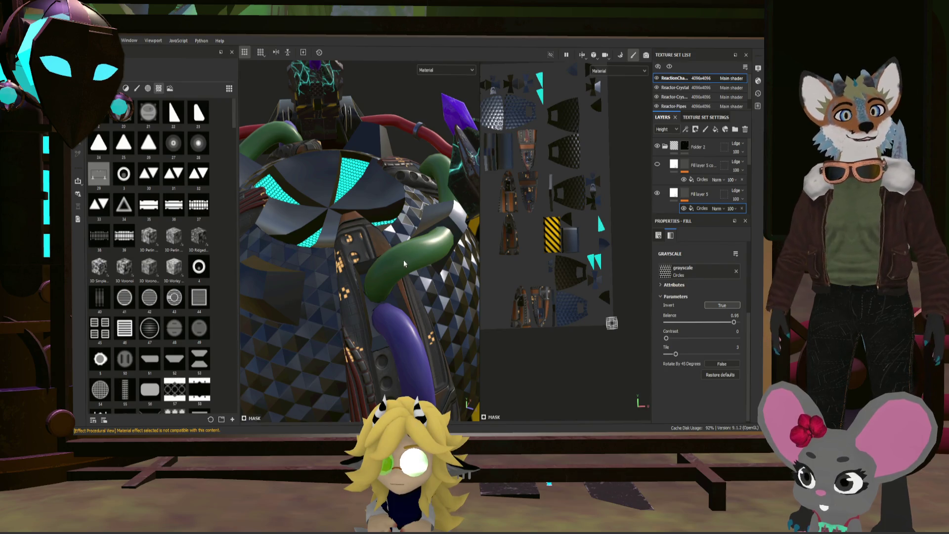
scroll(641, 149, "up", 2)
left_click(706, 149)
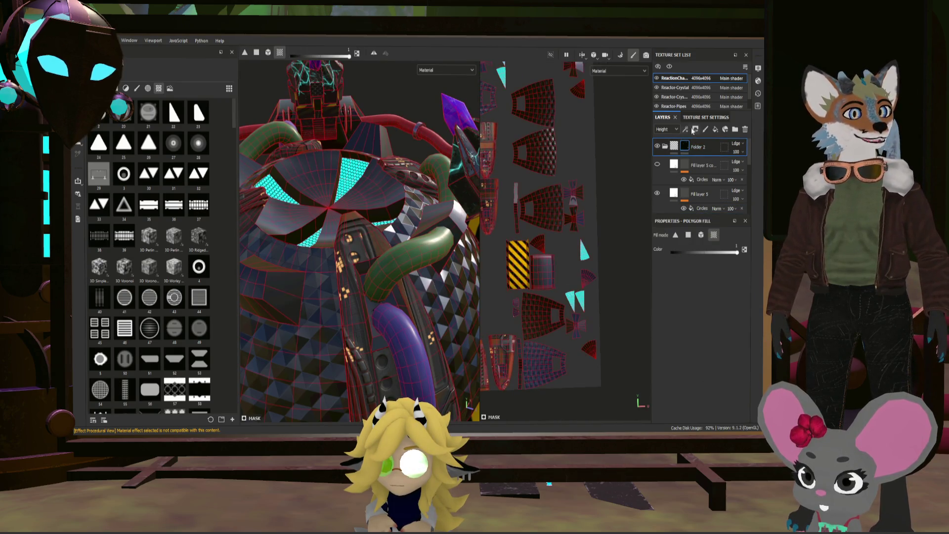
- Add a new fill layer above Folder 2, fully rough with slightly raised metallic
left_click(715, 130)
type("De")
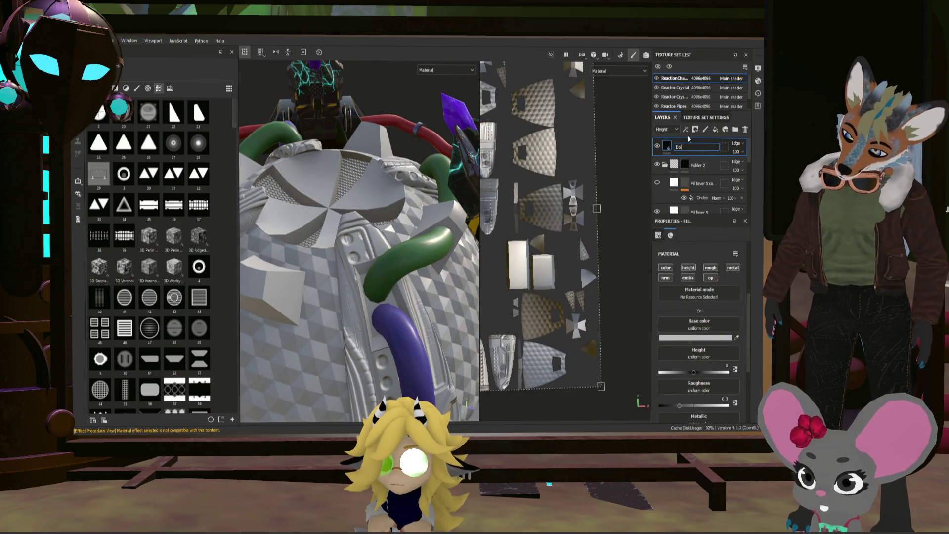
type("t")
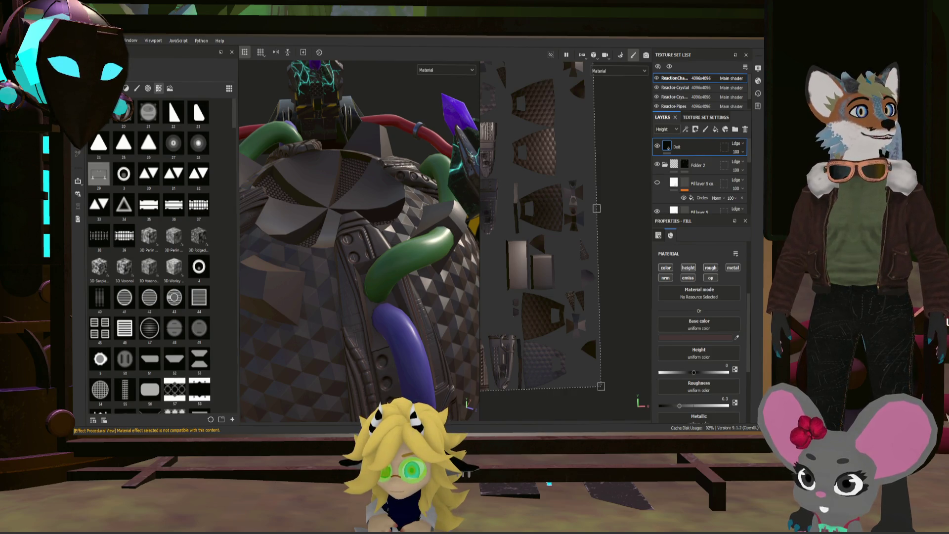
scroll(359, 238, "down", 5)
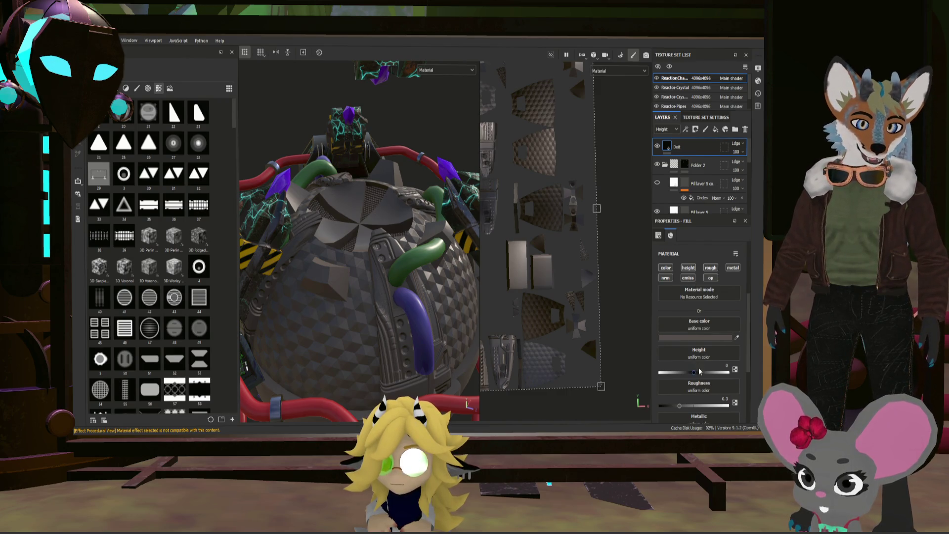
scroll(699, 372, "down", 1)
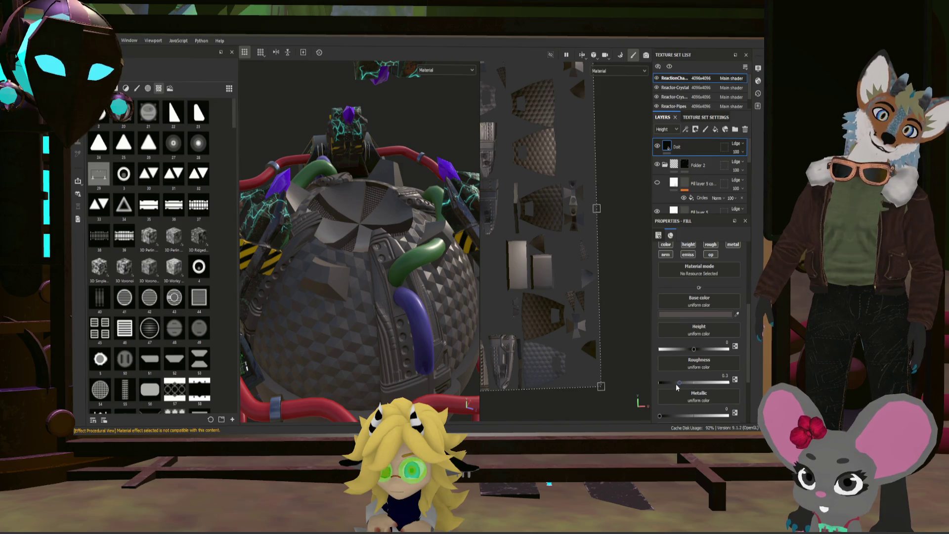
left_click_drag(678, 381, 727, 382)
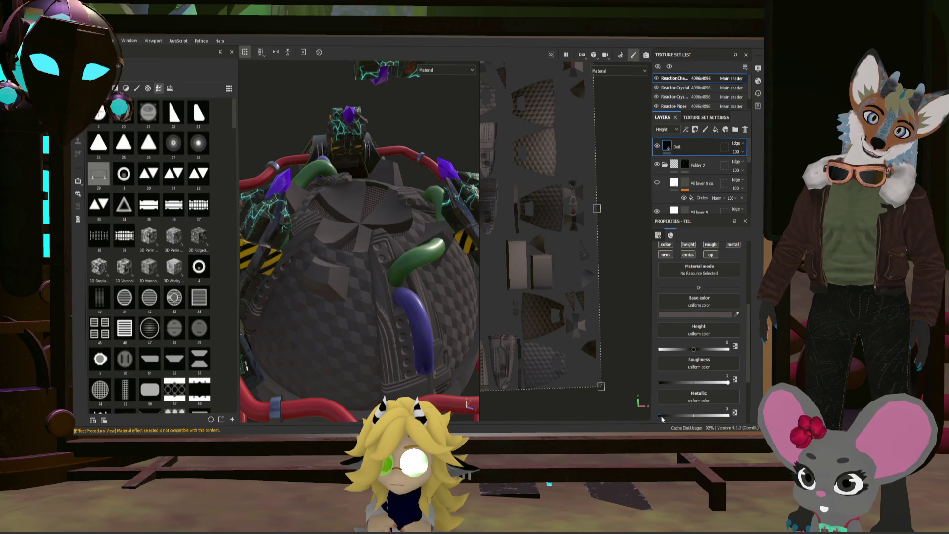
left_click_drag(662, 415, 665, 416)
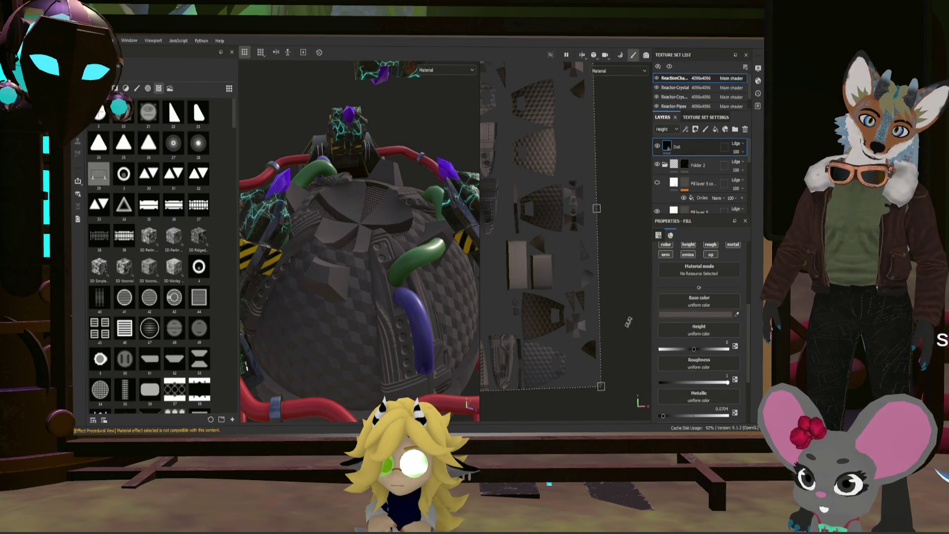
- Give the Doit layer a black mask containing a Dirt generator
scroll(628, 322, "down", 3)
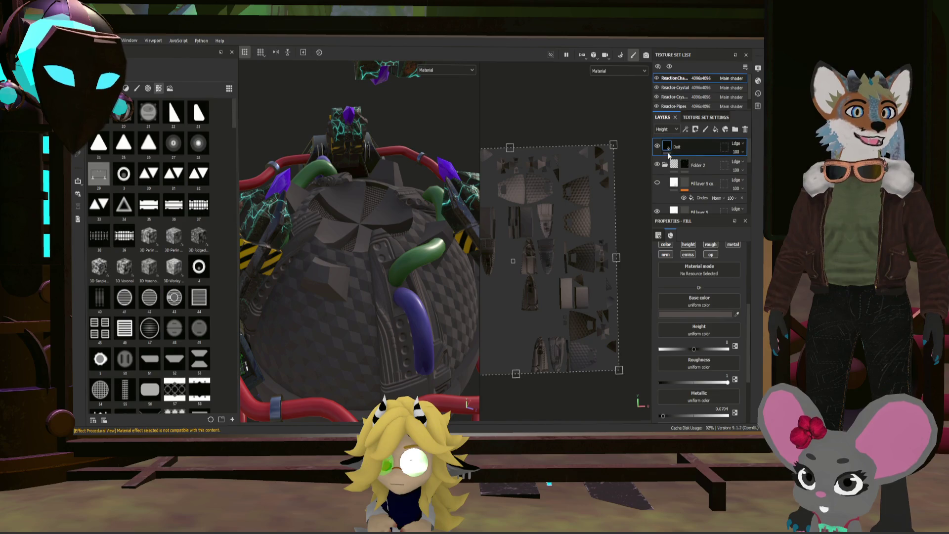
left_click(695, 129)
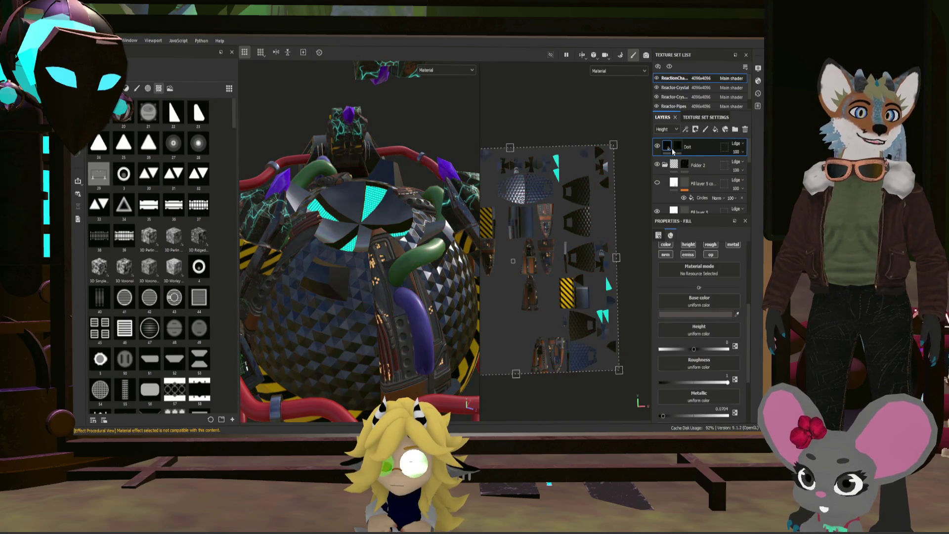
left_click(714, 235)
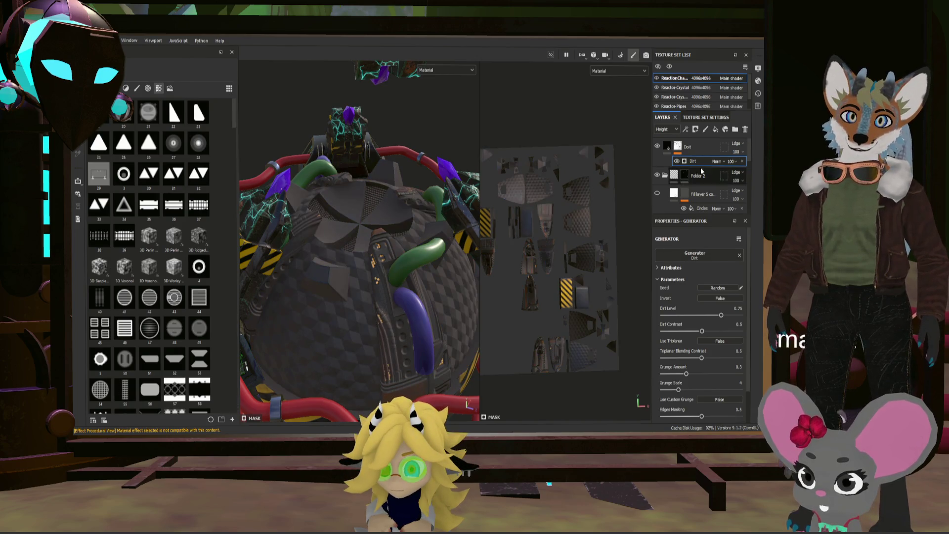
- Add a Levels effect above the Dirt generator in the Doit mask, then select Dirt
left_click(677, 146)
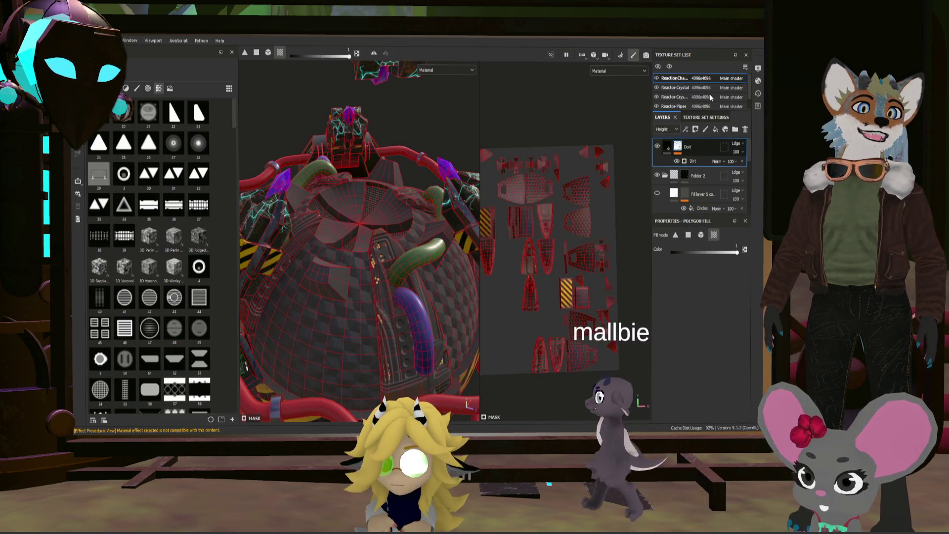
mouse_move(346, 257)
left_mouse_down("alt")
mouse_move(358, 349)
mouse_move(384, 304)
mouse_move(279, 241)
mouse_move(265, 262)
mouse_move(299, 270)
left_mouse_up("alt")
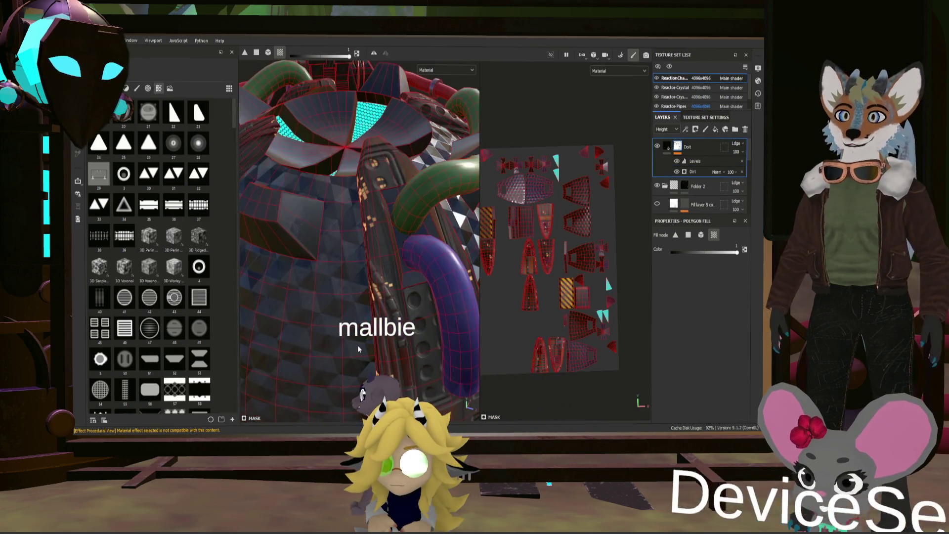
left_click(697, 172)
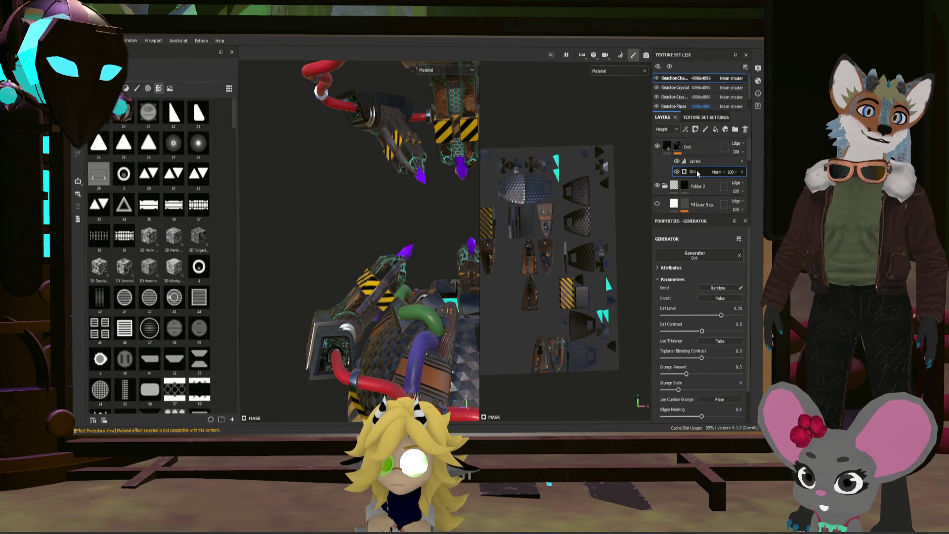
- Orbit around the reactor to check the dirt on the front, pipe bend and top
mouse_move(445, 297)
left_mouse_down("alt")
mouse_move(504, 366)
mouse_move(384, 304)
left_mouse_up("alt")
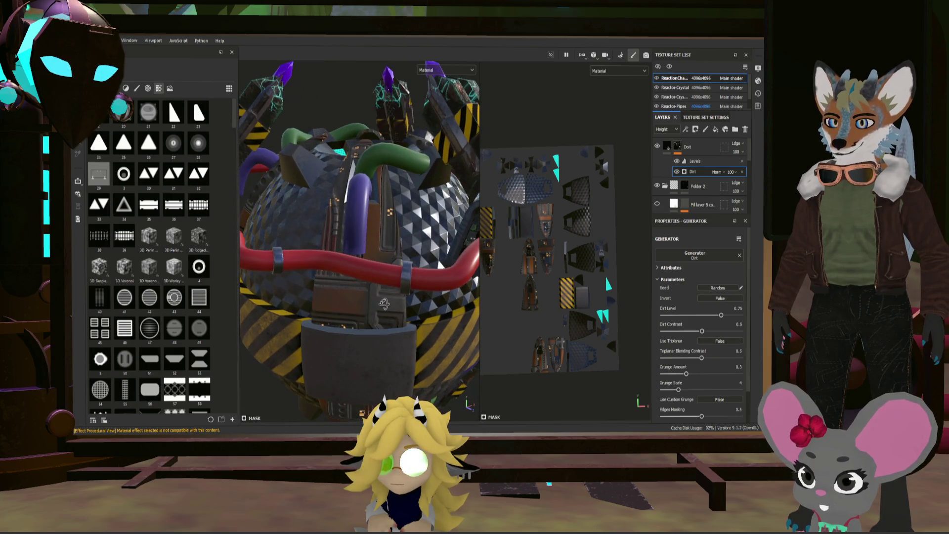
scroll(317, 317, "up", 5)
mouse_move(310, 311)
left_mouse_down("alt")
mouse_move(434, 282)
mouse_move(424, 324)
mouse_move(330, 322)
left_mouse_up("alt")
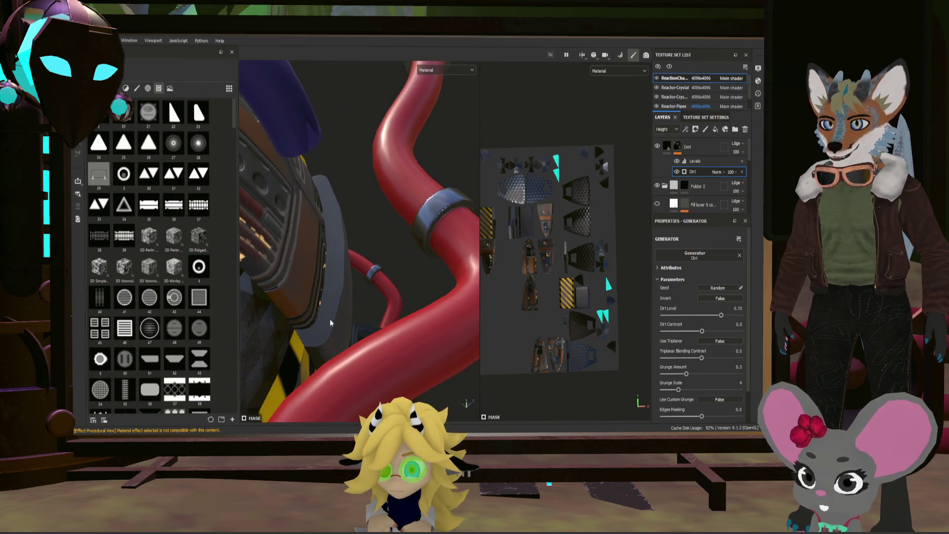
scroll(354, 263, "down", 5)
mouse_move(355, 263)
left_mouse_down("alt")
mouse_move(361, 250)
mouse_move(316, 205)
mouse_move(327, 269)
mouse_move(326, 235)
mouse_move(256, 275)
mouse_move(417, 386)
mouse_move(366, 325)
mouse_move(358, 379)
left_mouse_up("alt")
scroll(256, 275, "up", 5)
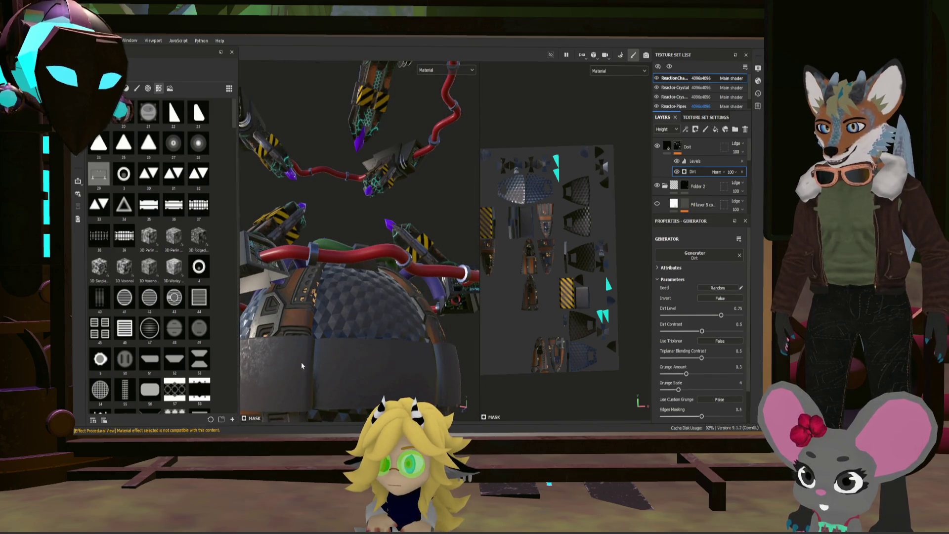
left_click_drag(302, 366, 398, 361, "alt")
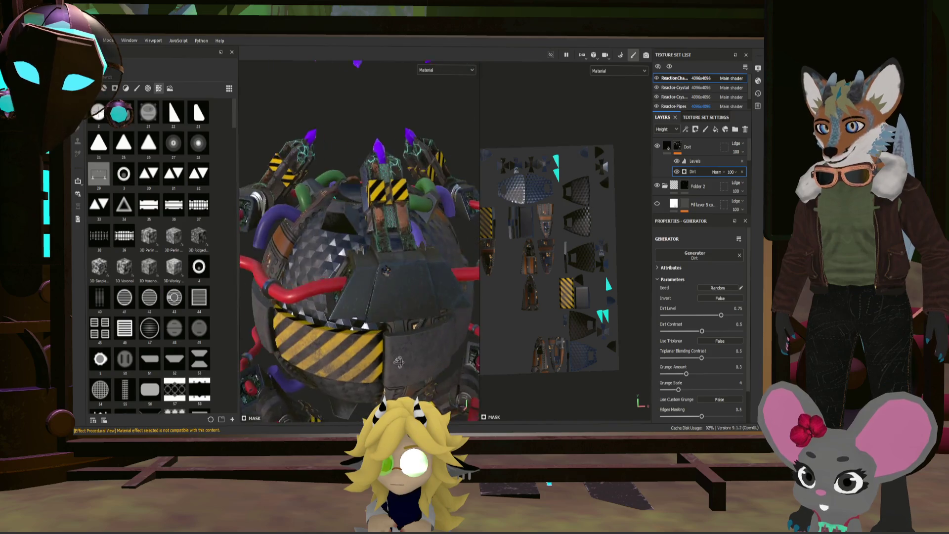
scroll(398, 362, "up", 10)
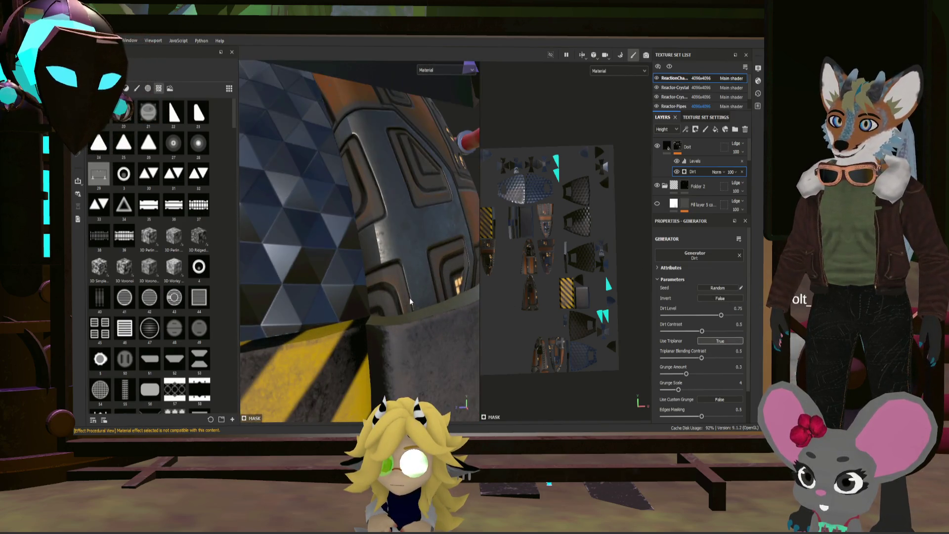
- Invert the Dirt generator mask and review the dirt spread from several angles
mouse_move(402, 300)
left_mouse_down("alt")
mouse_move(373, 298)
mouse_move(421, 279)
left_mouse_up("alt")
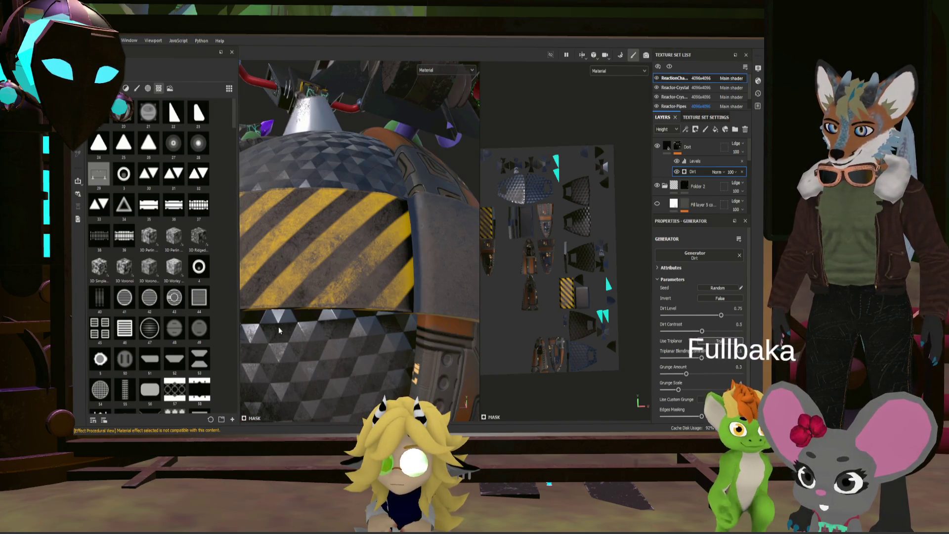
mouse_move(280, 330)
left_mouse_down("alt")
mouse_move(439, 347)
mouse_move(440, 359)
left_mouse_up("alt")
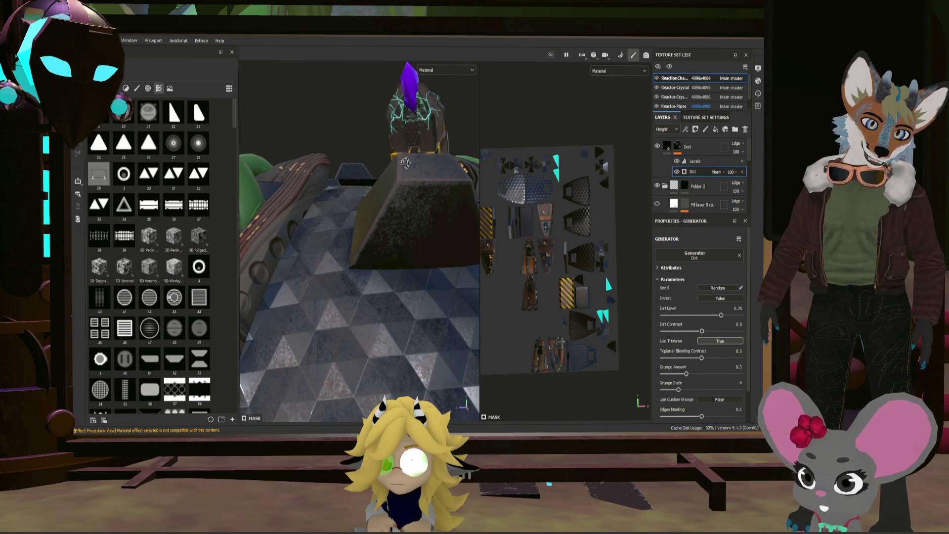
left_click_drag(405, 163, 415, 213, "alt")
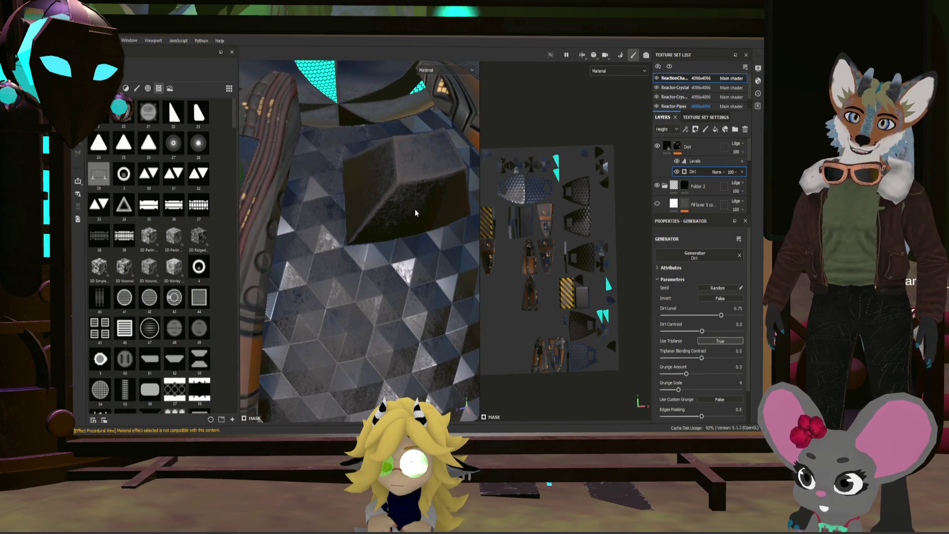
mouse_move(419, 176)
left_mouse_down("alt")
mouse_move(399, 203)
mouse_move(428, 173)
left_mouse_up("alt")
left_click(705, 298)
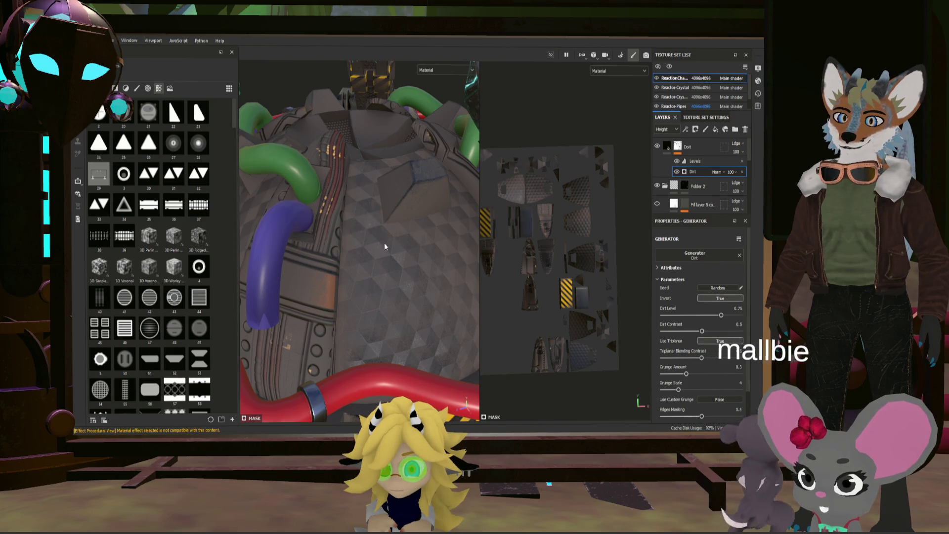
scroll(387, 243, "down", 5)
left_click_drag(387, 244, 426, 287, "alt")
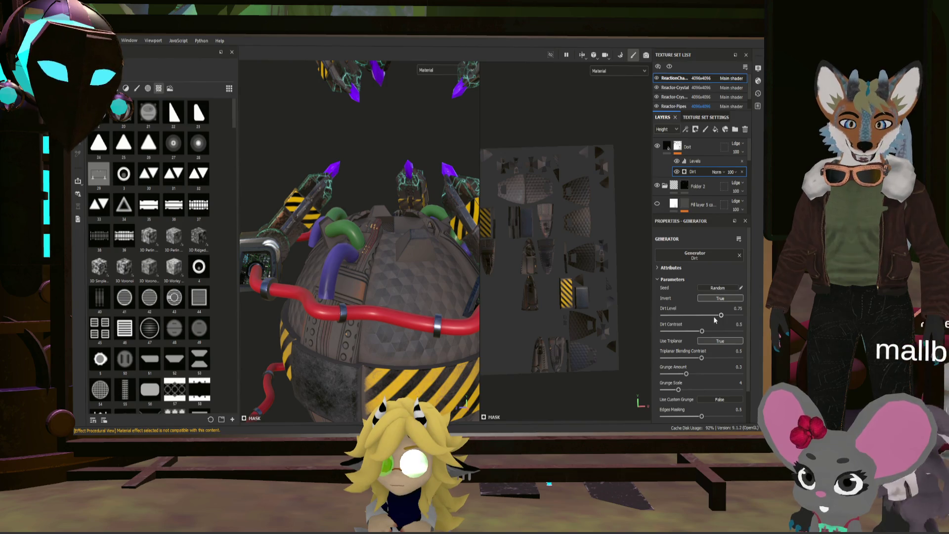
- Lower the Dirt Level from 0.75 to about 0.37
left_click_drag(714, 321, 692, 323)
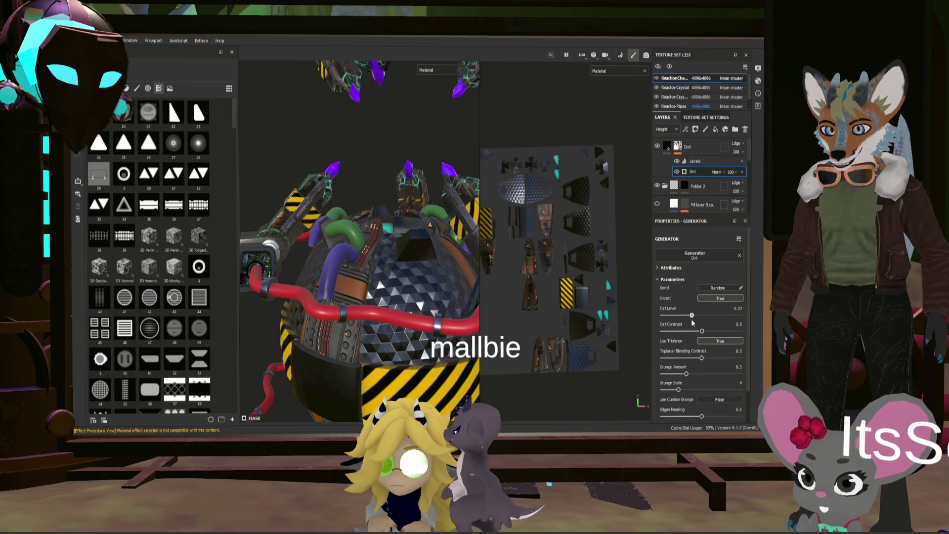
scroll(457, 356, "up", 5)
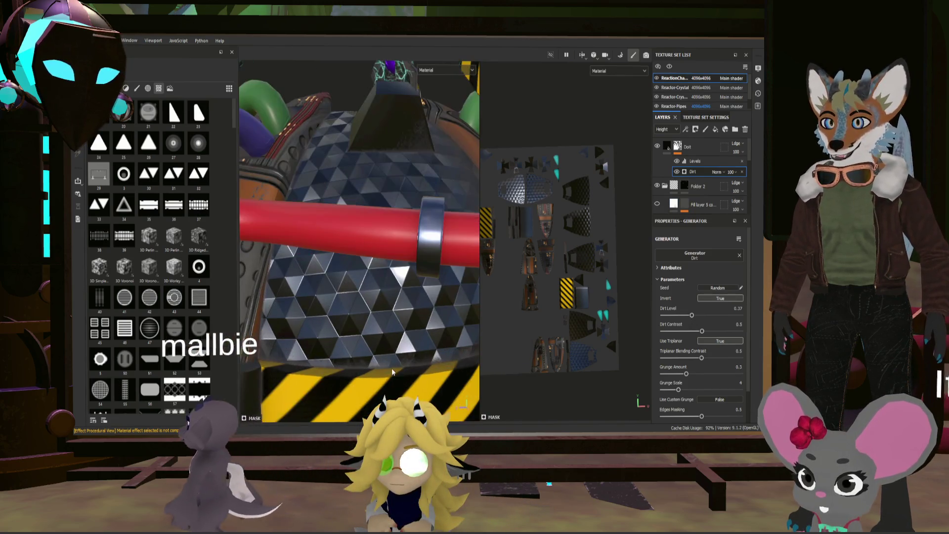
mouse_move(456, 356)
left_mouse_down("alt")
mouse_move(350, 361)
mouse_move(490, 256)
mouse_move(377, 292)
mouse_move(404, 285)
mouse_move(418, 315)
mouse_move(380, 266)
mouse_move(381, 288)
mouse_move(417, 257)
mouse_move(394, 281)
left_mouse_up("alt")
- Select Fill layer 5 and undo the accidental layer duplicate
scroll(349, 361, "down", 5)
scroll(423, 308, "up", 3)
scroll(490, 256, "down", 3)
scroll(404, 285, "up", 3)
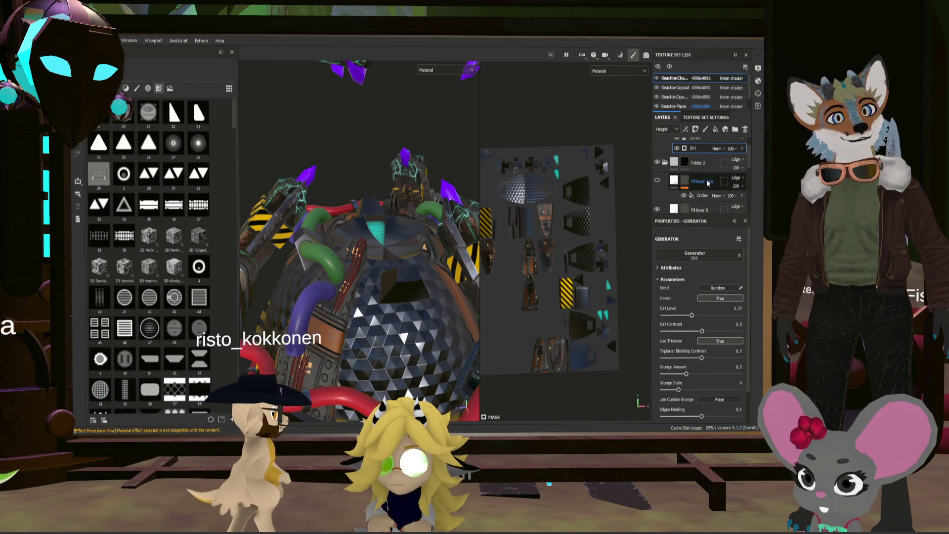
left_click(707, 180)
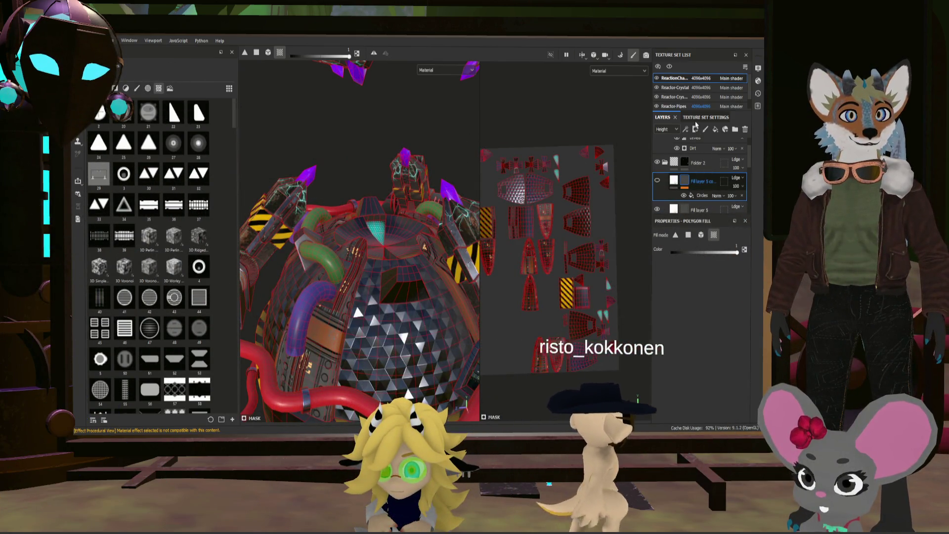
key("ctrl+z")
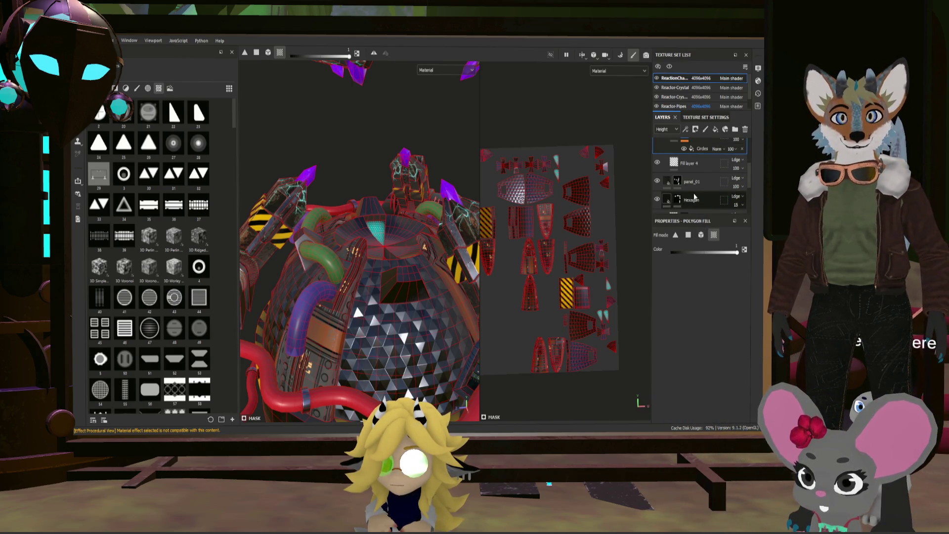
- Switch to the Paint tool and save the project
scroll(706, 163, "up", 5)
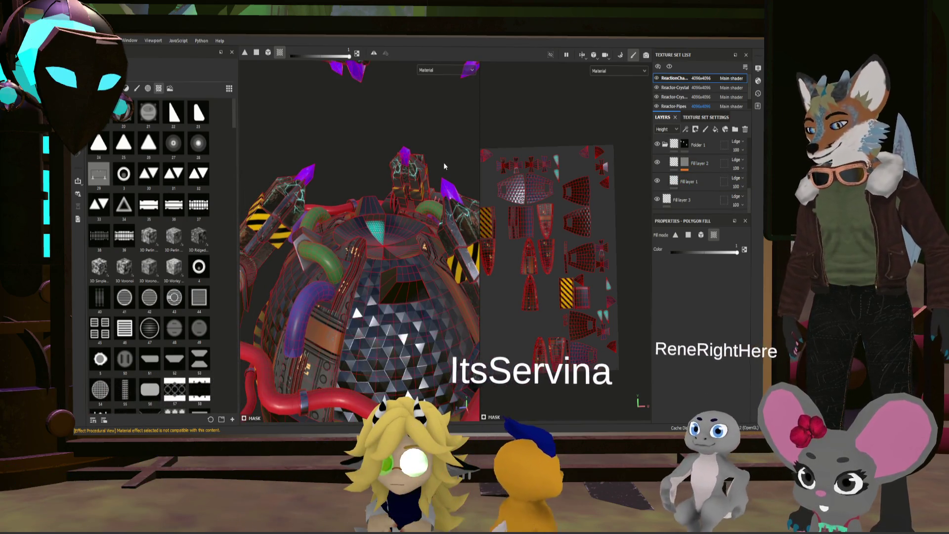
key("1")
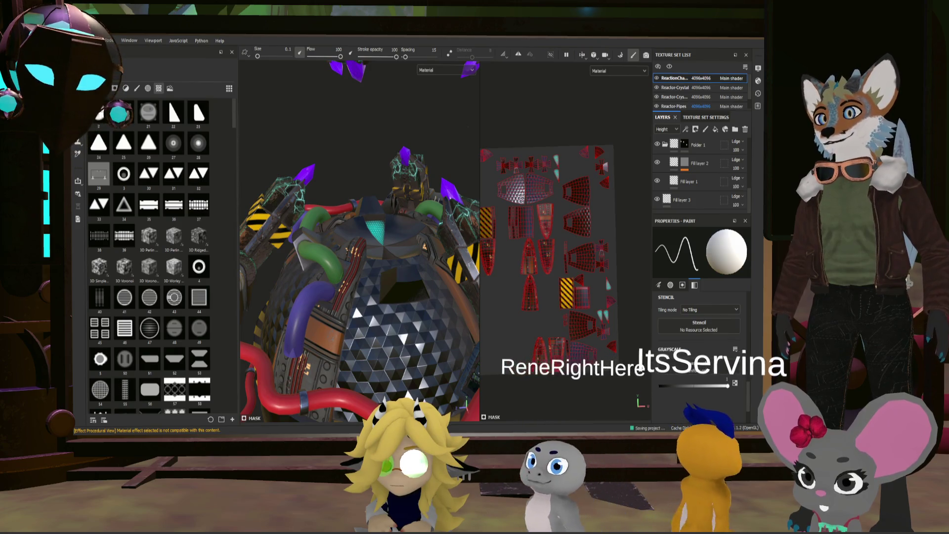
key("ctrl+s")
- Move in on the reactor dome and switch to the Reactor-Crystal texture set
left_click_drag(403, 225, 403, 282, "alt")
mouse_move(404, 231)
left_mouse_down("alt")
mouse_move(402, 257)
mouse_move(388, 256)
mouse_move(383, 266)
left_mouse_up("alt")
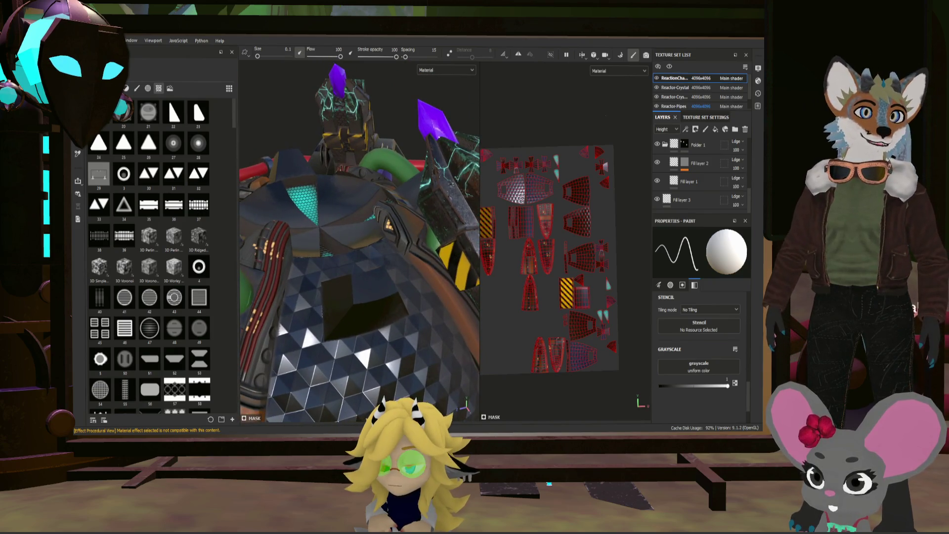
left_click(674, 97)
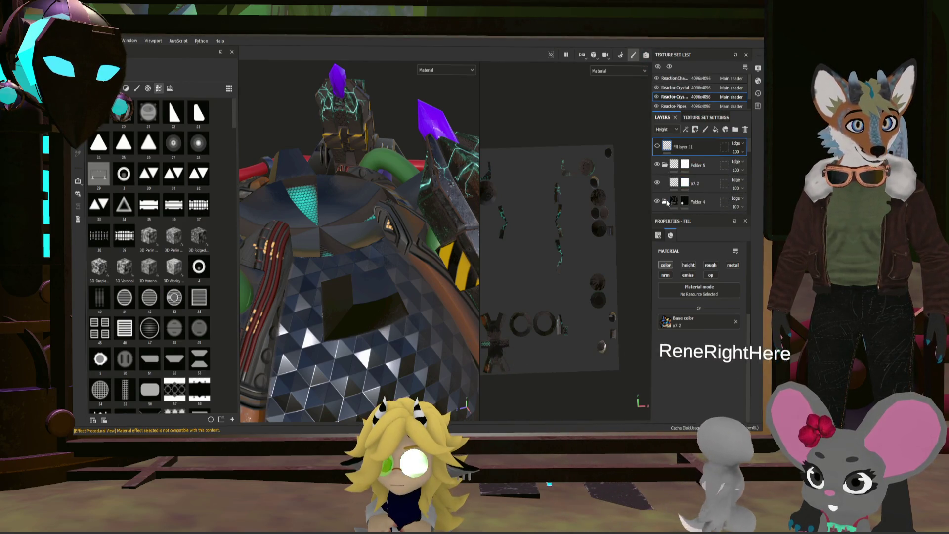
- Paste the GrungyGunmetal folder from Reactor-Crystal into the ReactionChamber set above Dirt
scroll(716, 192, "down", 1)
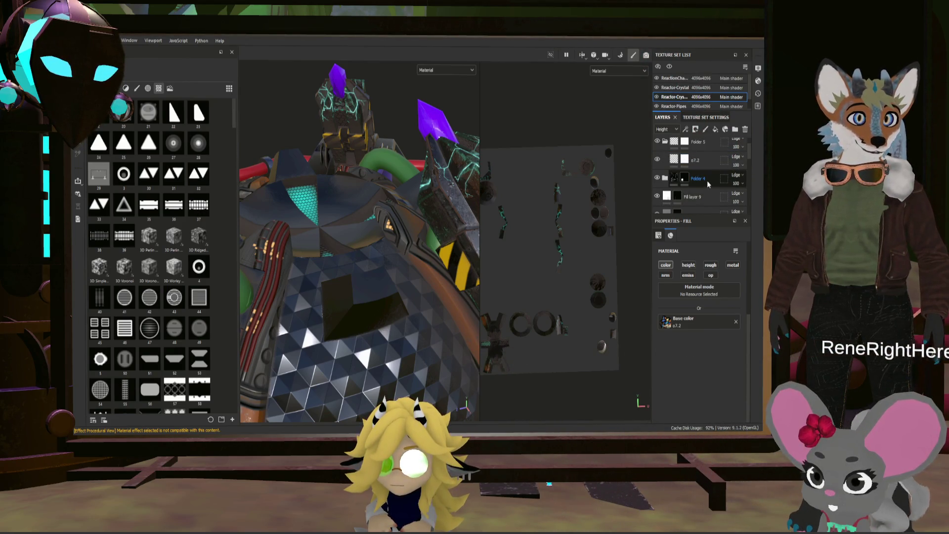
scroll(711, 180, "down", 3)
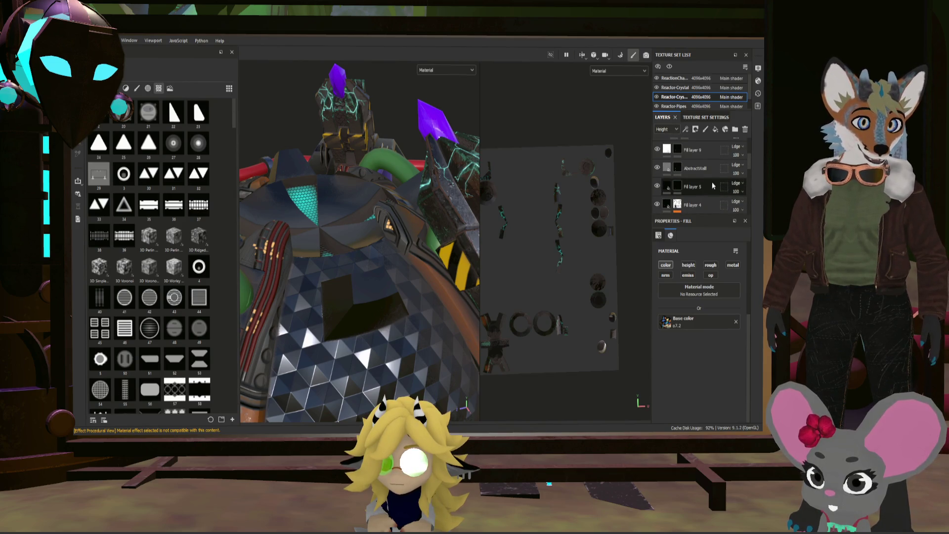
scroll(712, 178, "up", 3)
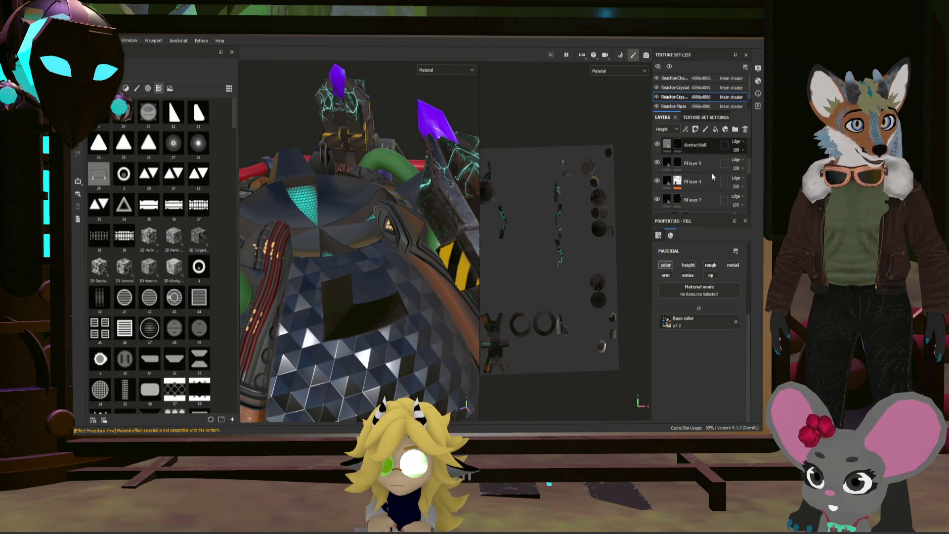
scroll(711, 177, "down", 5)
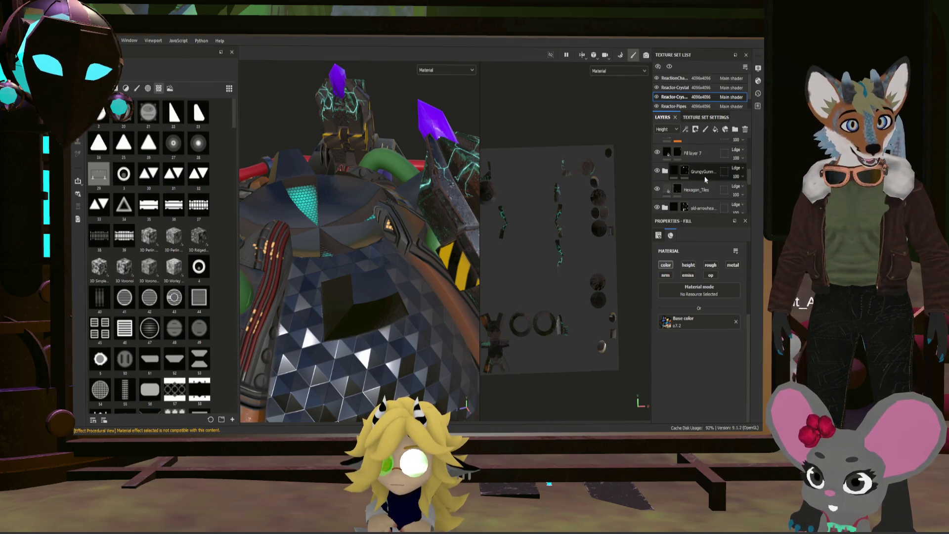
left_click(705, 179)
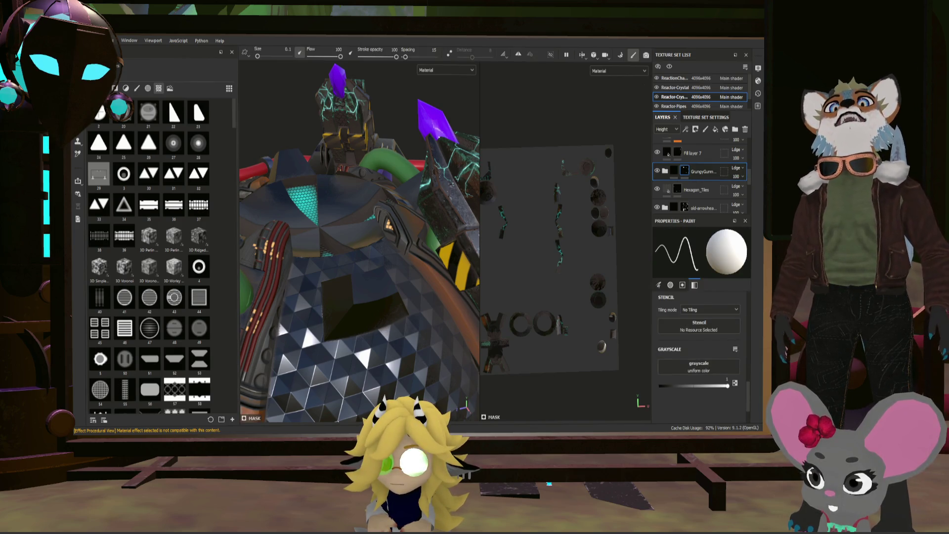
left_click(682, 78)
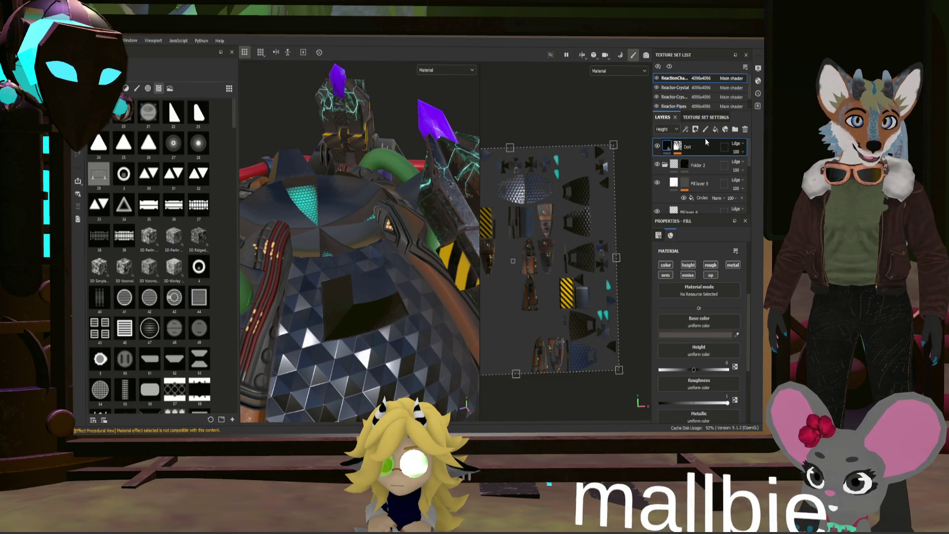
key("ctrl+v")
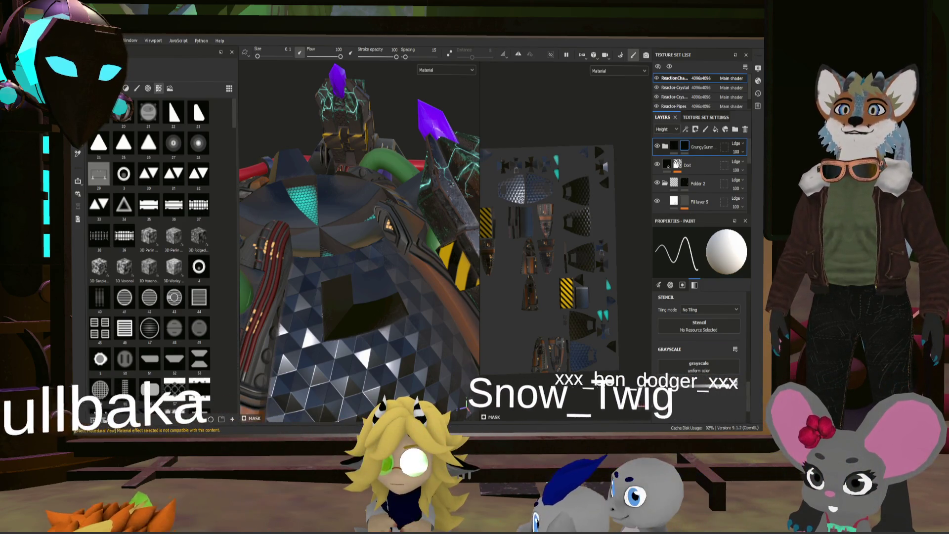
- Switch to Polygon Fill and orbit the reactor to inspect its tube, stripes, disc and crystal
key("5")
key("4")
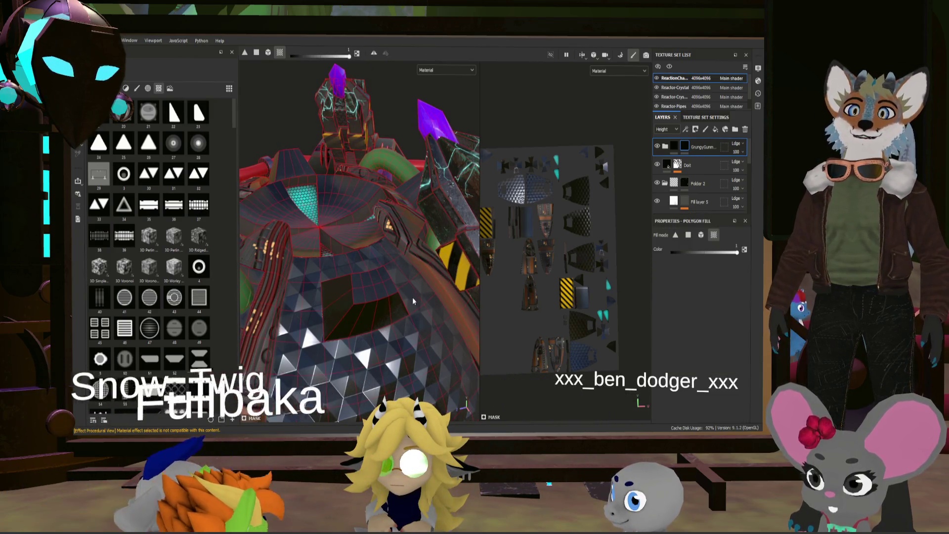
mouse_move(340, 311)
left_mouse_down("alt")
mouse_move(372, 293)
mouse_move(339, 216)
mouse_move(419, 303)
mouse_move(381, 289)
mouse_move(372, 268)
mouse_move(384, 209)
mouse_move(453, 168)
mouse_move(390, 205)
left_mouse_up("alt")
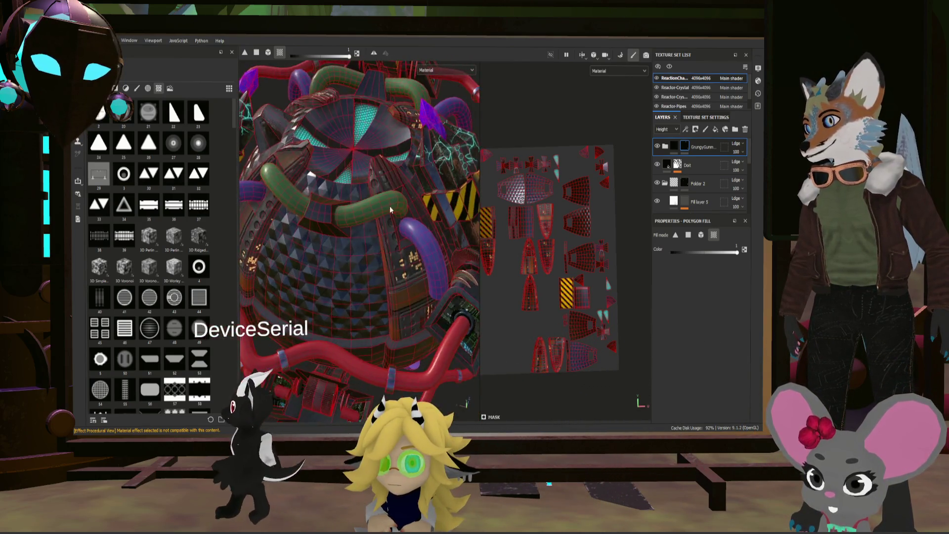
right_click_drag(389, 206, 315, 212, "alt")
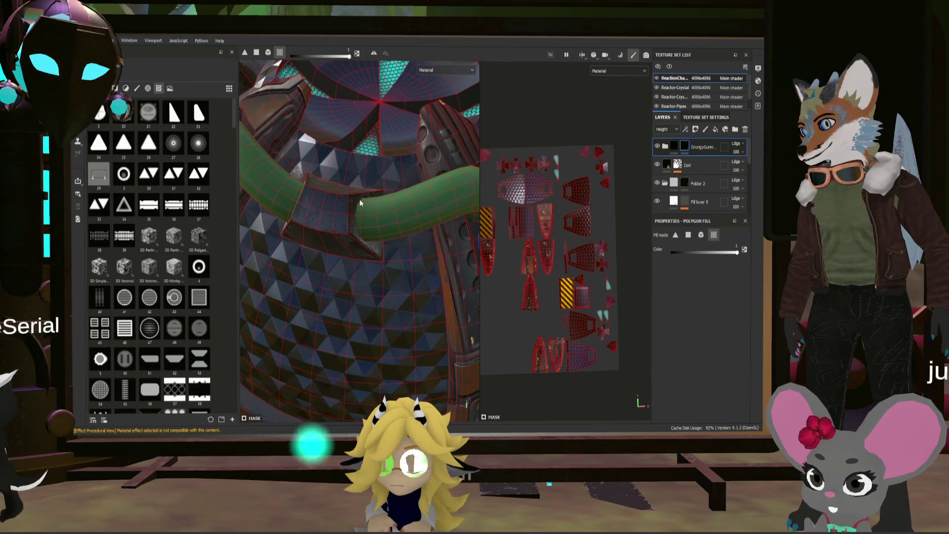
mouse_move(360, 199)
left_mouse_down("alt")
mouse_move(348, 208)
mouse_move(345, 198)
mouse_move(366, 194)
mouse_move(355, 334)
mouse_move(380, 69)
left_mouse_up("alt")
scroll(337, 197, "down", 3)
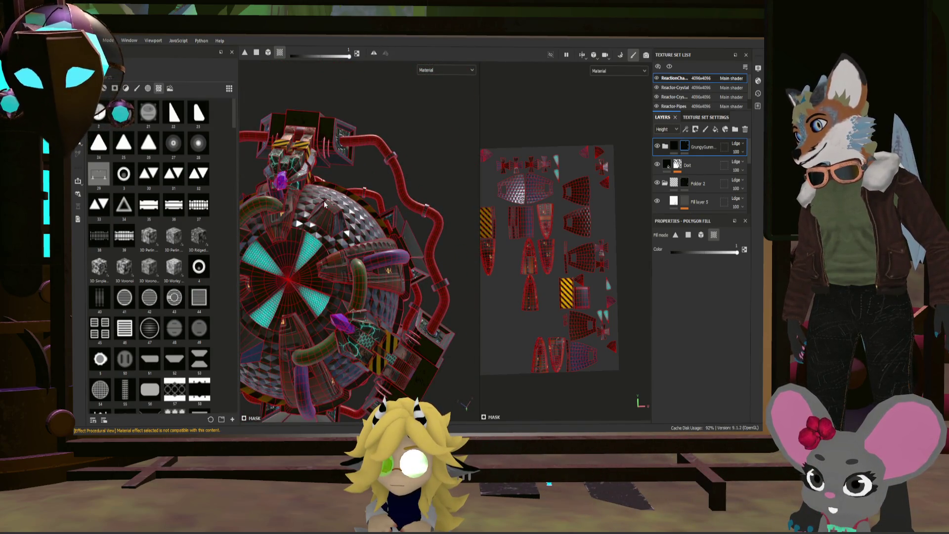
left_click_drag(359, 236, 245, 162, "alt")
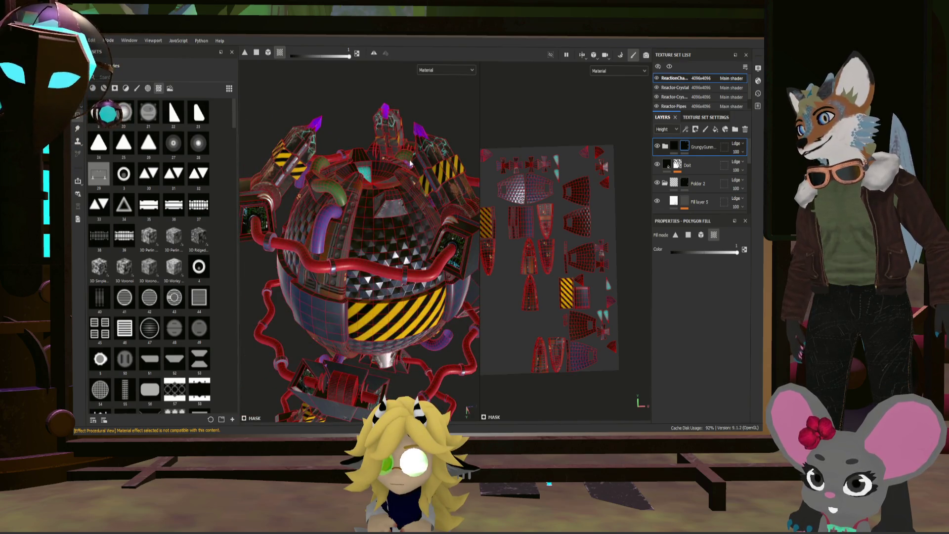
mouse_move(410, 164)
left_mouse_down("alt")
mouse_move(393, 215)
mouse_move(410, 255)
mouse_move(451, 283)
left_mouse_up("alt")
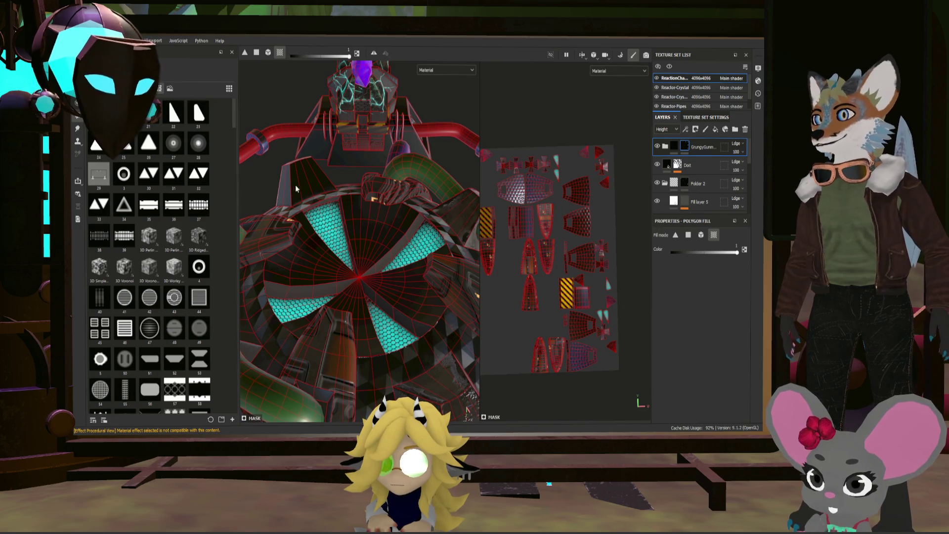
mouse_move(298, 181)
left_mouse_down("alt")
mouse_move(299, 221)
mouse_move(339, 201)
mouse_move(345, 248)
left_mouse_up("alt")
mouse_move(368, 313)
left_mouse_down("alt")
mouse_move(340, 183)
mouse_move(423, 227)
left_mouse_up("alt")
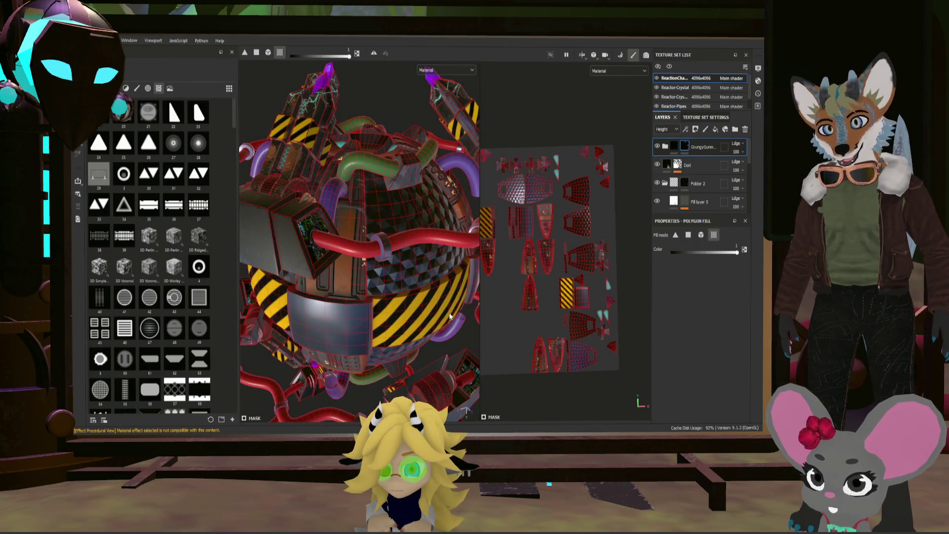
mouse_move(440, 342)
left_mouse_down("alt")
mouse_move(452, 238)
mouse_move(418, 306)
left_mouse_up("alt")
- Switch to the Paint brush, frame the whole reactor, and select the top layer's contents
key("1")
mouse_move(346, 296)
left_mouse_down("alt")
mouse_move(300, 344)
mouse_move(324, 279)
mouse_move(364, 270)
left_mouse_up("alt")
scroll(361, 277, "up", 5)
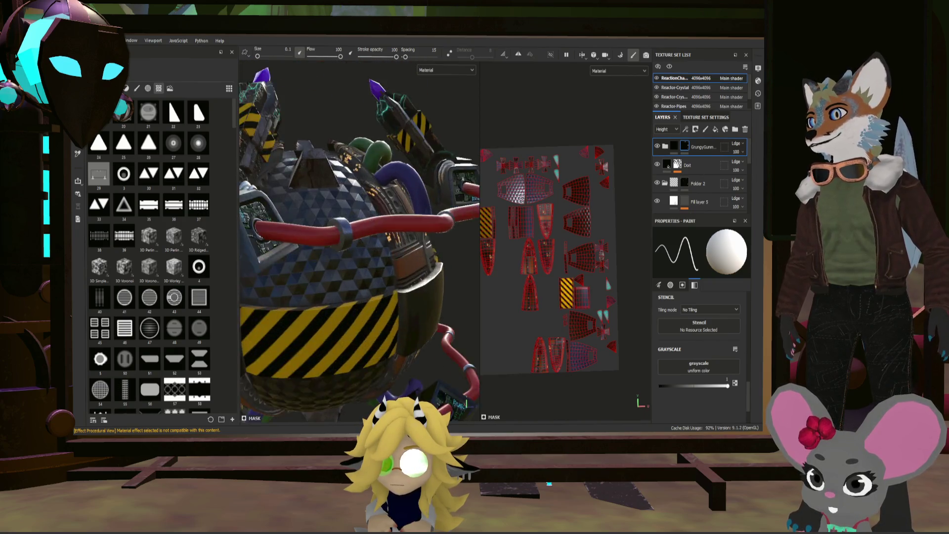
left_click_drag(361, 277, 317, 271, "alt")
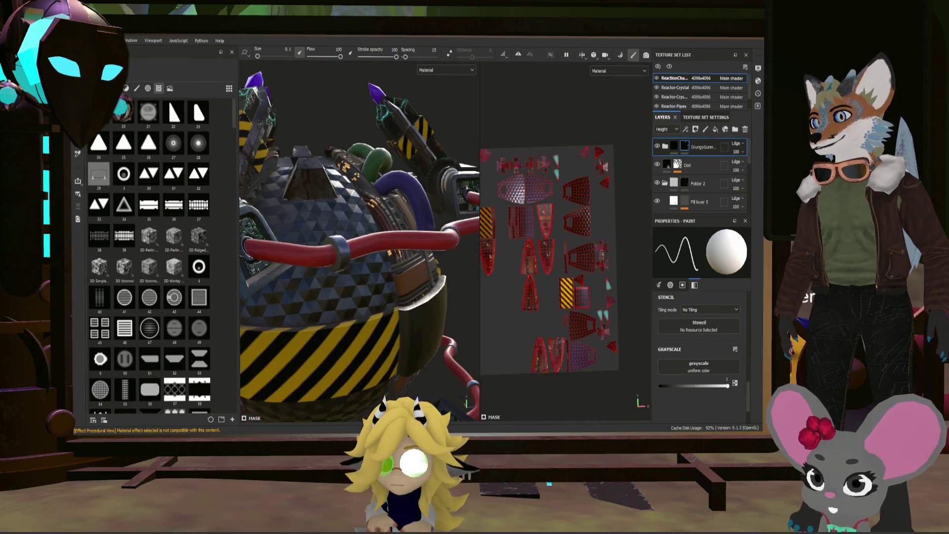
key("f")
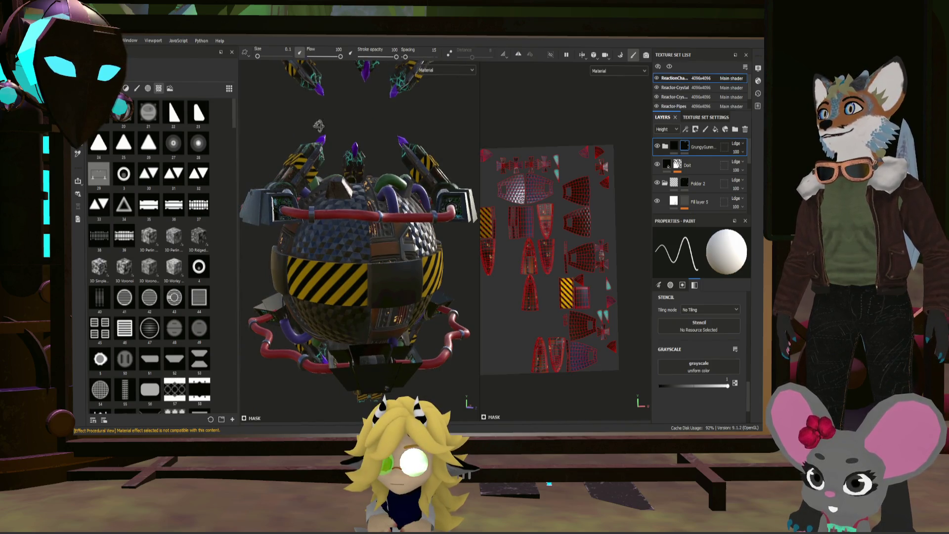
left_click_drag(318, 125, 321, 169, "alt")
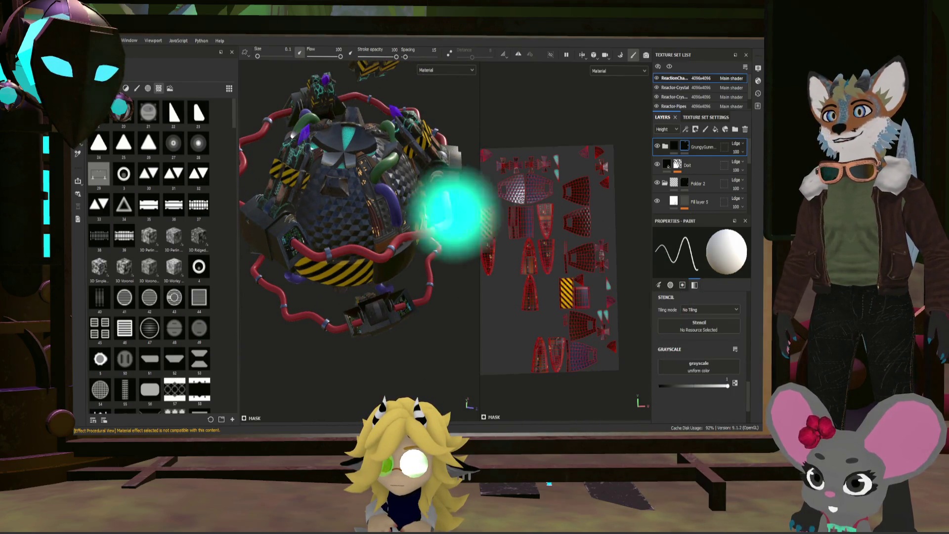
left_click(676, 147)
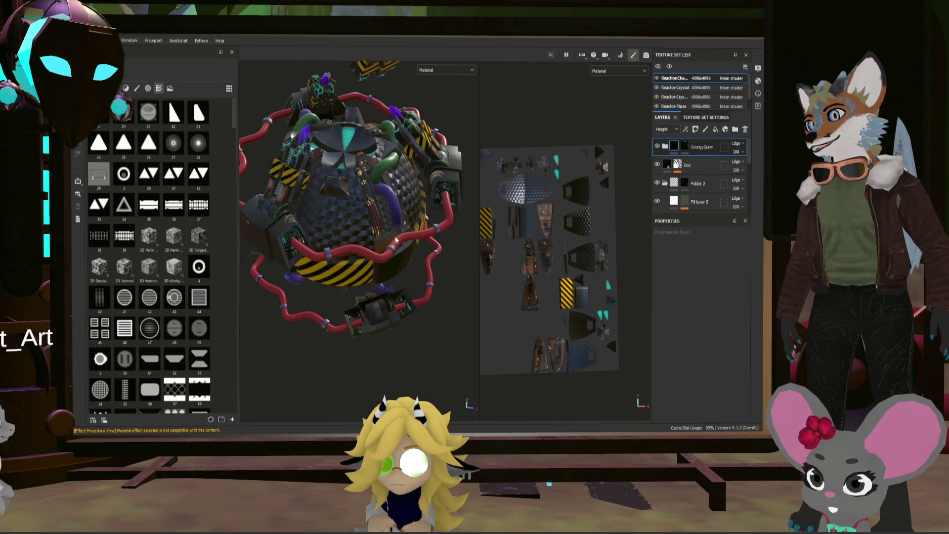
- Zoom and orbit around the hex-panelled sphere to inspect its grimy metal surfaces
scroll(377, 220, "up", 8)
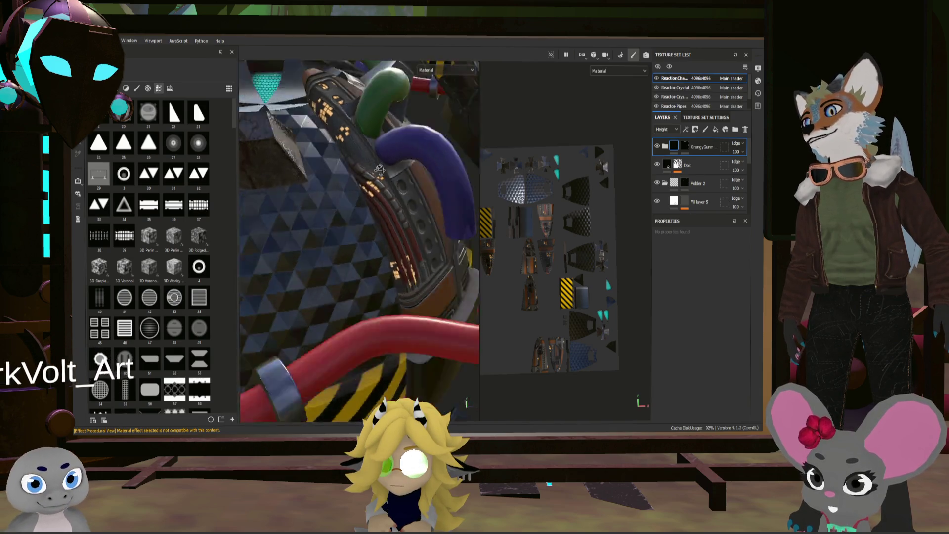
scroll(359, 170, "down", 10)
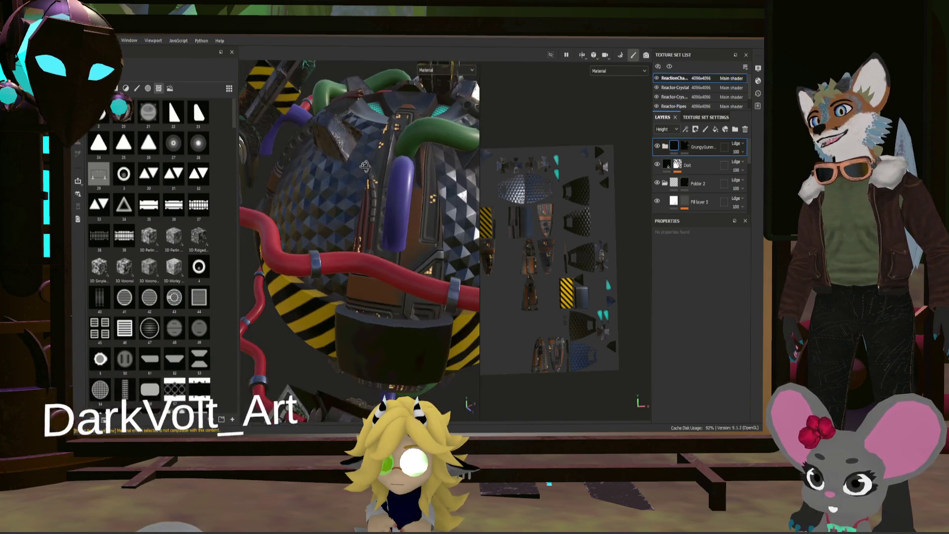
mouse_move(380, 172)
left_mouse_down("alt")
mouse_move(349, 196)
mouse_move(425, 180)
mouse_move(310, 205)
mouse_move(433, 185)
mouse_move(380, 202)
left_mouse_up("alt")
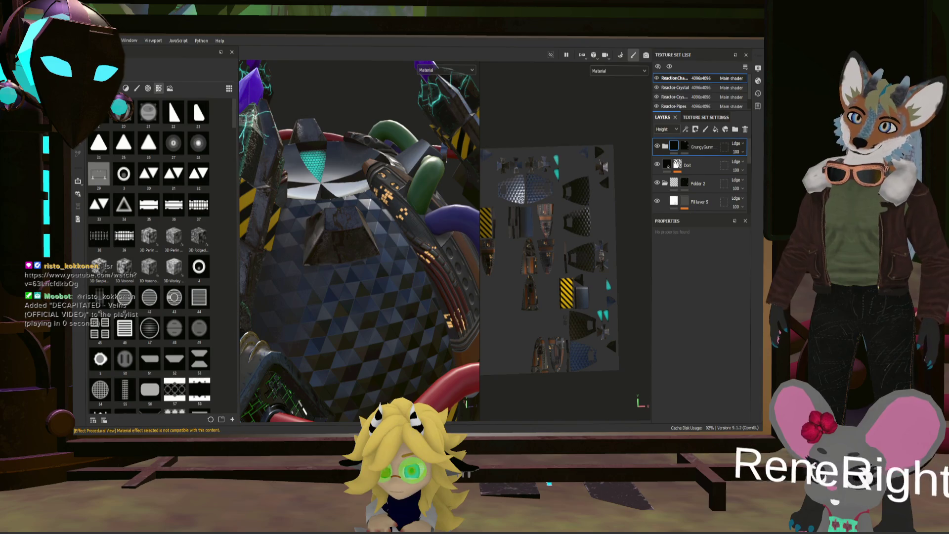
mouse_move(402, 295)
left_mouse_down("alt")
mouse_move(273, 203)
mouse_move(353, 211)
mouse_move(420, 180)
left_mouse_up("alt")
- Review the reactor from side, top-down and upright views, save, then add paint layer Layer 1
scroll(354, 223, "down", 5)
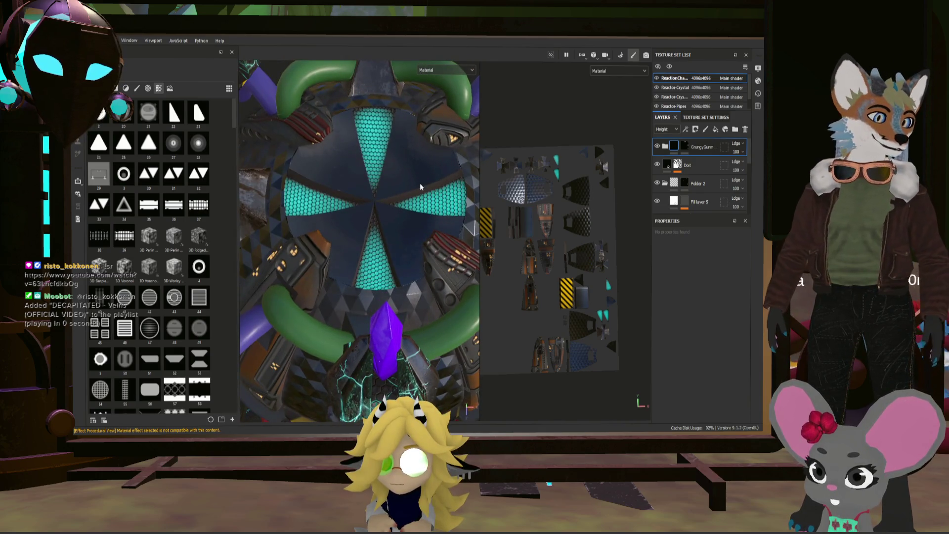
scroll(405, 208, "up", 4)
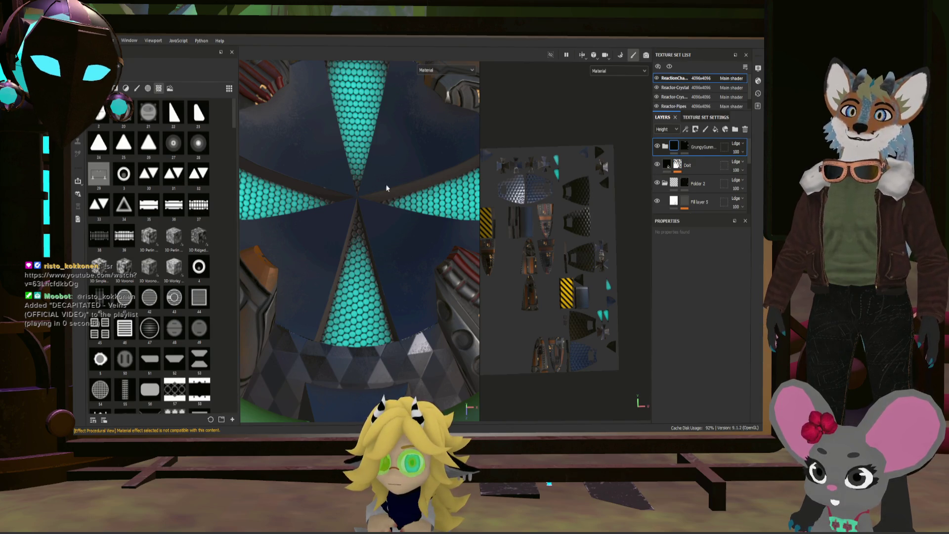
scroll(365, 194, "down", 5)
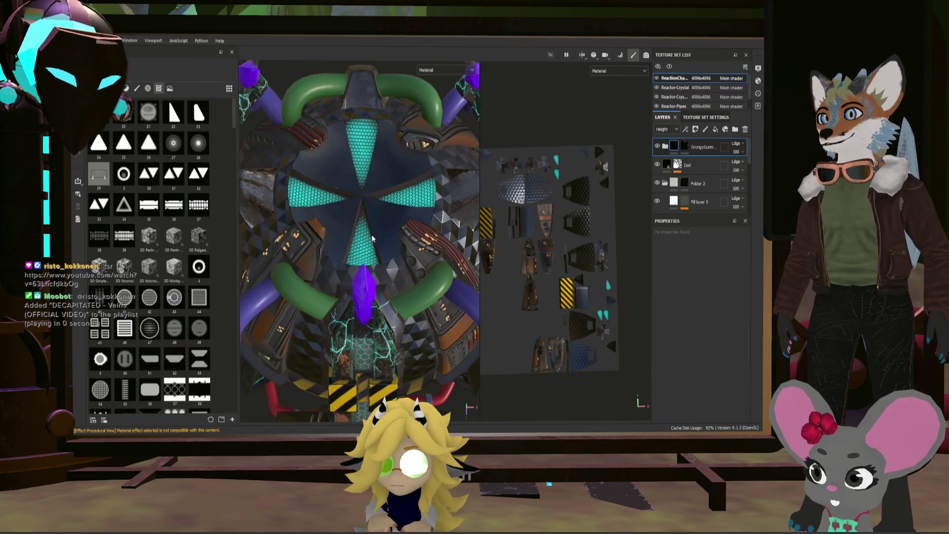
mouse_move(371, 234)
left_mouse_down("alt")
mouse_move(298, 171)
mouse_move(379, 230)
mouse_move(404, 272)
mouse_move(393, 115)
left_mouse_up("alt")
mouse_move(403, 270)
left_mouse_down("alt")
mouse_move(390, 217)
mouse_move(376, 300)
mouse_move(253, 177)
mouse_move(179, 251)
left_mouse_up("alt")
scroll(317, 247, "down", 5)
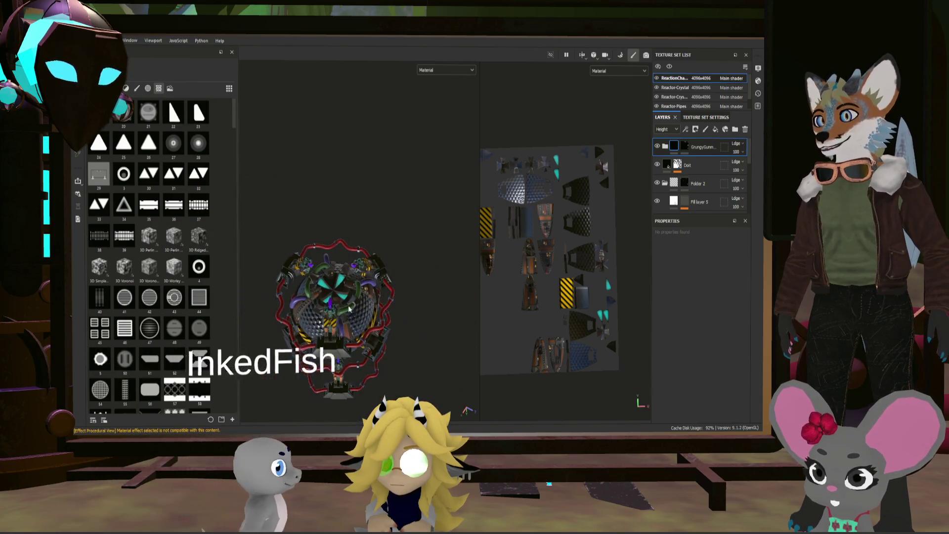
mouse_move(316, 247)
left_mouse_down("alt")
mouse_move(334, 241)
mouse_move(371, 330)
mouse_move(357, 332)
mouse_move(349, 357)
mouse_move(360, 335)
left_mouse_up("alt")
scroll(371, 330, "up", 5)
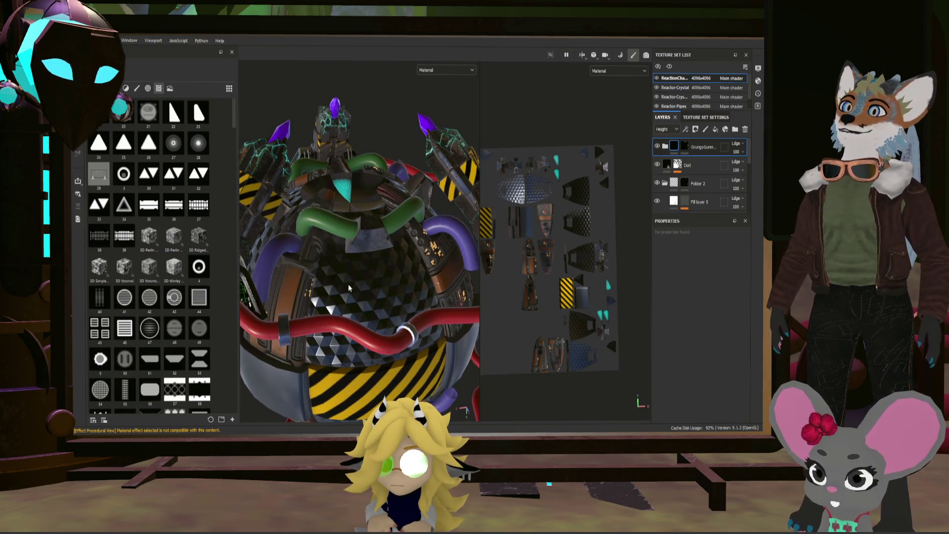
left_click_drag(349, 288, 351, 289, "alt")
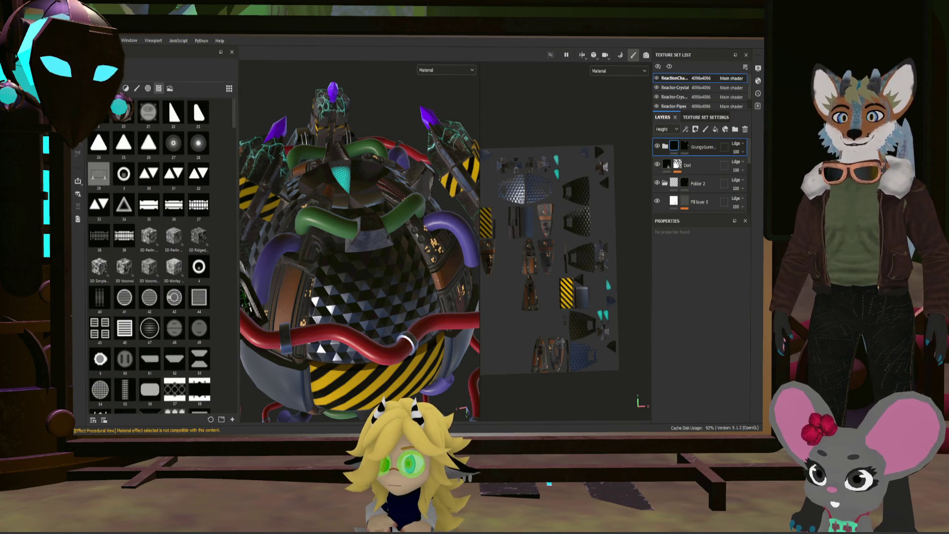
key("ctrl+s")
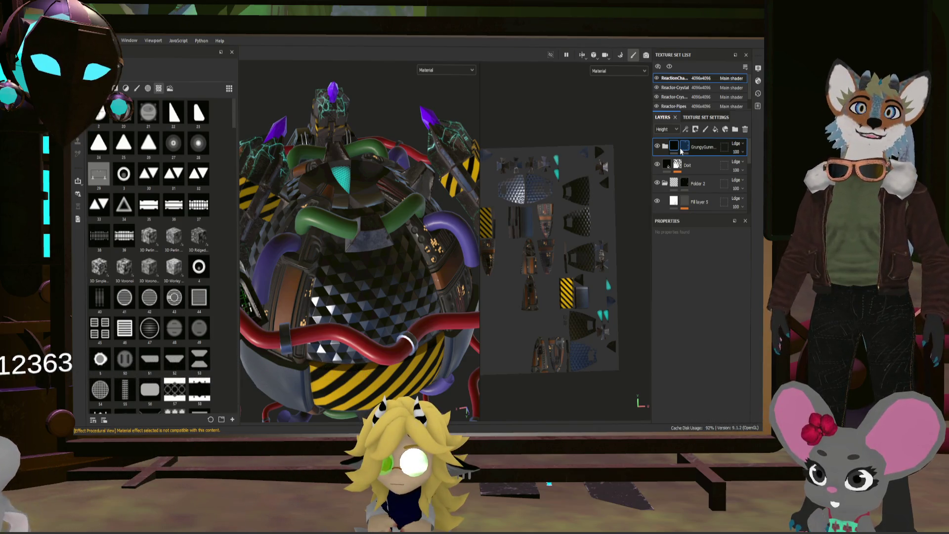
left_click(707, 130)
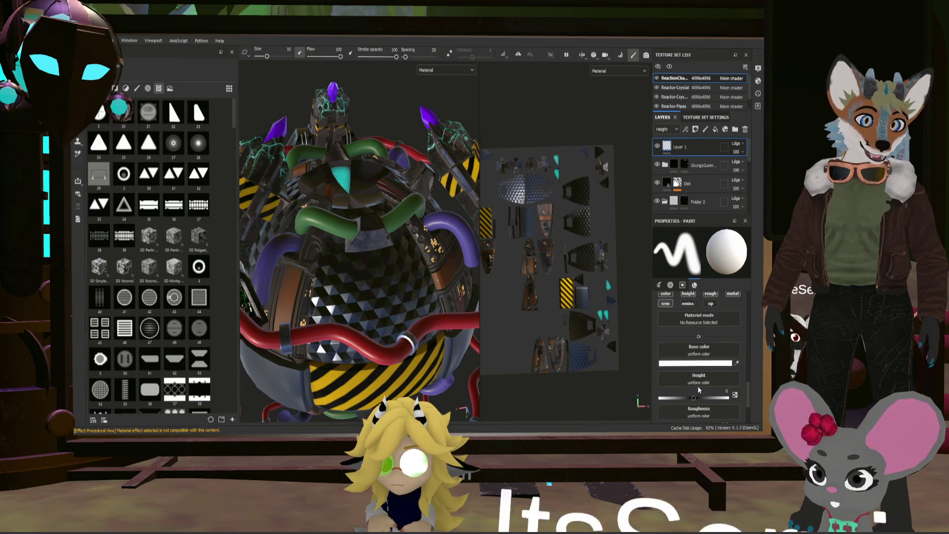
- Give the paint roughness 0.8, metallic 0.41 and a yellow colour
scroll(702, 381, "up", 2)
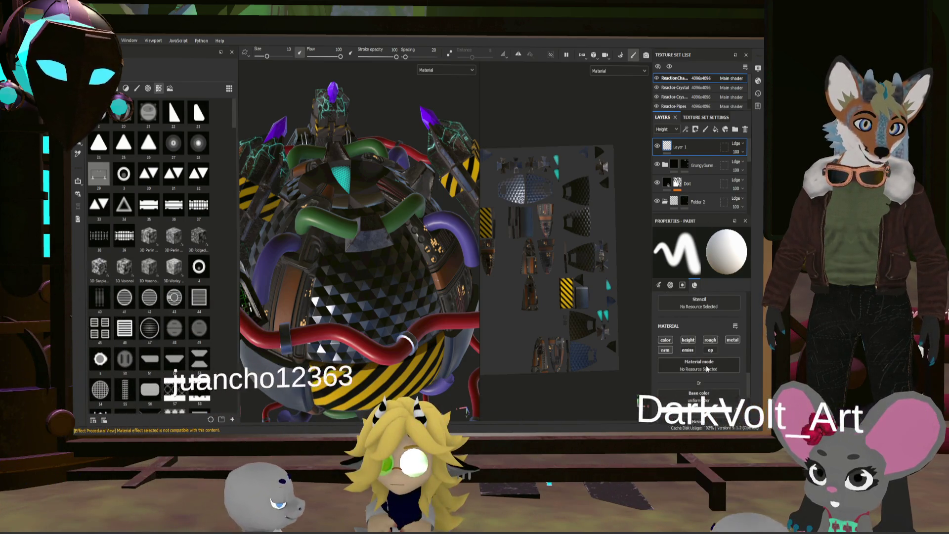
scroll(702, 346, "up", 1)
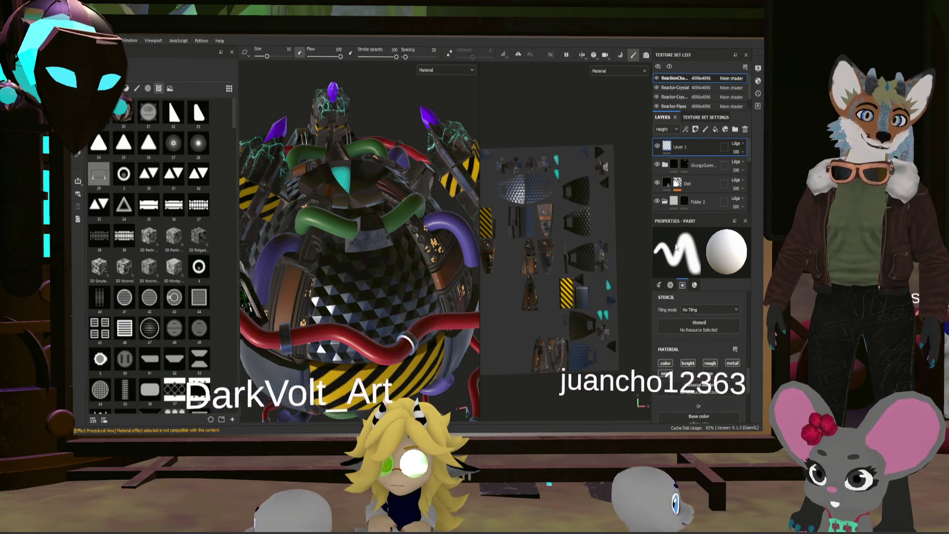
left_click(694, 285)
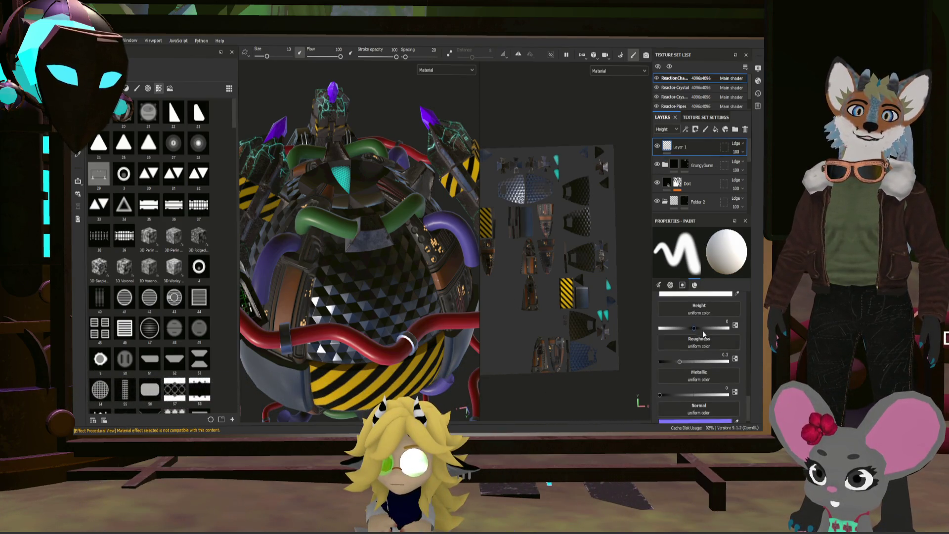
scroll(712, 349, "up", 1)
scroll(705, 337, "up", 3)
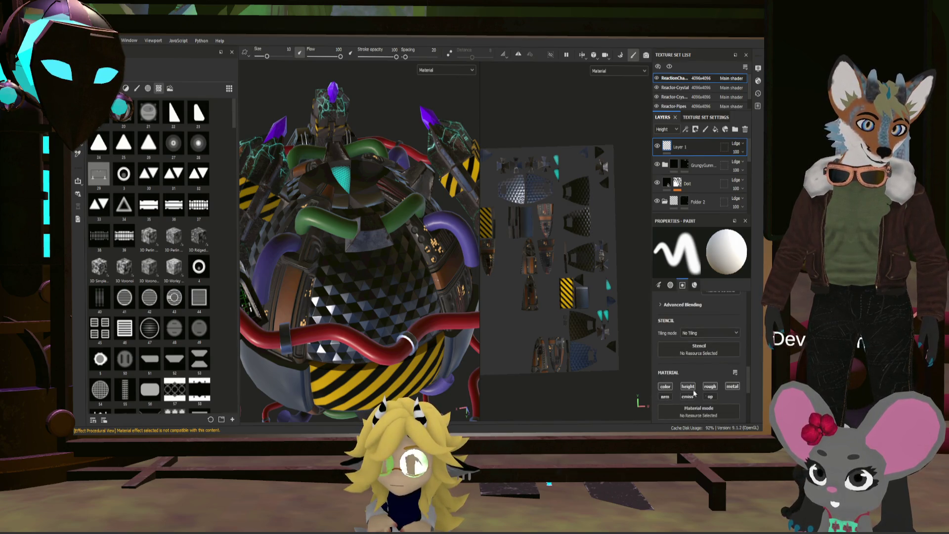
scroll(714, 389, "down", 4)
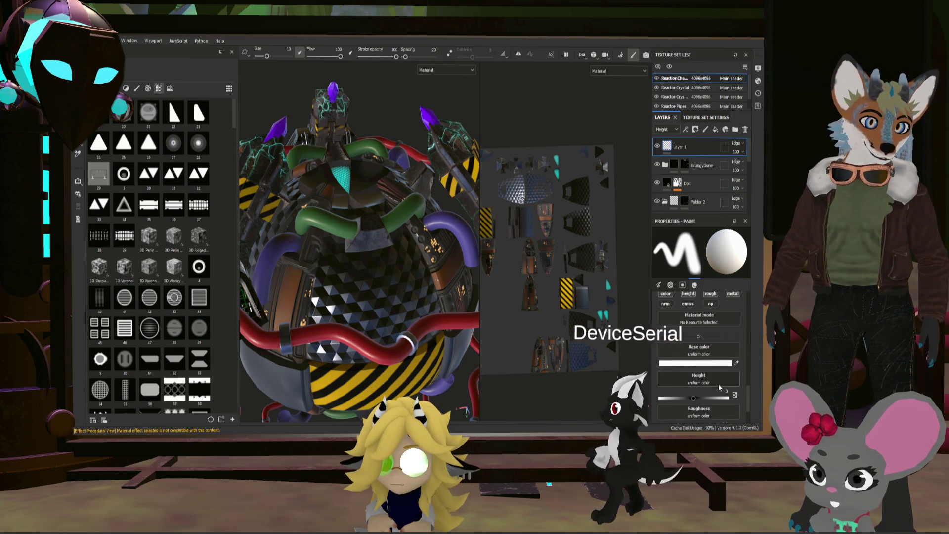
scroll(720, 385, "down", 1)
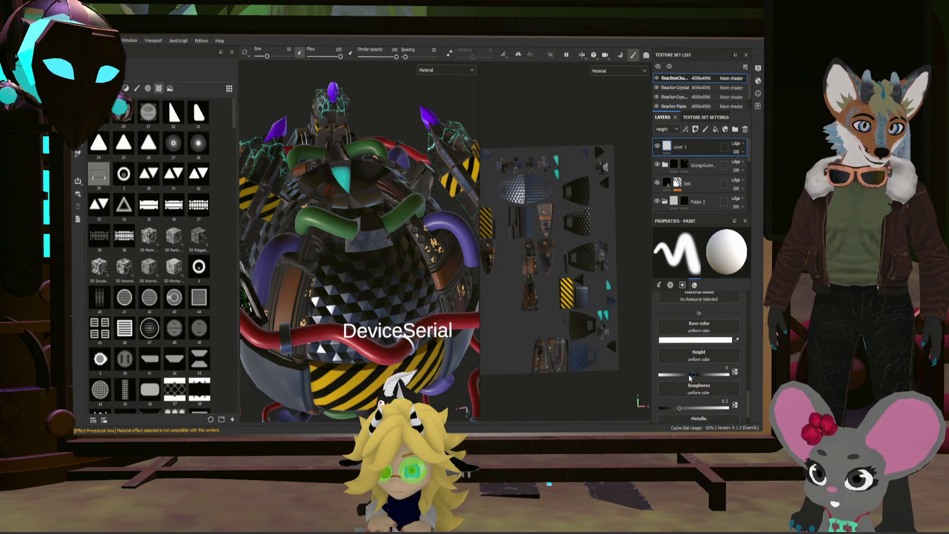
scroll(689, 383, "down", 1)
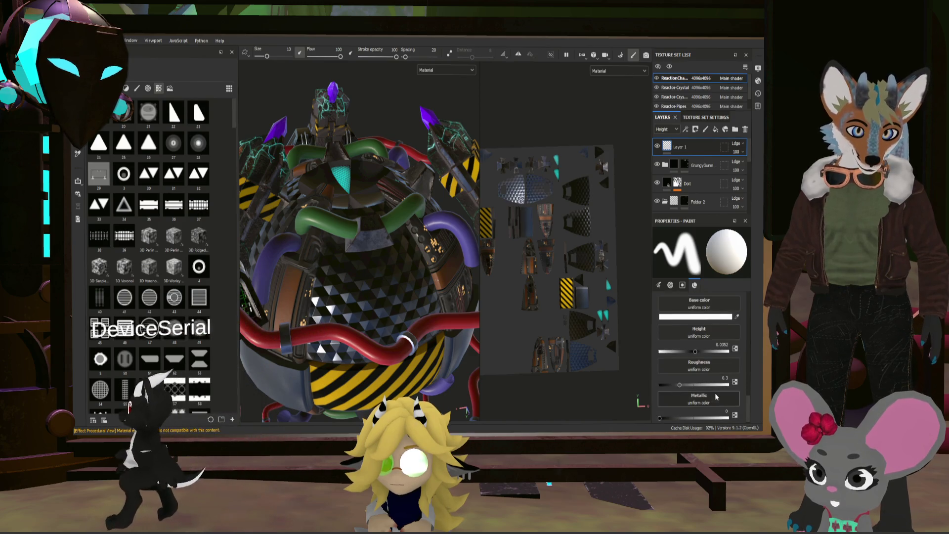
left_click_drag(681, 385, 715, 384)
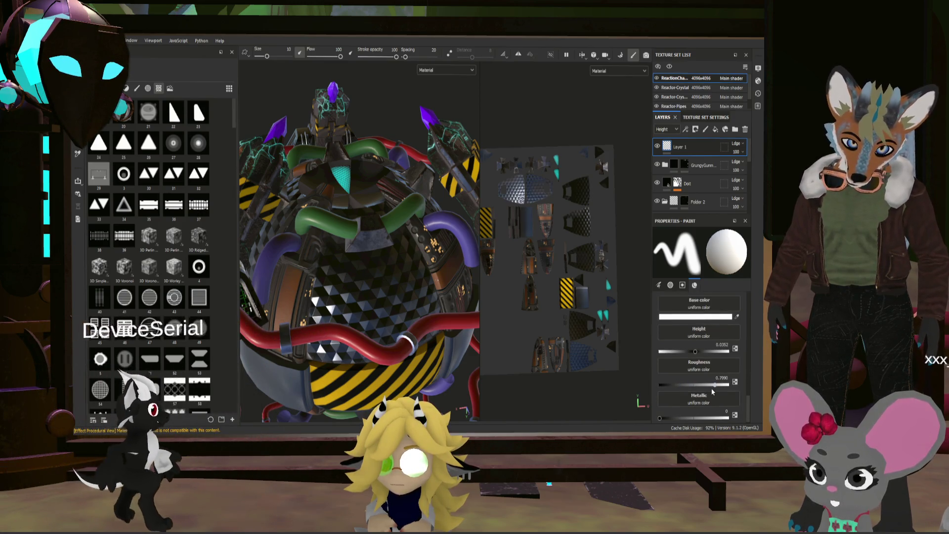
left_click_drag(690, 414, 710, 419)
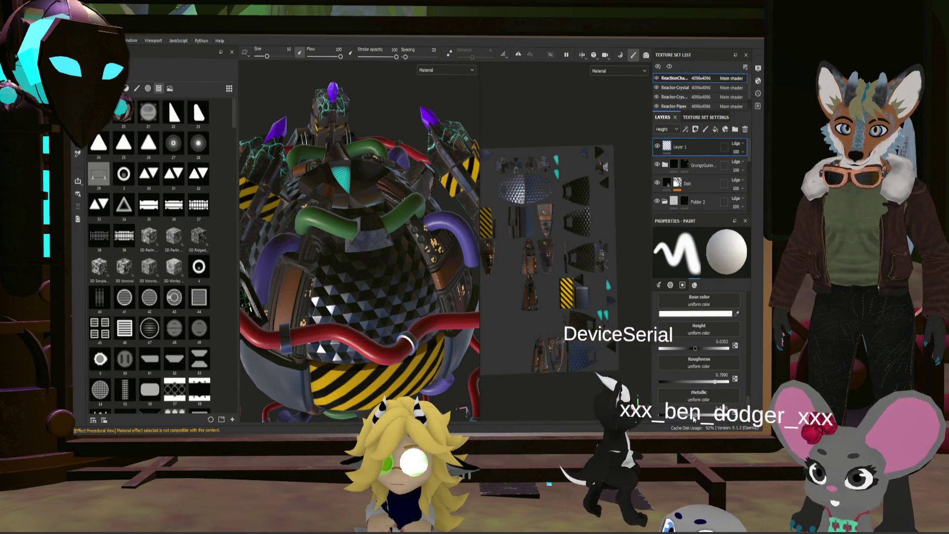
left_click_drag(694, 419, 687, 416)
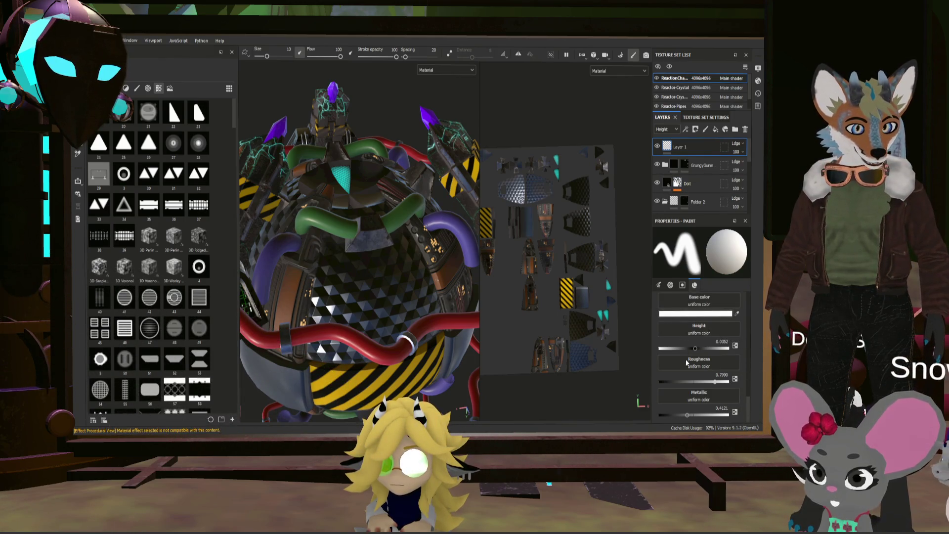
left_click(695, 314)
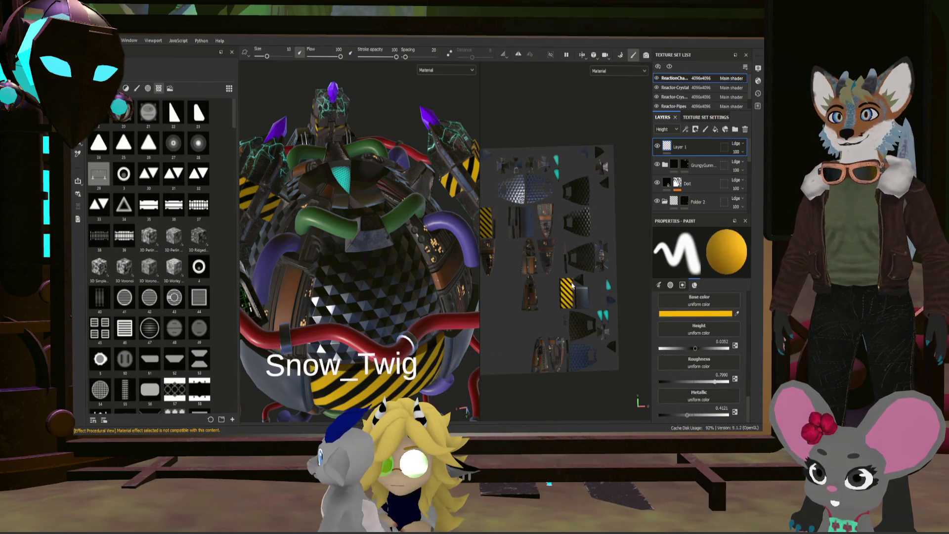
- Filter the shelf to Alphas and set Sign General as the paint stencil
scroll(188, 295, "down", 5)
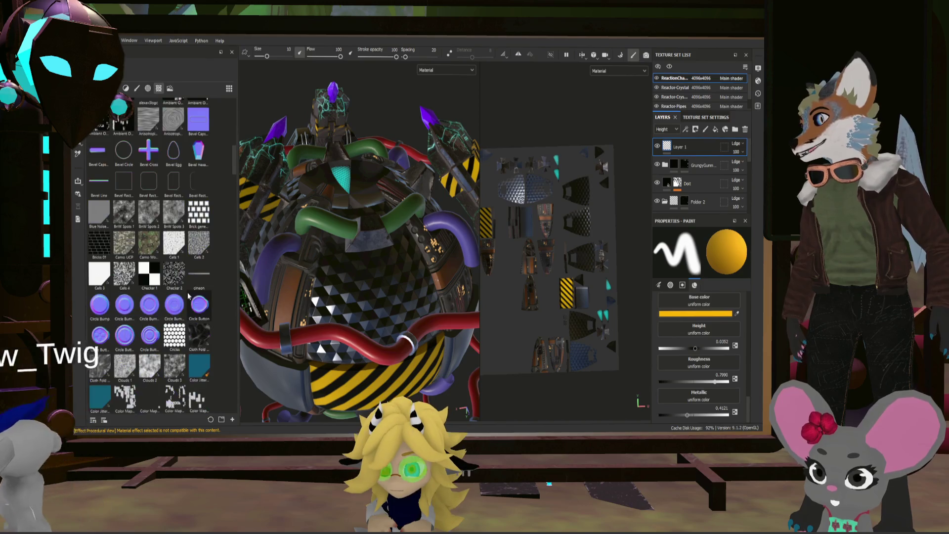
scroll(189, 294, "up", 3)
scroll(189, 291, "up", 10)
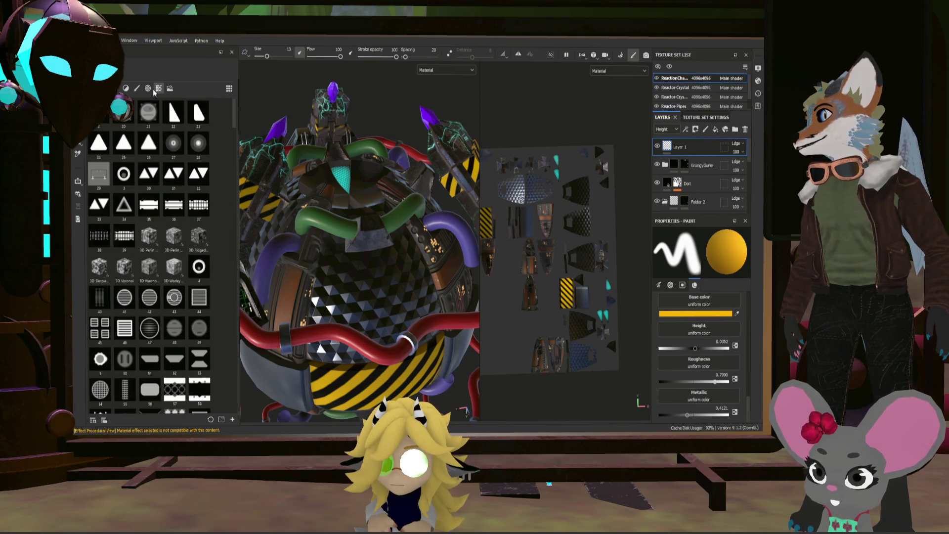
left_click(149, 89)
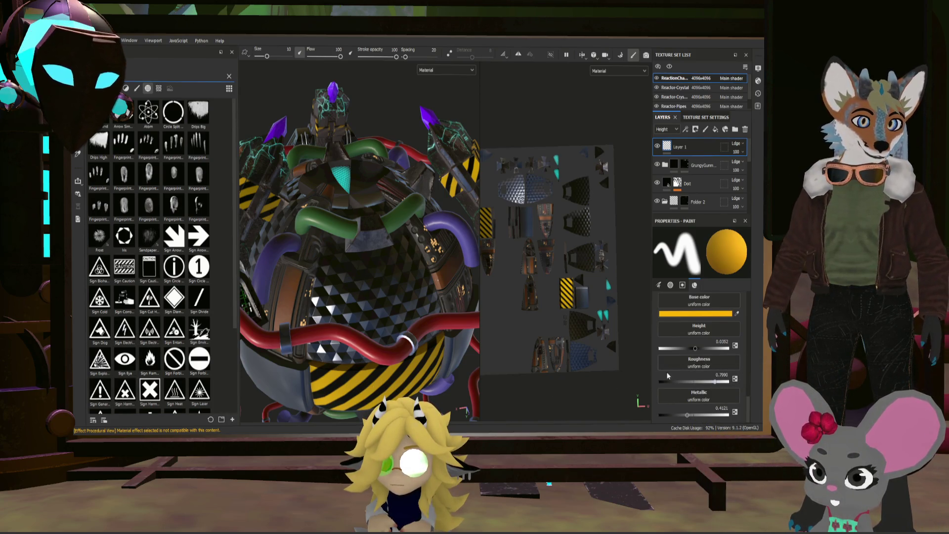
mouse_move(99, 390)
left_mouse_down()
mouse_move(346, 406)
mouse_move(692, 326)
left_mouse_up()
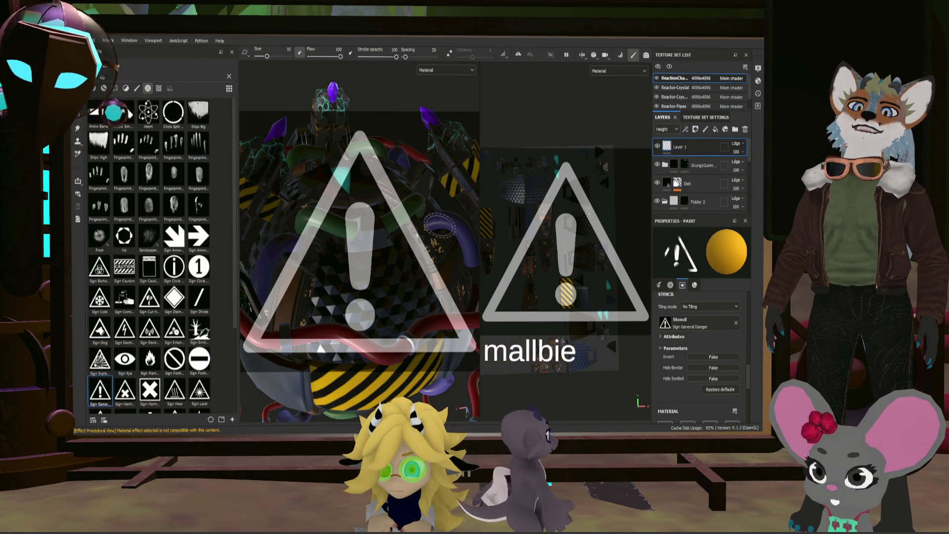
- Shrink the Sign General stencil to a small triangle over the reactor's front
left_click_drag(440, 225, 419, 243, "alt")
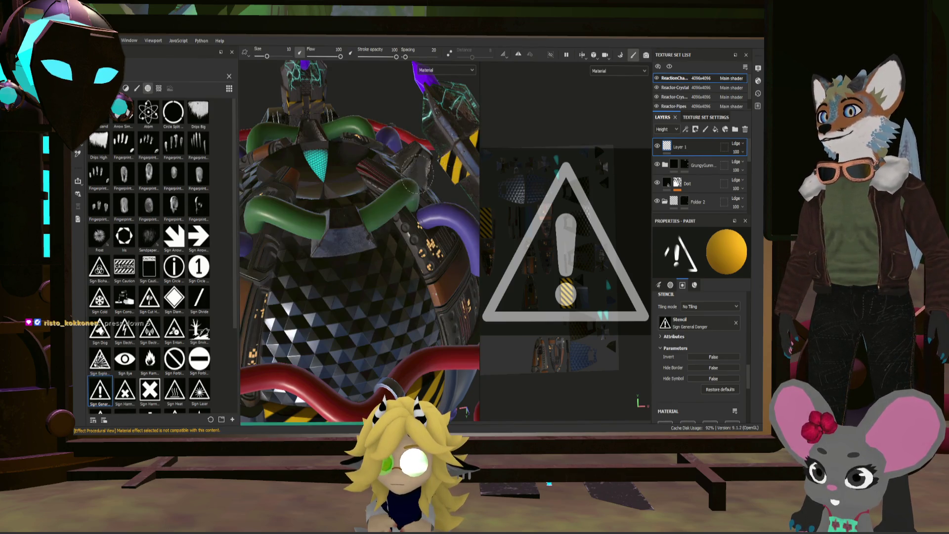
mouse_move(429, 179)
left_mouse_down("alt")
mouse_move(442, 201)
mouse_move(451, 187)
left_mouse_up("alt")
key("s")
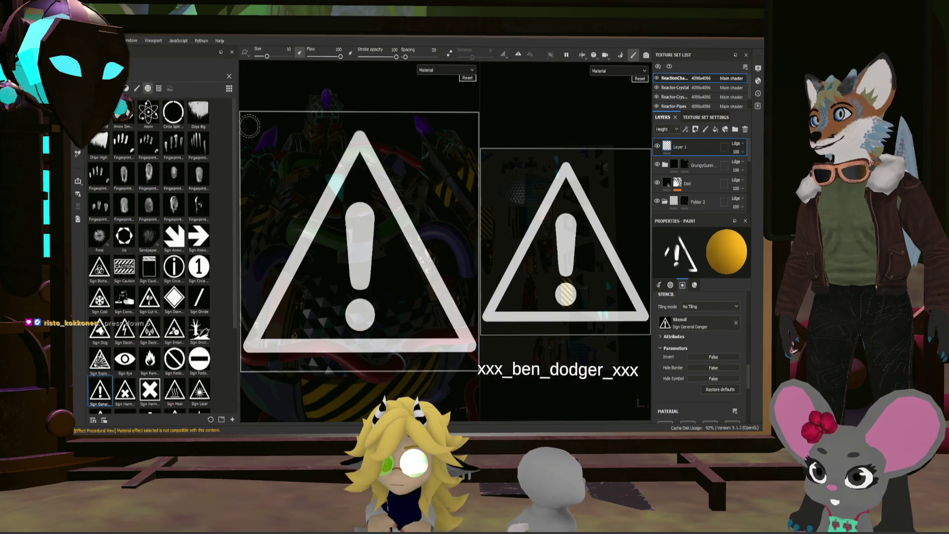
key("s")
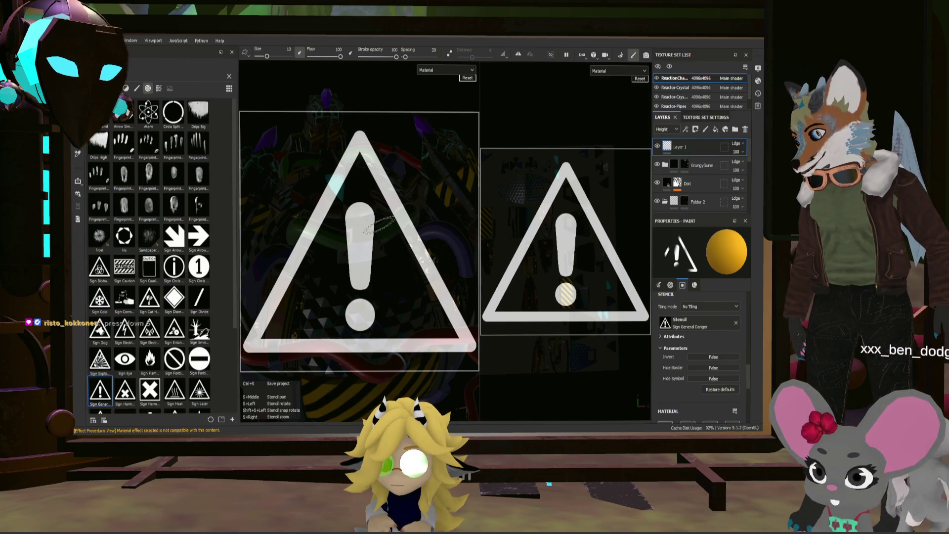
right_click_drag(379, 225, 368, 180)
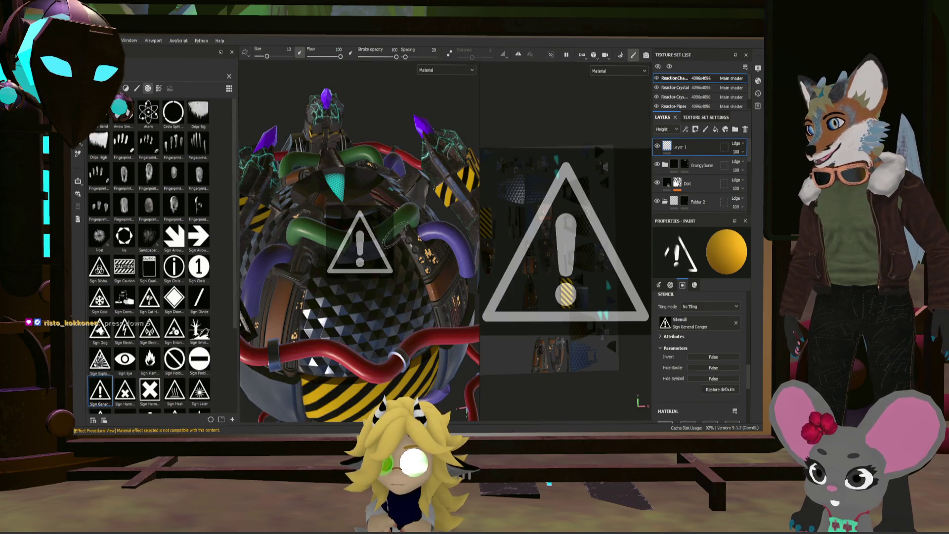
- Test-stamp the warning sign on the sphere, inspect it close up, then undo it
scroll(389, 238, "up", 5)
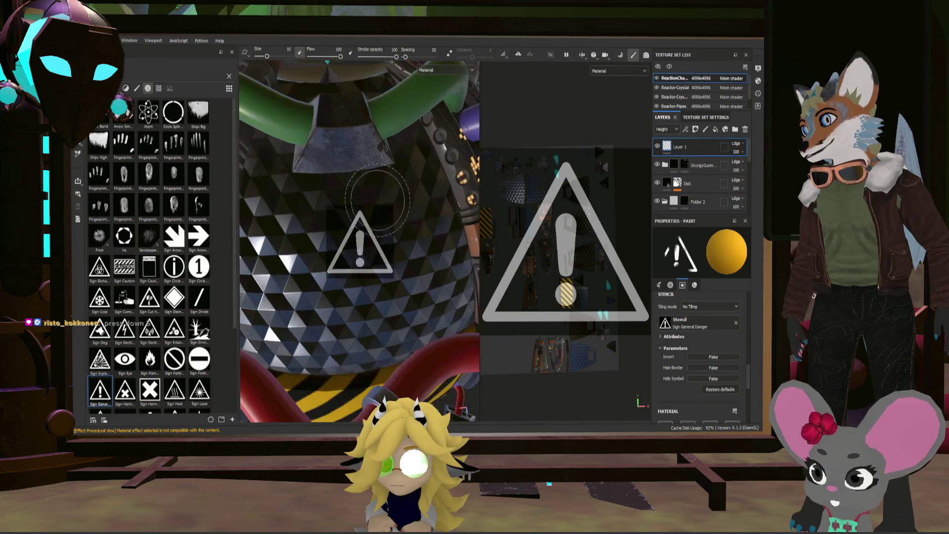
scroll(377, 201, "up", 4)
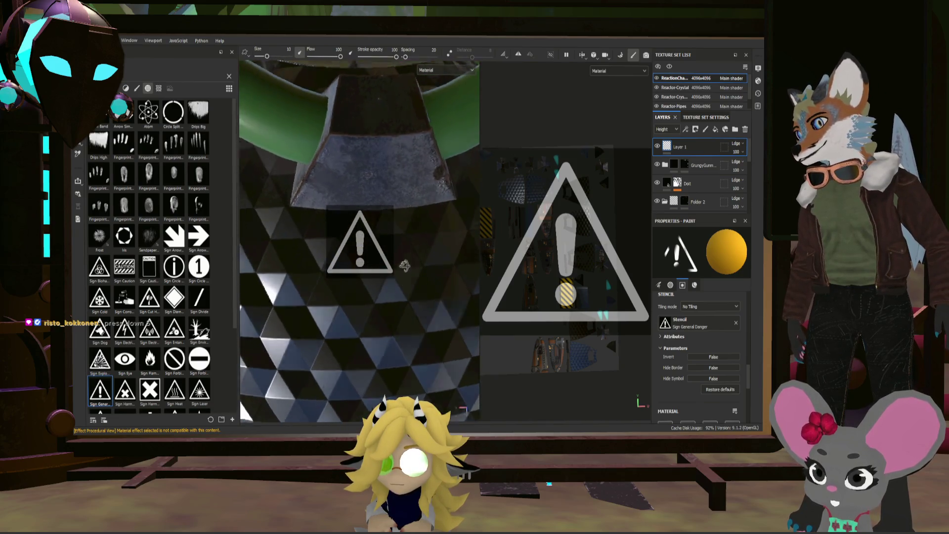
middle_click_drag(404, 266, 381, 260, "alt")
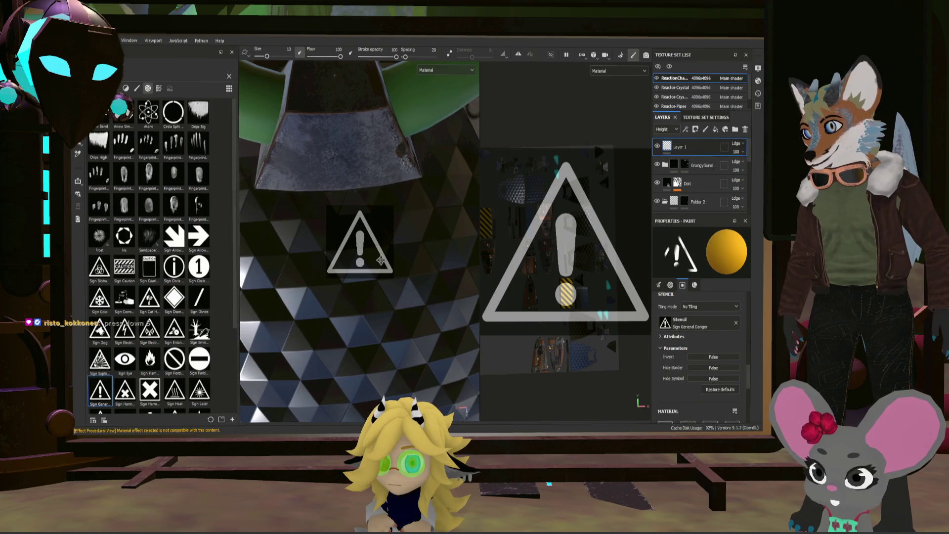
left_click_drag(381, 261, 382, 262, "alt")
middle_click_drag(383, 262, 396, 268, "alt")
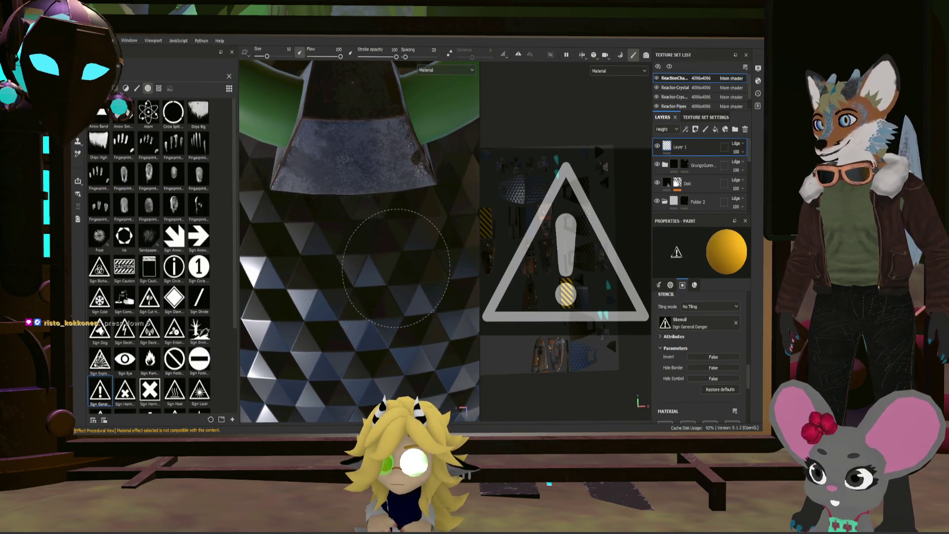
left_click(395, 268)
scroll(395, 310, "down", 3)
left_click_drag(394, 310, 381, 282, "alt")
scroll(381, 282, "up", 5)
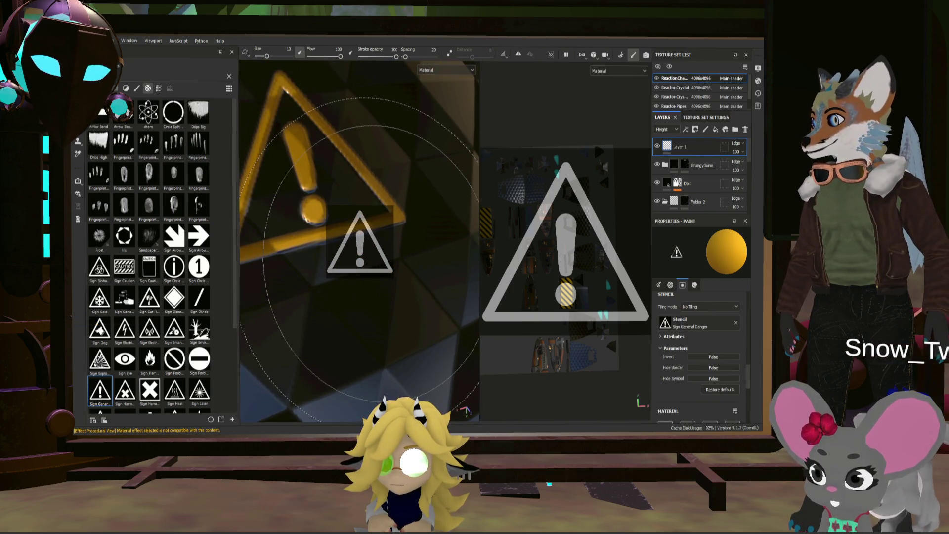
key("ctrl+z")
- Scroll the Properties - Paint panel to the Material settings
scroll(717, 313, "up", 3)
scroll(717, 314, "up", 5)
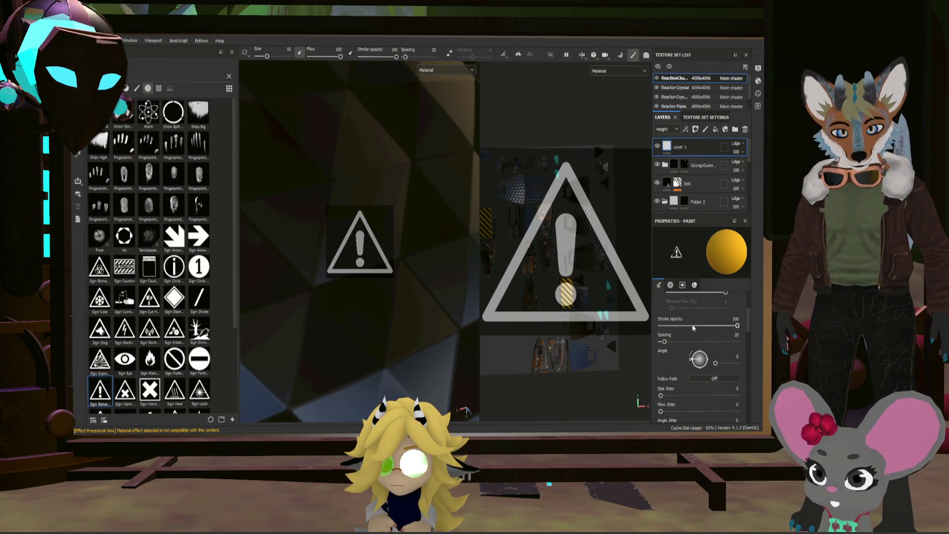
scroll(693, 323, "down", 4)
scroll(697, 329, "down", 4)
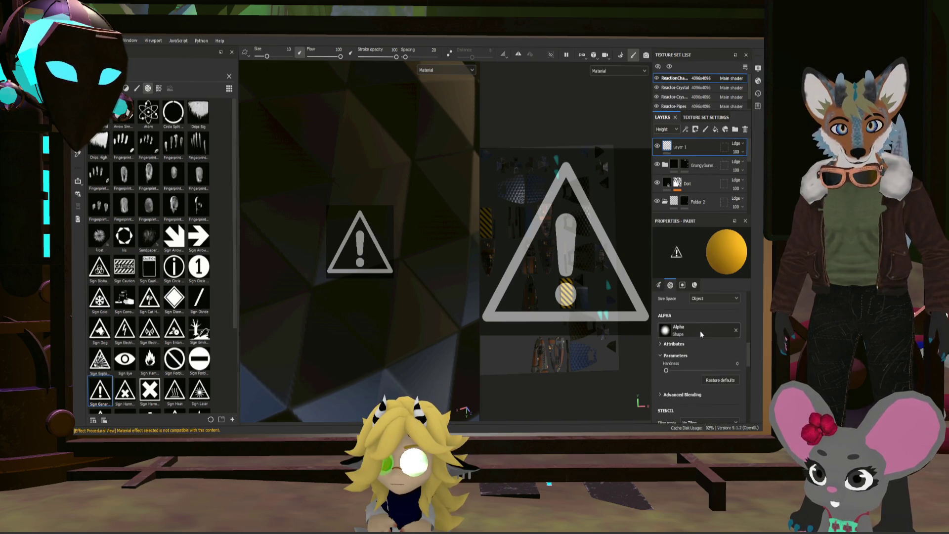
scroll(701, 331, "up", 4)
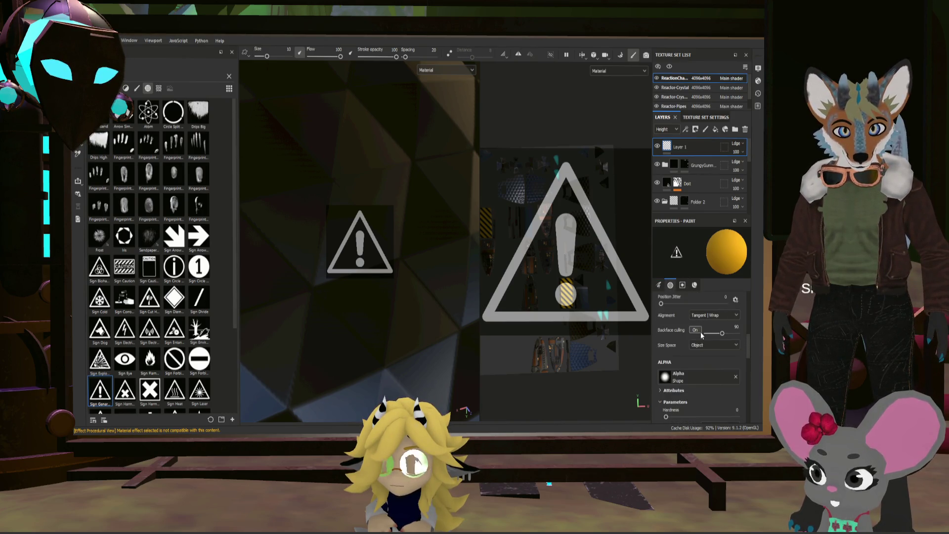
scroll(698, 336, "down", 6)
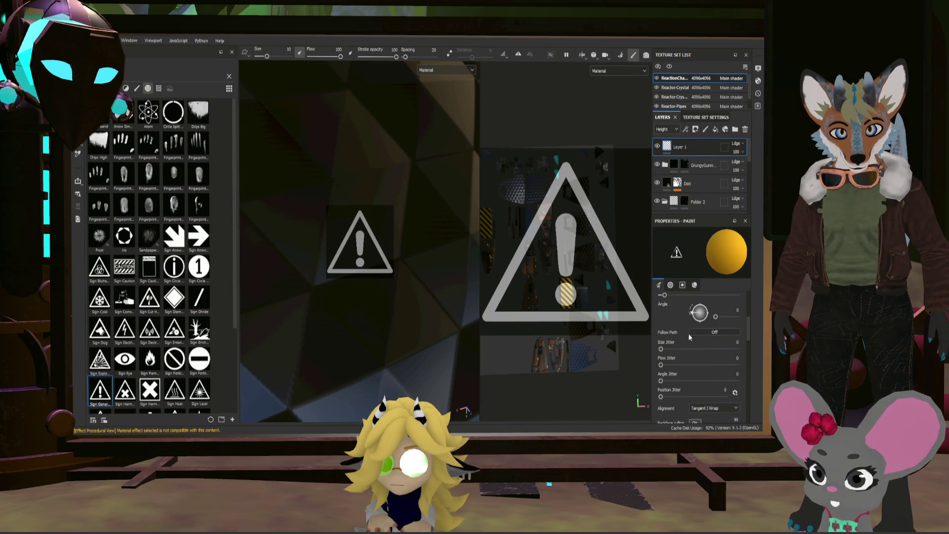
scroll(695, 337, "down", 5)
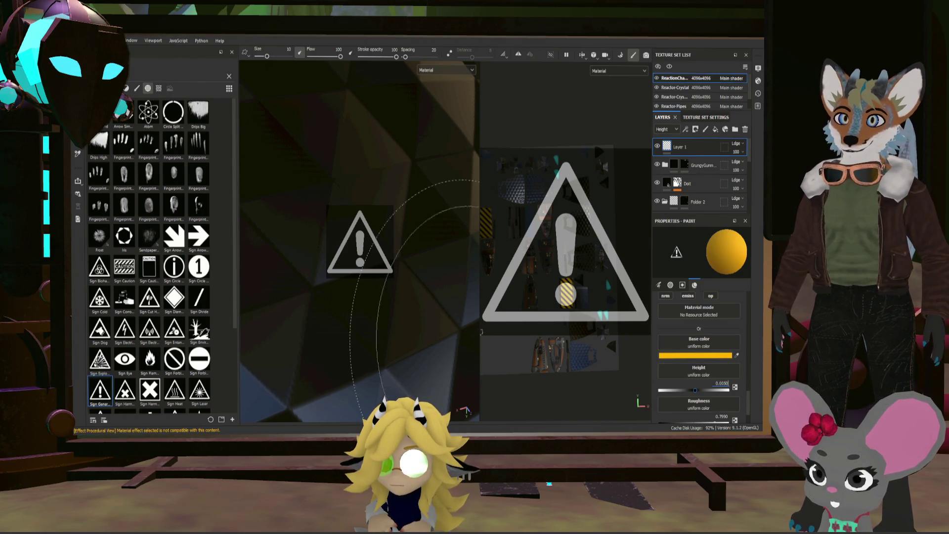
- Set the paint's Material Height to 0.005 and orbit to face the sphere frontally
scroll(403, 267, "down", 5)
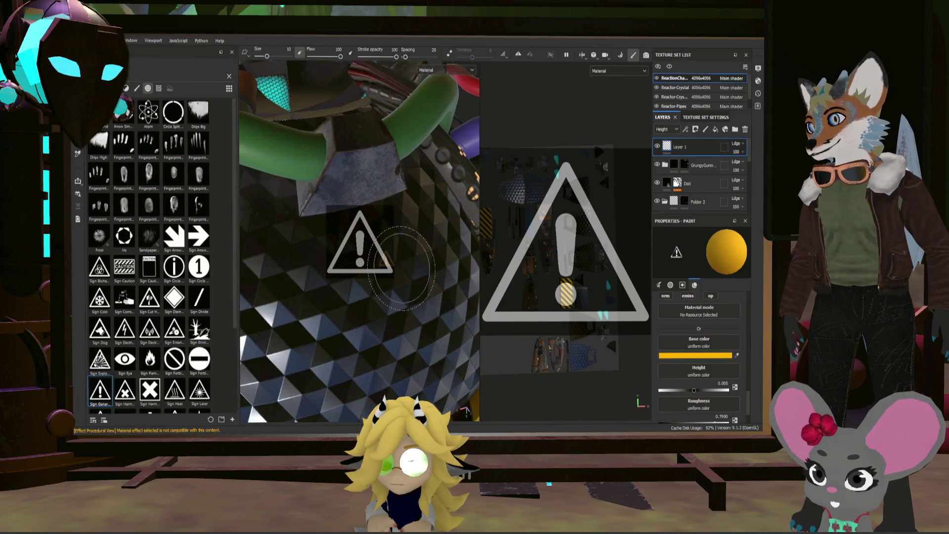
scroll(403, 267, "up", 5)
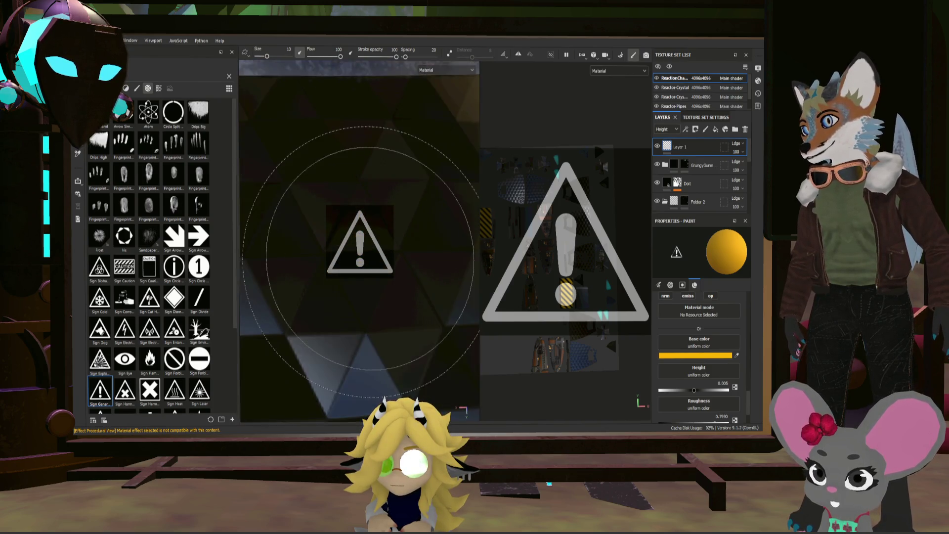
scroll(370, 258, "down", 5)
scroll(391, 267, "up", 2)
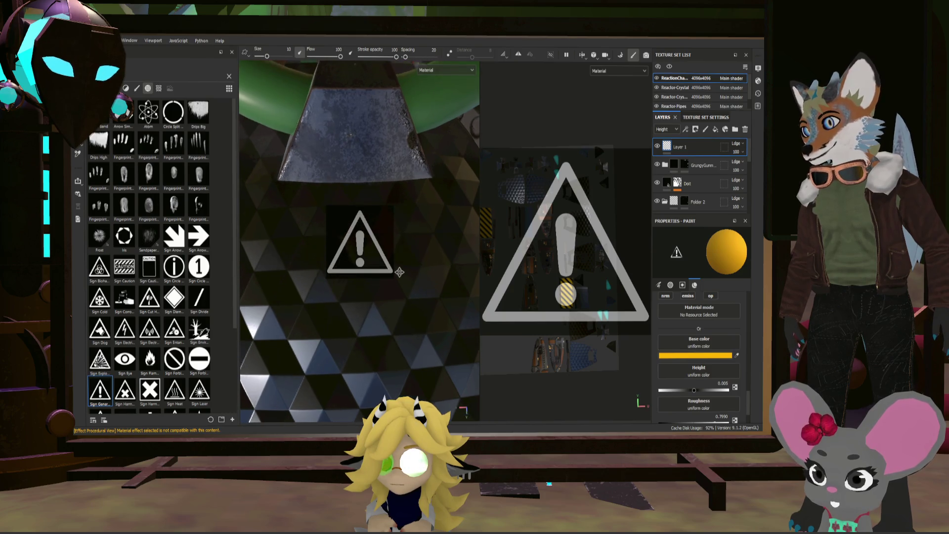
scroll(362, 250, "up", 3)
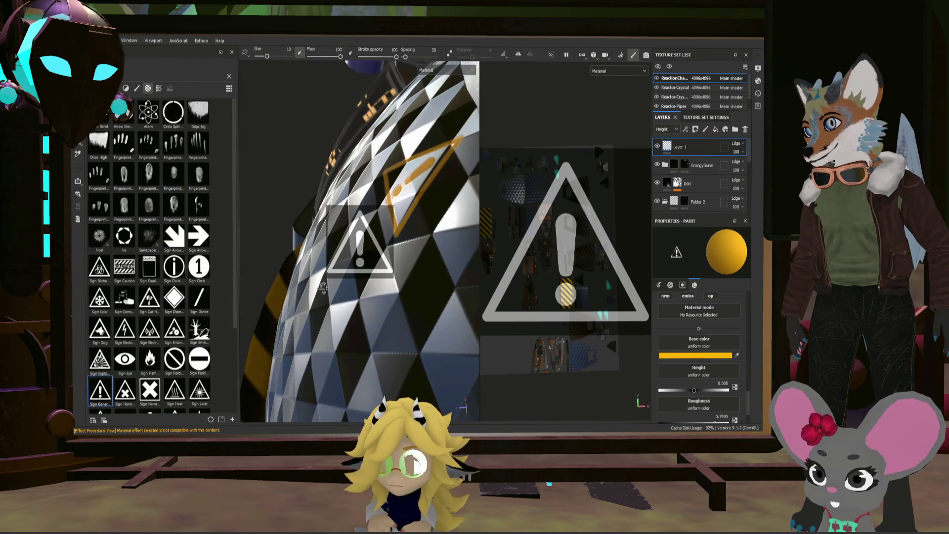
scroll(322, 286, "up", 5)
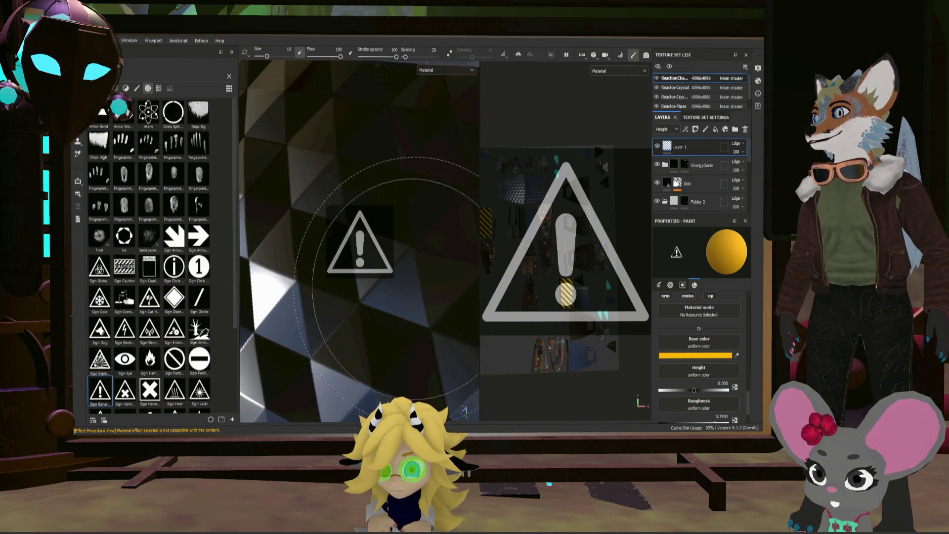
mouse_move(380, 277)
left_mouse_down("alt")
mouse_move(424, 275)
mouse_move(433, 290)
mouse_move(426, 275)
left_mouse_up("alt")
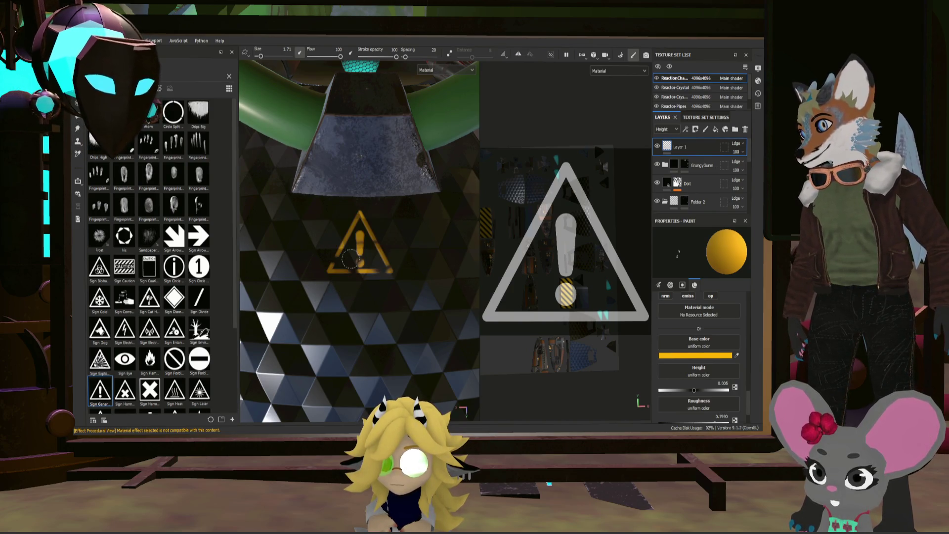
- Frame and zoom onto the reactor, then stamp another warning sign onto the sphere
key("f")
left_click_drag(436, 262, 390, 243, "alt")
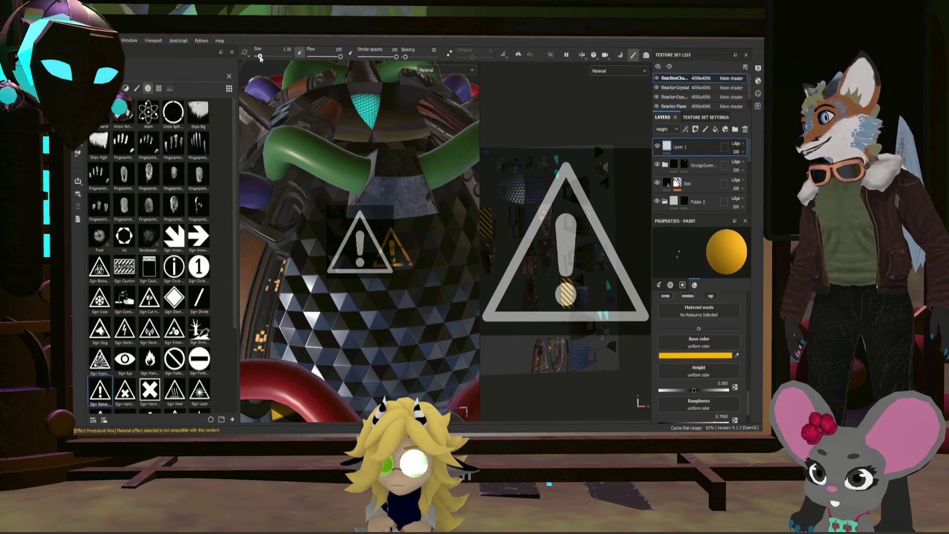
mouse_move(398, 211)
left_mouse_down("alt")
mouse_move(443, 235)
mouse_move(421, 220)
mouse_move(403, 227)
left_mouse_up("alt")
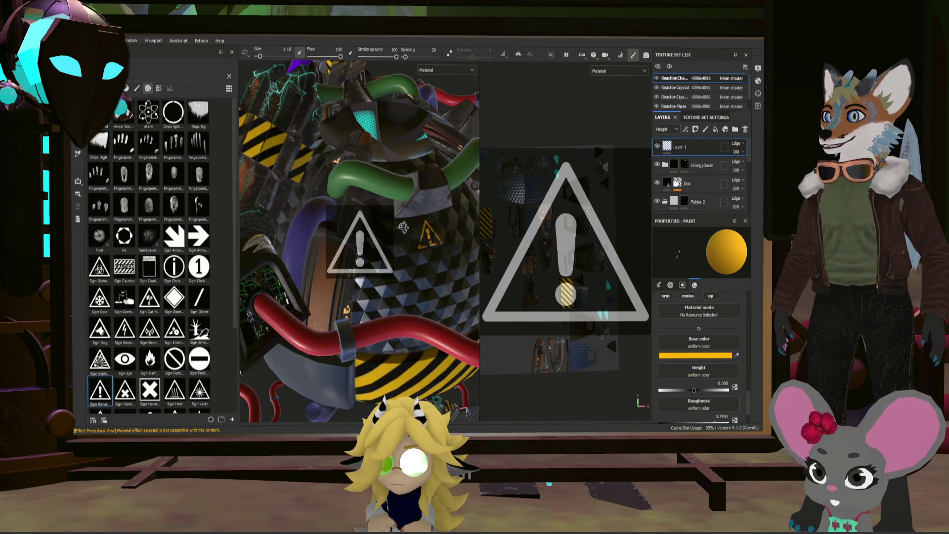
key("f")
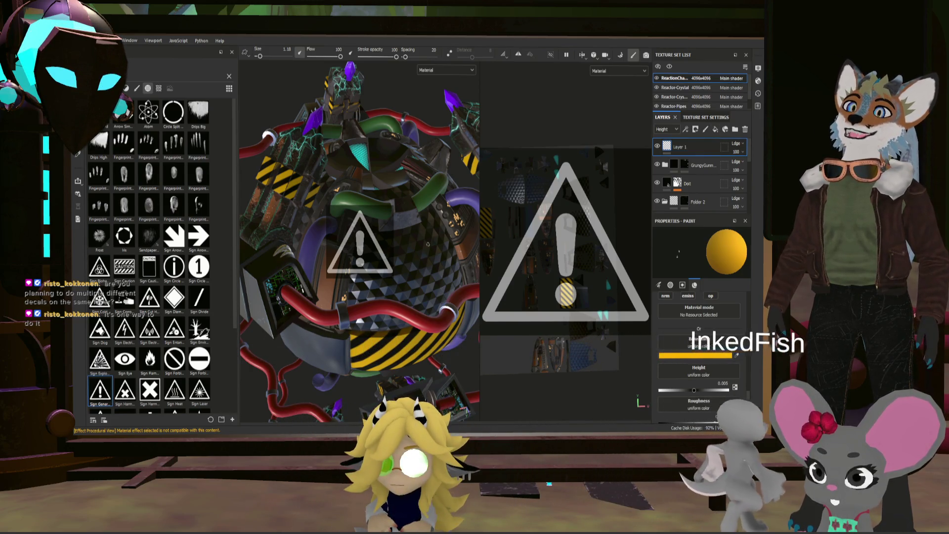
scroll(428, 238, "up", 2)
scroll(429, 237, "up", 5)
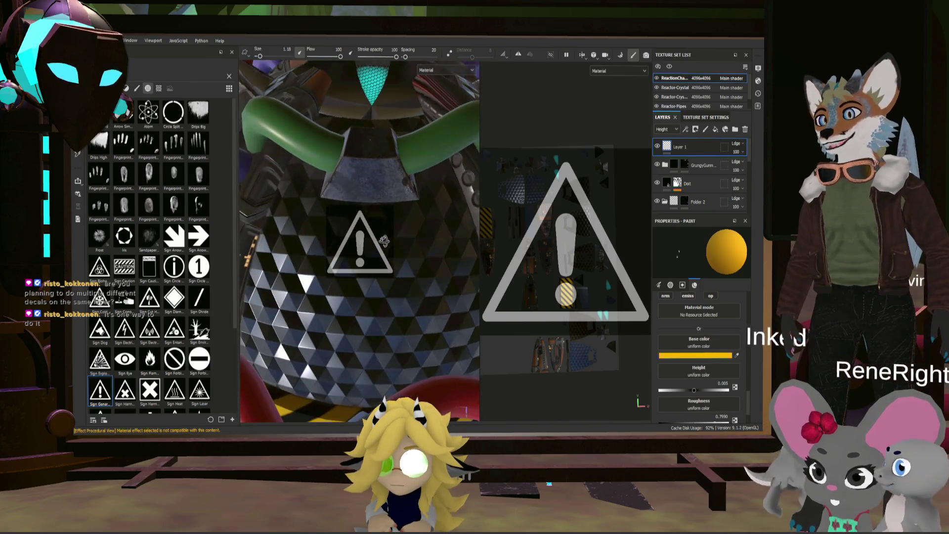
scroll(391, 241, "up", 3)
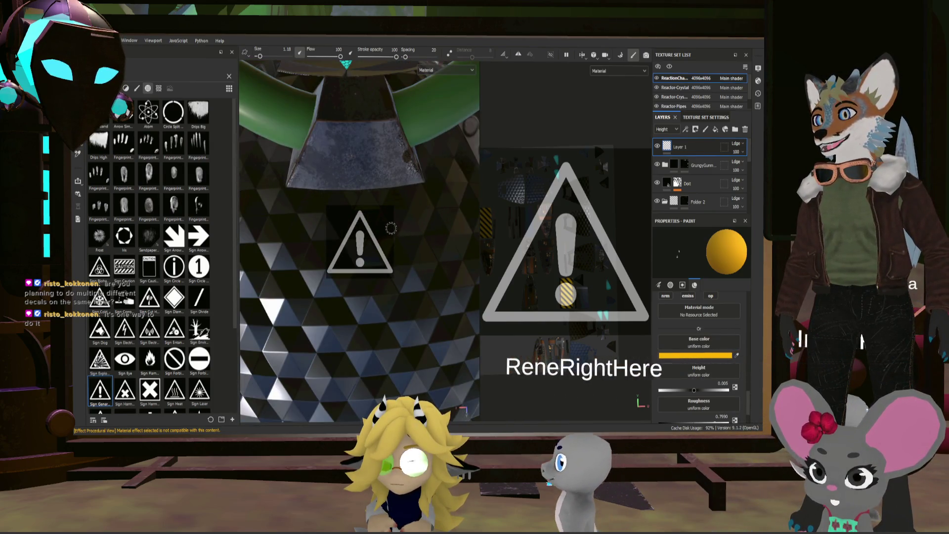
scroll(391, 232, "up", 2)
scroll(391, 232, "up", 1)
left_click(391, 232)
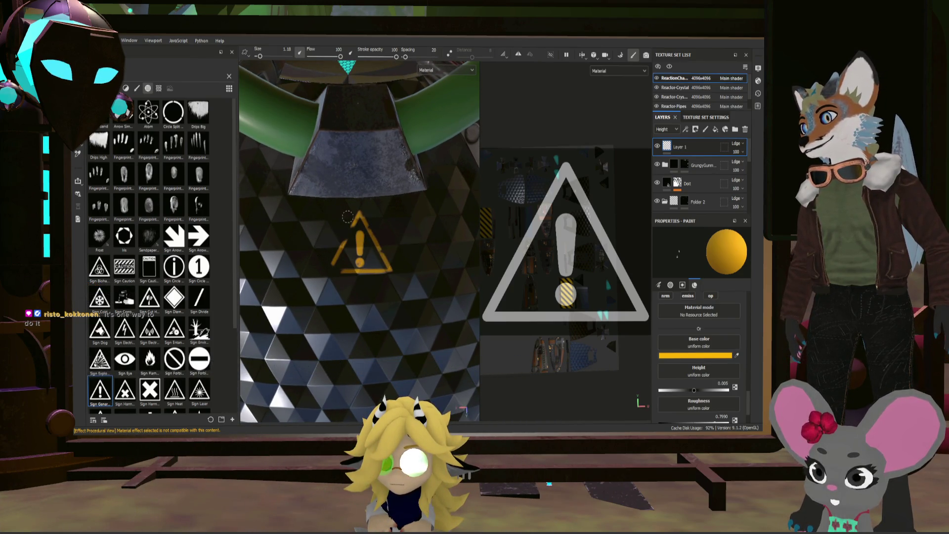
- With the reactor viewed from the front, make Sign Explosive the paint stencil
scroll(331, 279, "down", 3)
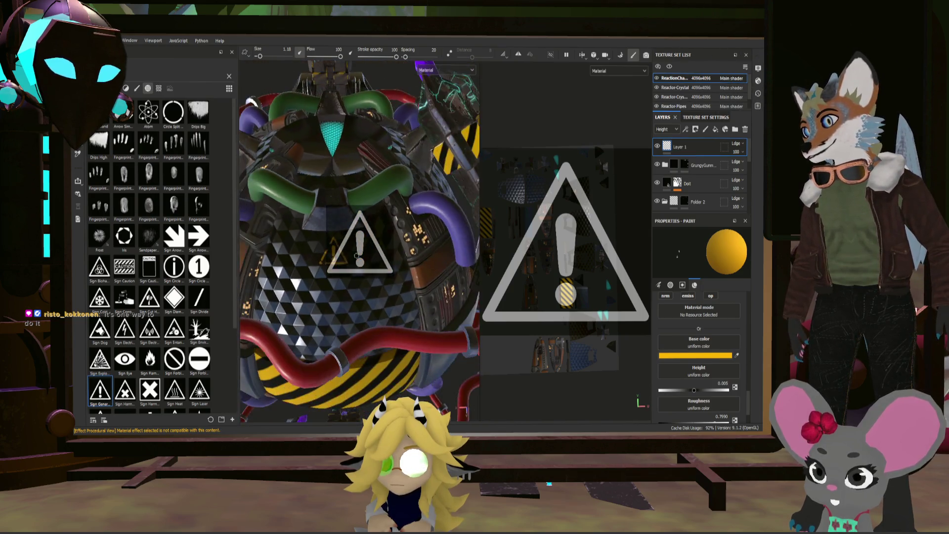
left_click_drag(331, 279, 302, 275, "alt")
left_click_drag(360, 242, 330, 250, "alt")
scroll(331, 250, "up", 5)
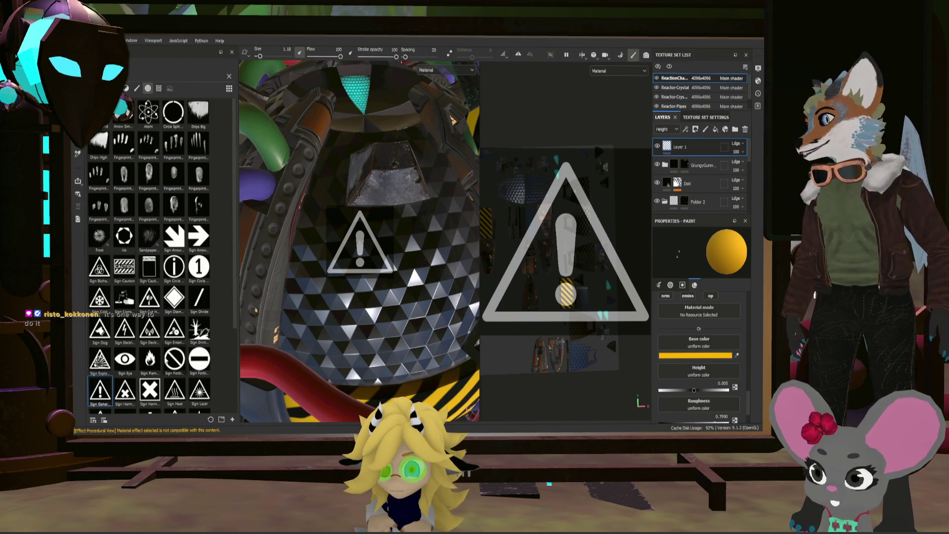
mouse_move(104, 367)
left_mouse_down()
mouse_move(710, 331)
mouse_move(690, 330)
mouse_move(710, 296)
mouse_move(703, 322)
left_mouse_up()
scroll(464, 70, "down", 5)
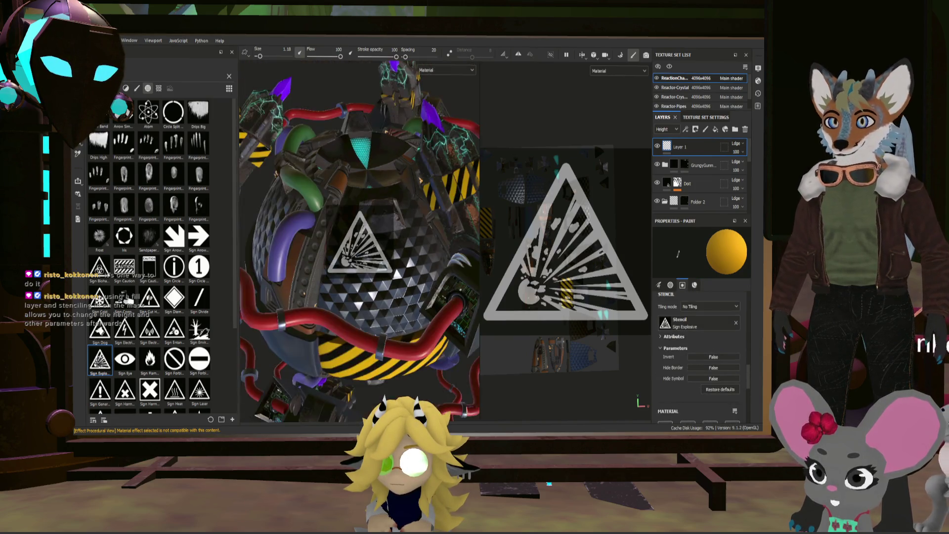
scroll(463, 70, "up", 8)
mouse_move(466, 410)
left_mouse_down("alt")
mouse_move(435, 390)
mouse_move(464, 409)
left_mouse_up("alt")
scroll(468, 410, "down", 6)
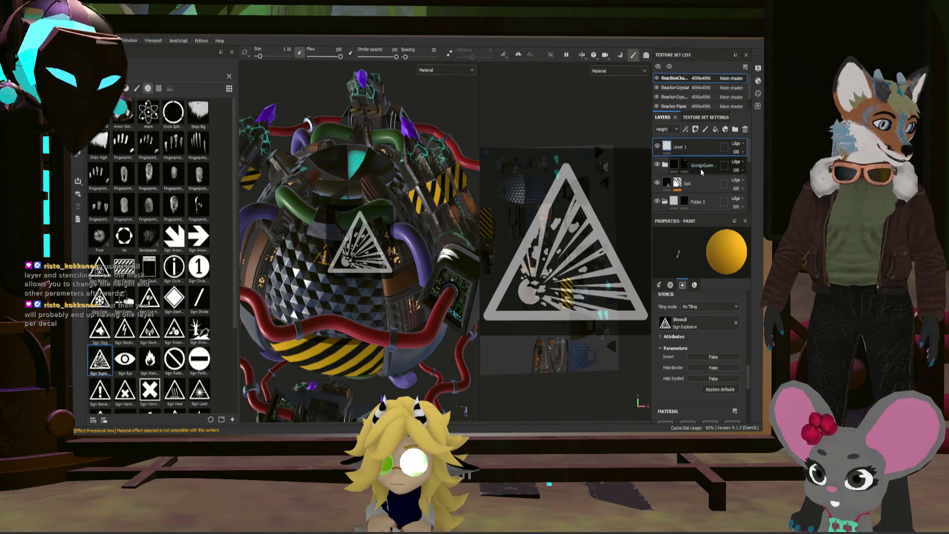
left_click_drag(464, 409, 462, 410, "alt")
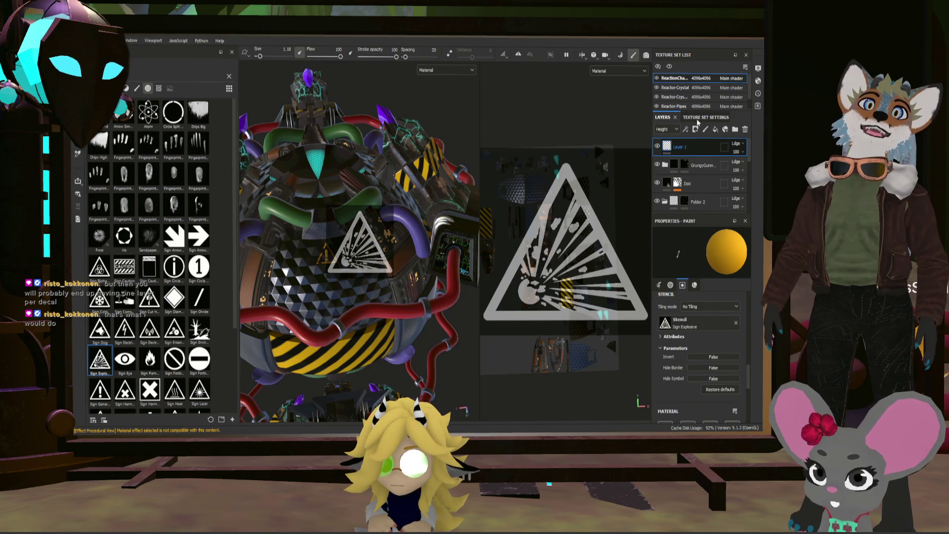
- Delete Layer 1, add a folder named Decals plus a fill layer, and select Fill layer 6
key("Delete")
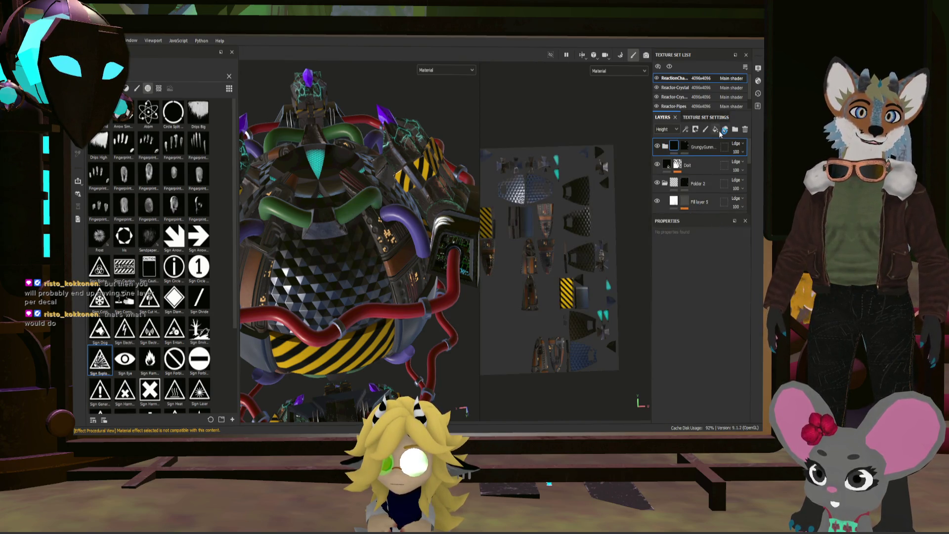
left_click(735, 129)
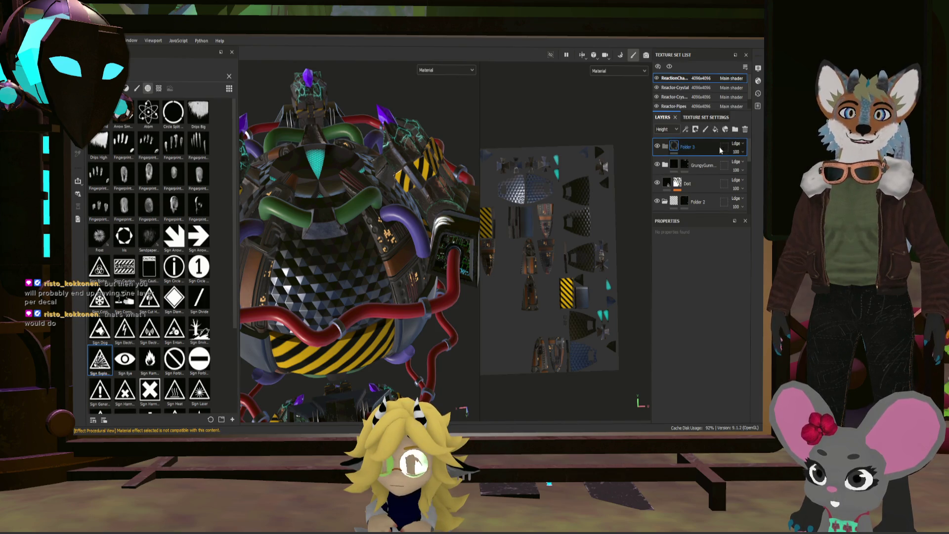
left_click(716, 129)
double_click(696, 146)
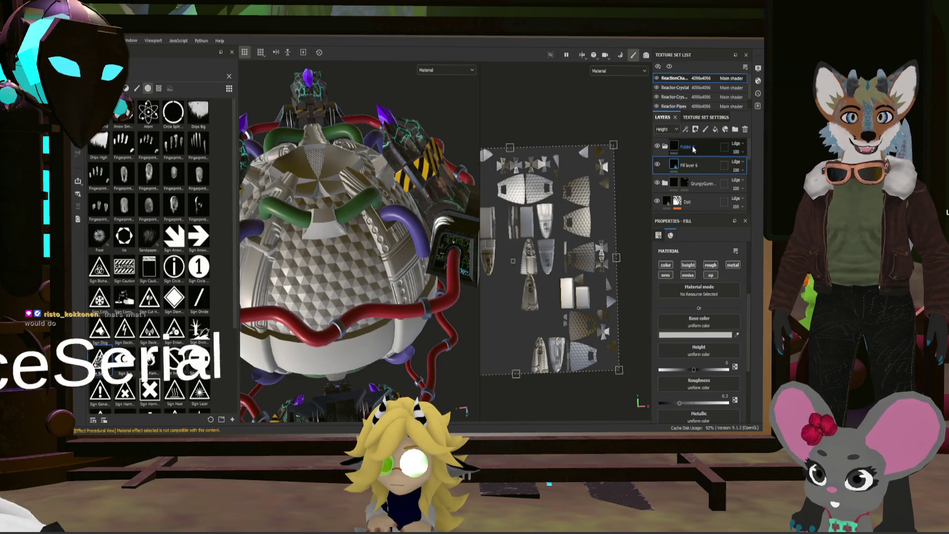
type("Decals")
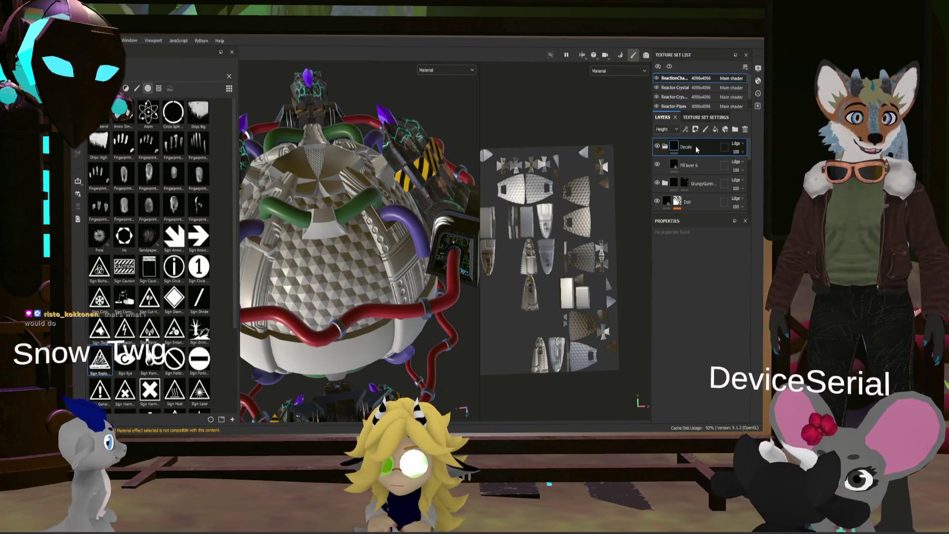
key("Return")
left_click(676, 166)
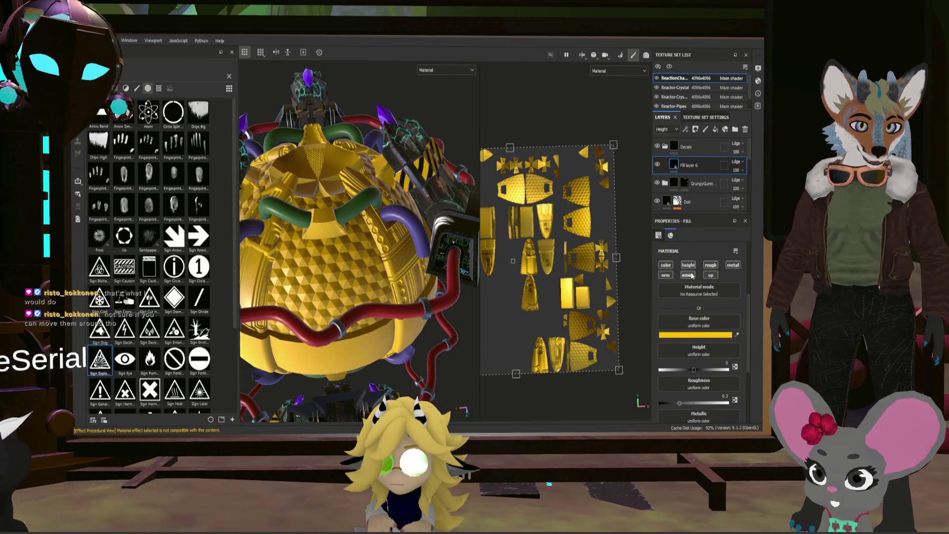
- Give the fill yellow base color, height 0.005, roughness 0.799 and metallic 0.7387
left_click(690, 276)
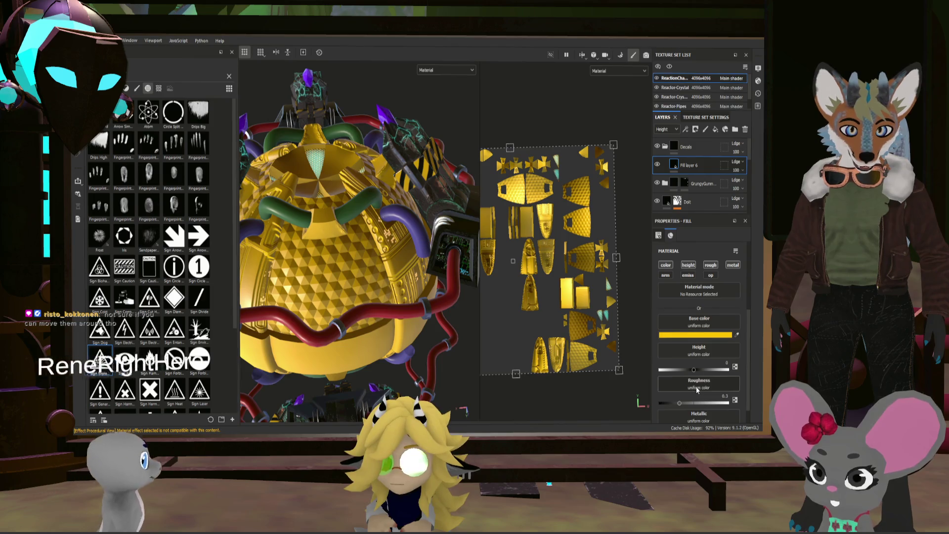
left_click(727, 363)
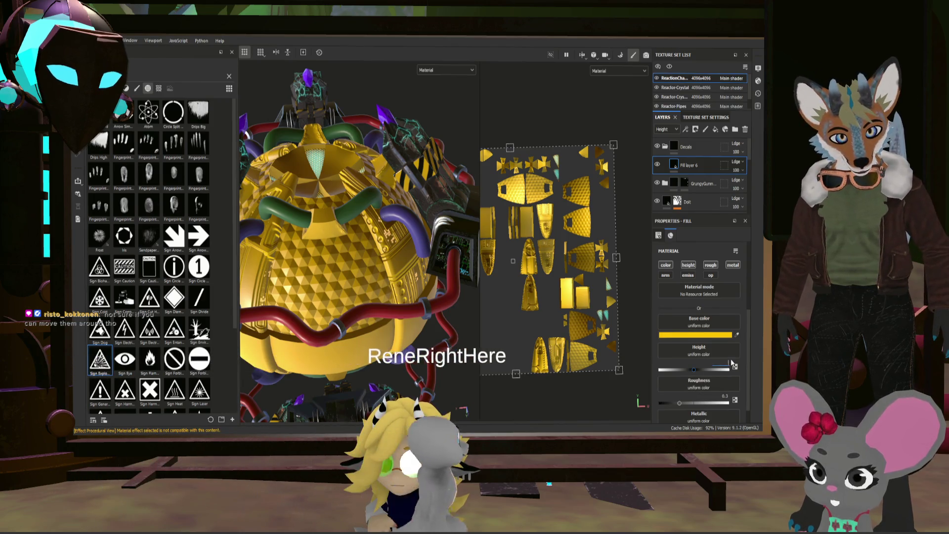
type("0.005")
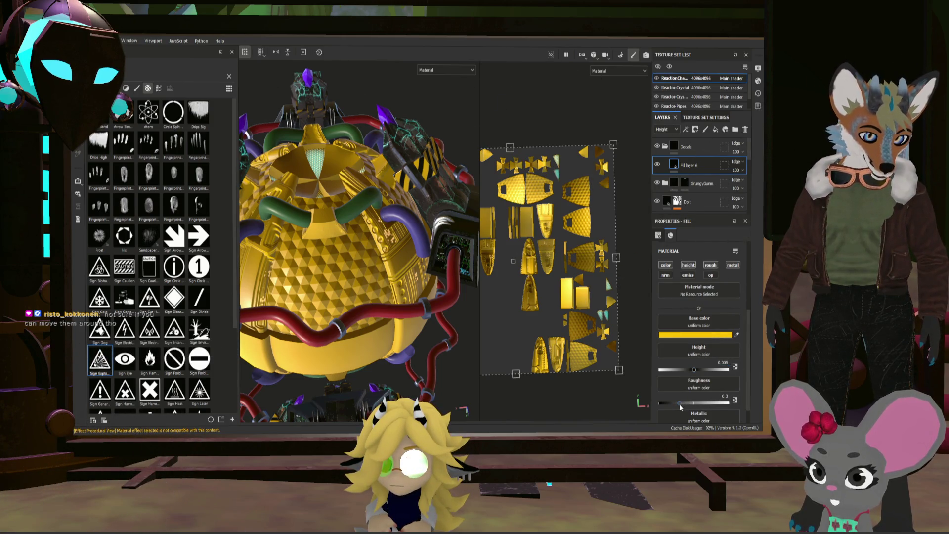
left_click_drag(679, 404, 714, 405)
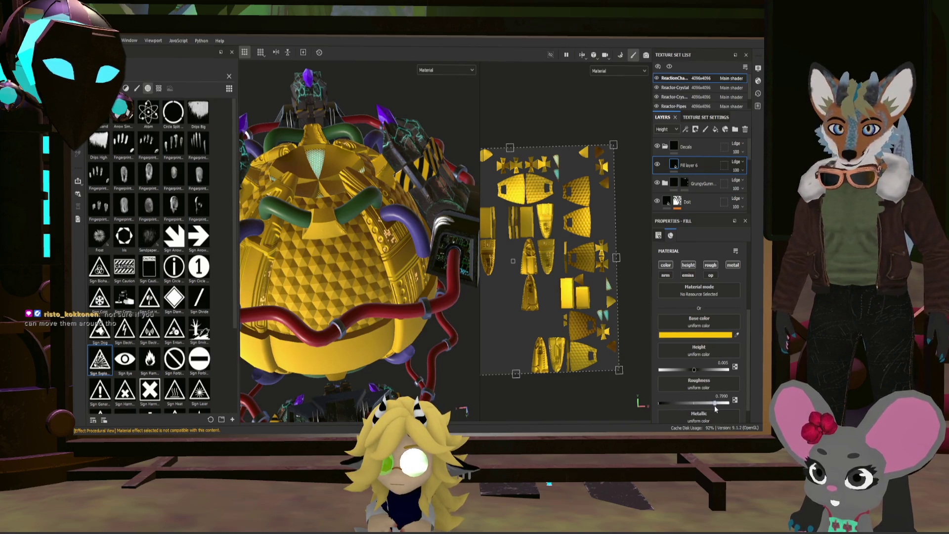
scroll(713, 405, "down", 1)
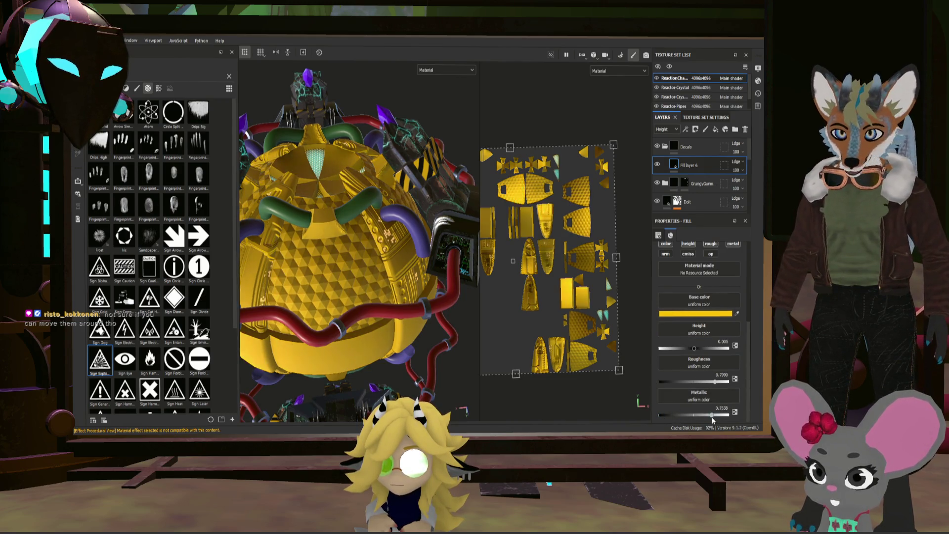
left_click_drag(716, 417, 709, 417)
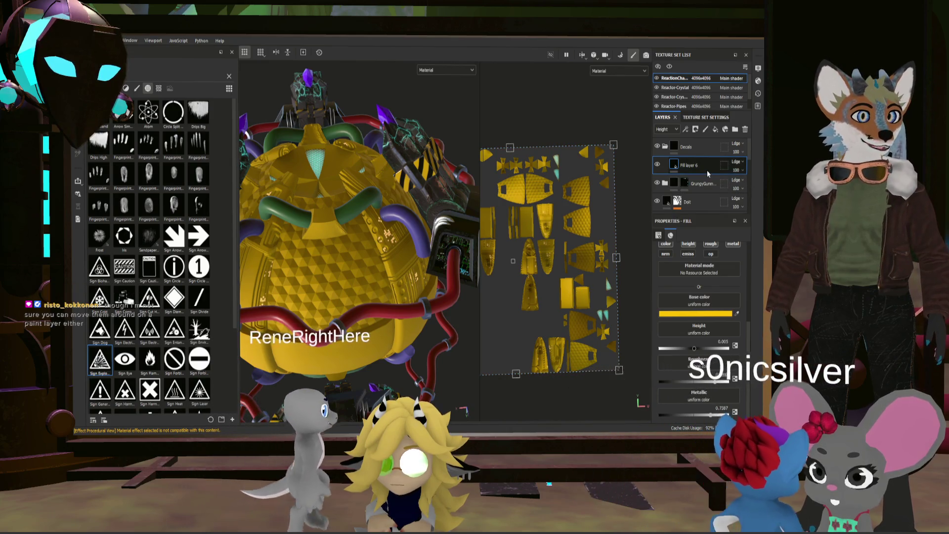
scroll(695, 251, "up", 5)
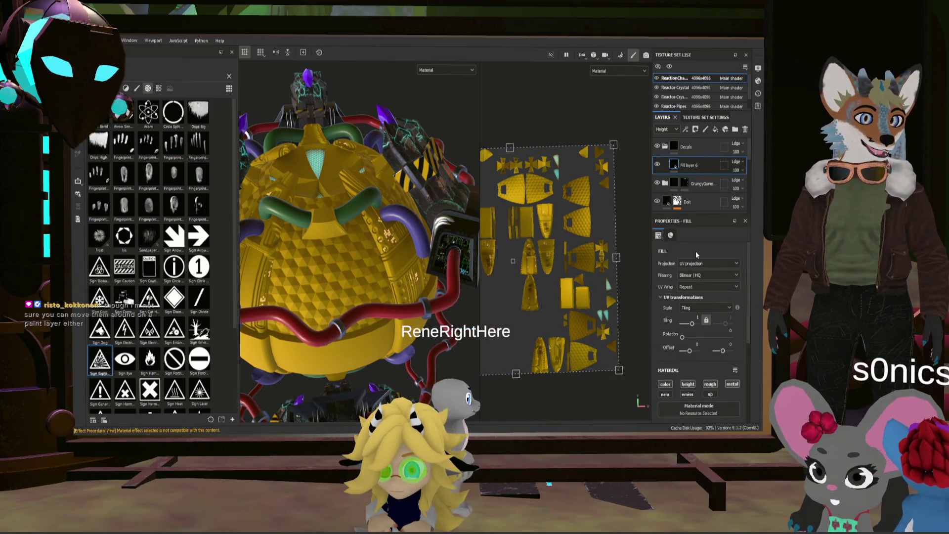
scroll(698, 257, "down", 3)
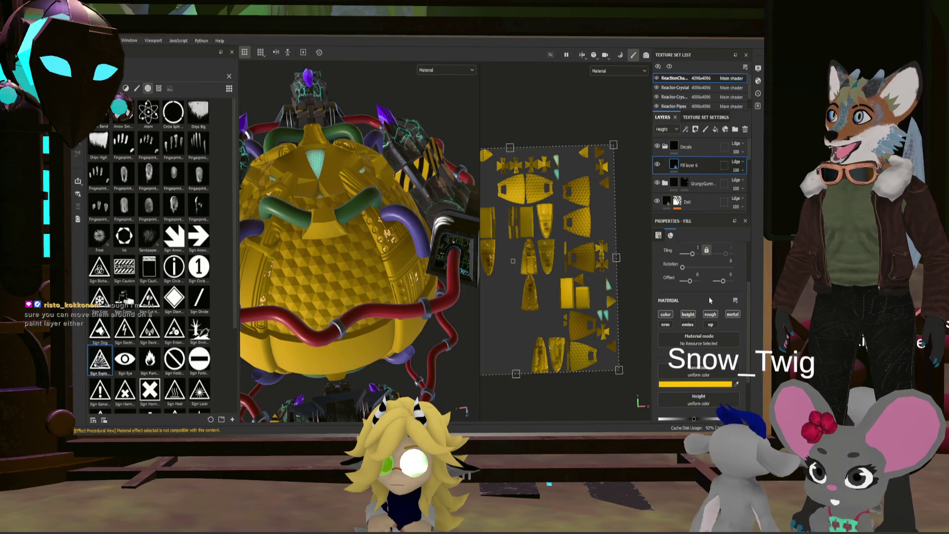
right_click(677, 165)
- Add a black mask whose fill effect uses the Sign General Danger alpha with UV wrap None
left_click(702, 171)
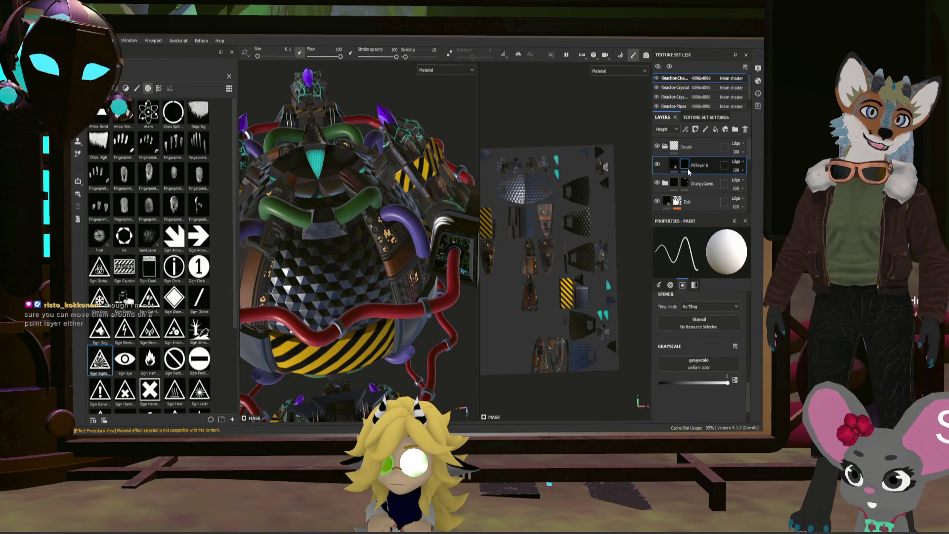
left_click(687, 331)
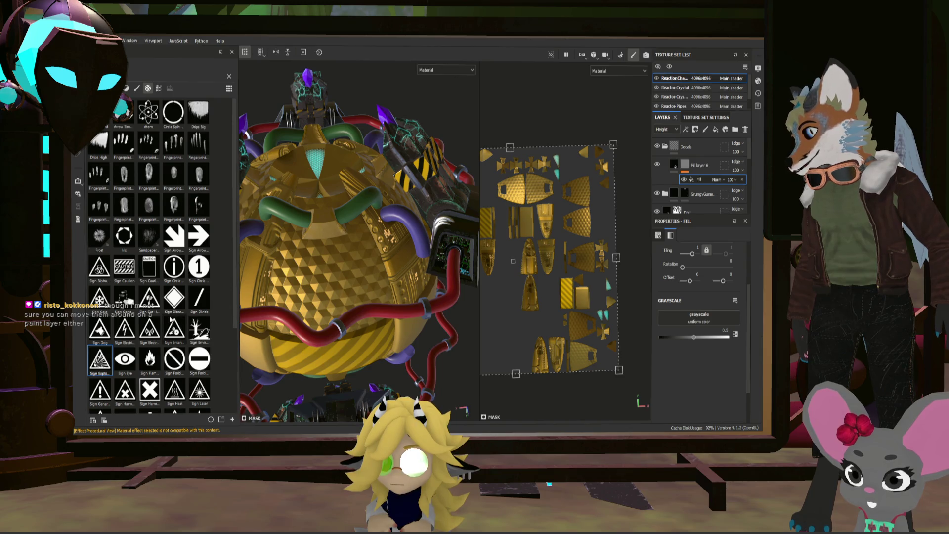
mouse_move(111, 391)
left_mouse_down()
mouse_move(361, 377)
mouse_move(719, 318)
mouse_move(690, 324)
left_mouse_up()
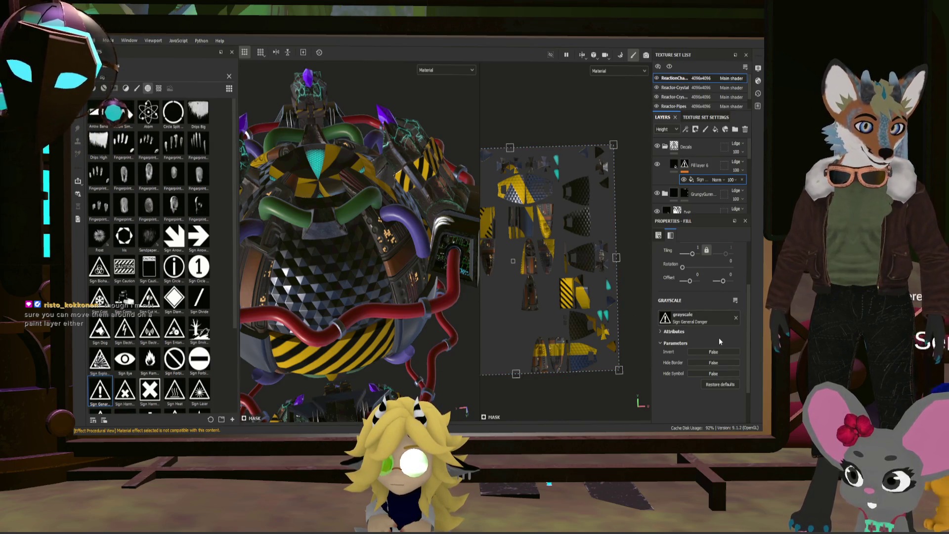
scroll(712, 317, "up", 2)
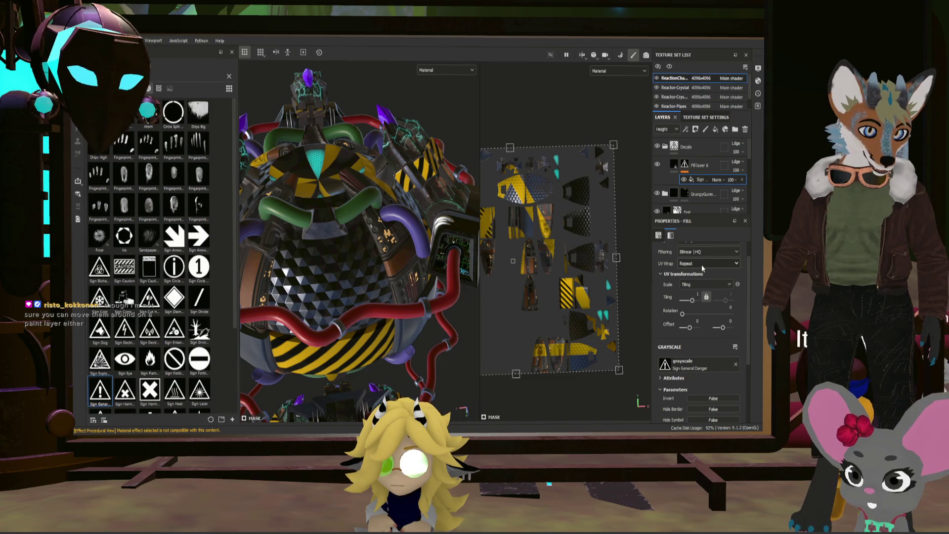
left_click(708, 263)
left_click(697, 271)
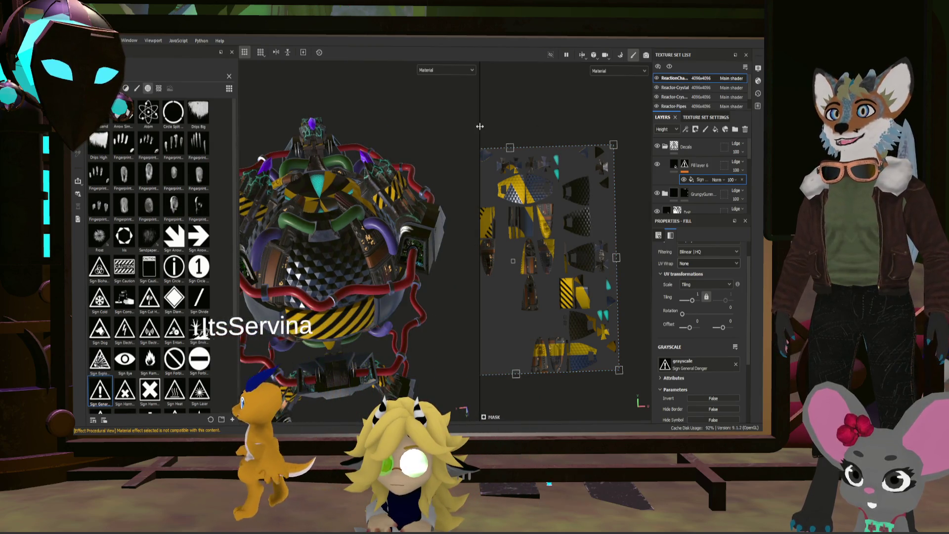
- Scale the danger-sign mask down to tiling about 15.36 and rotate it to about 93.6 degrees
left_click_drag(480, 126, 375, 126)
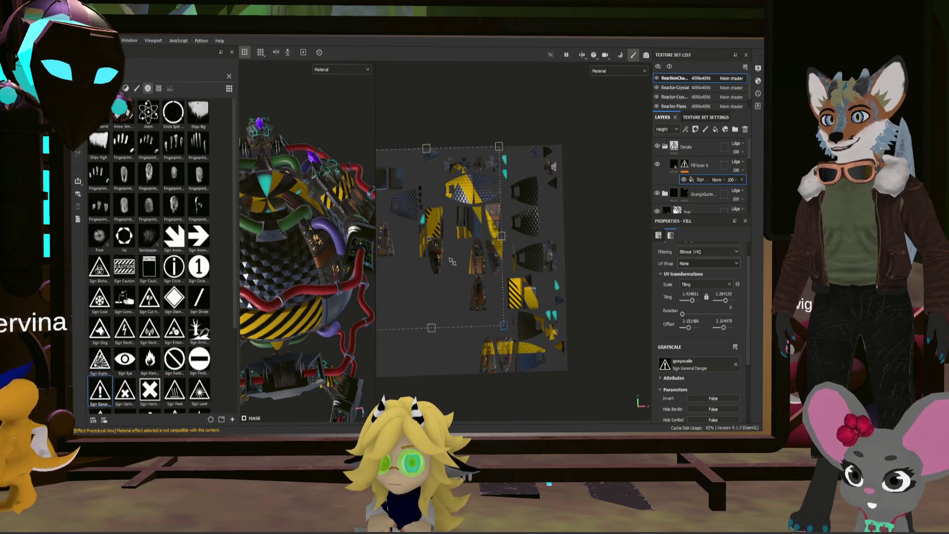
mouse_move(568, 370)
left_mouse_down()
mouse_move(384, 184)
mouse_move(475, 197)
mouse_move(464, 194)
left_mouse_up()
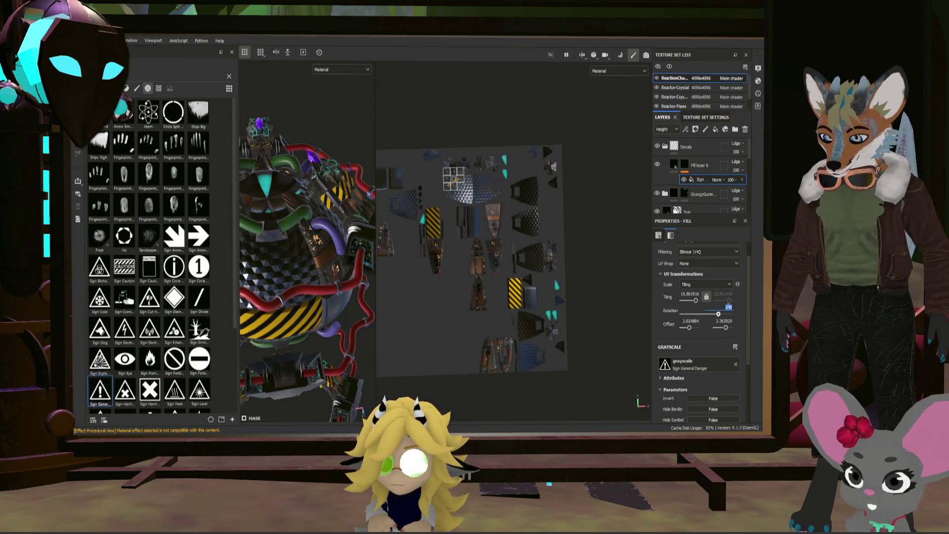
key("Return")
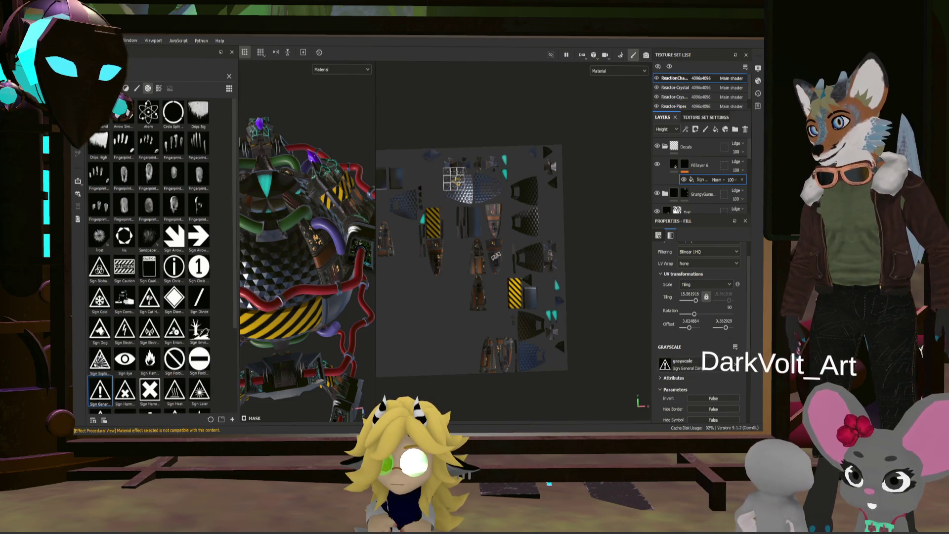
key("alt")
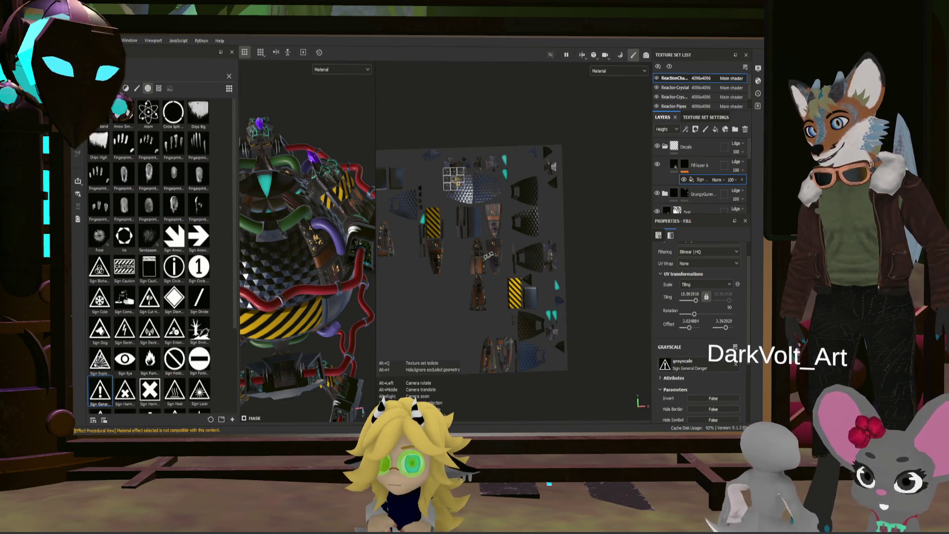
right_click_drag(488, 255, 506, 252, "shift")
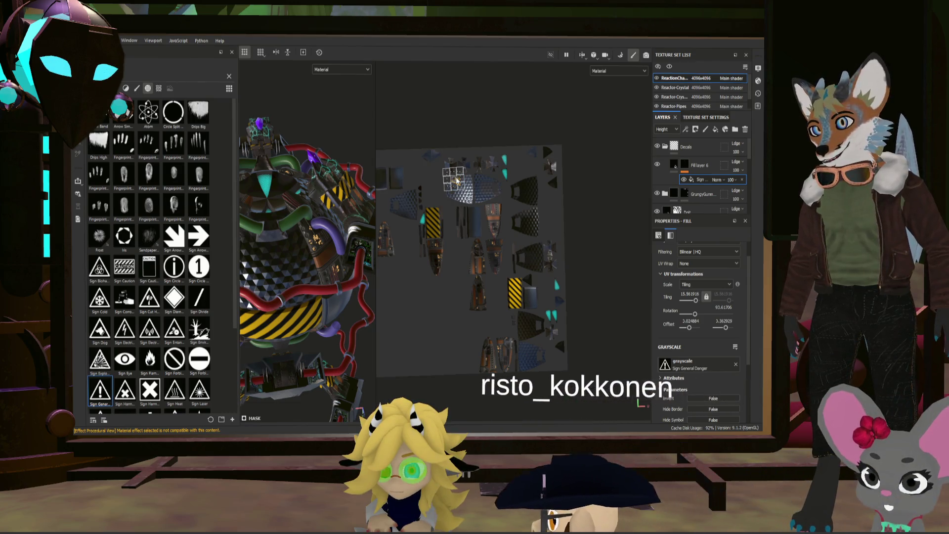
left_click(686, 168)
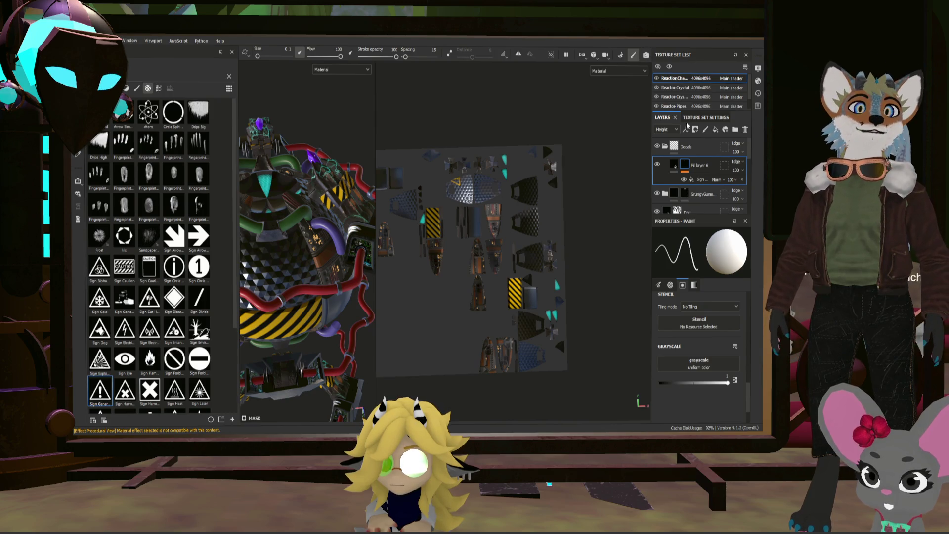
- Select Fill layer 6 and try a slight texture rotation, then undo it
left_click(674, 165)
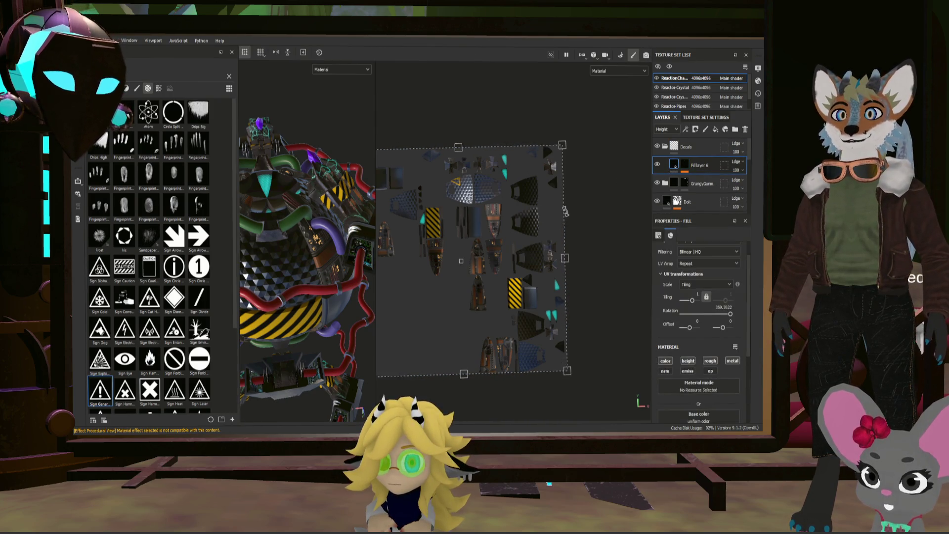
left_click_drag(565, 212, 595, 232)
key("ctrl+z")
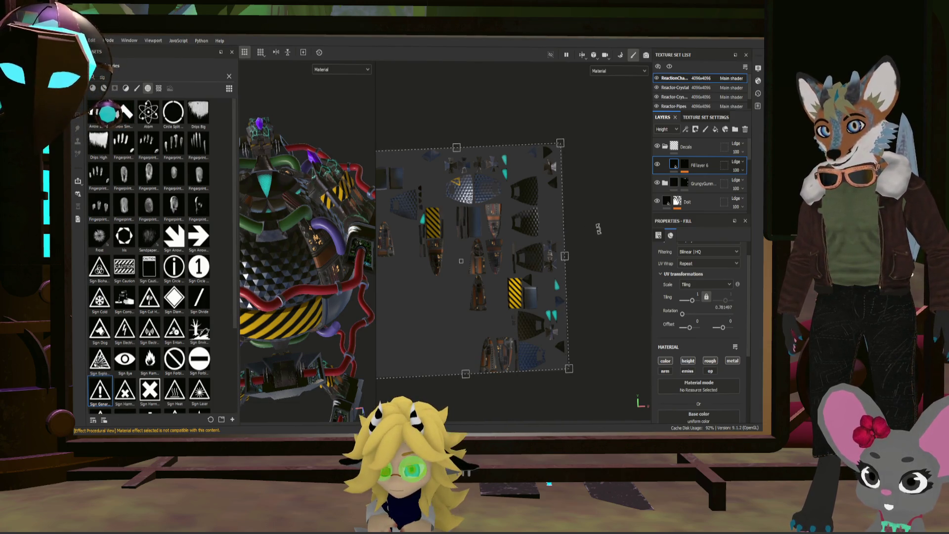
scroll(393, 140, "up", 6)
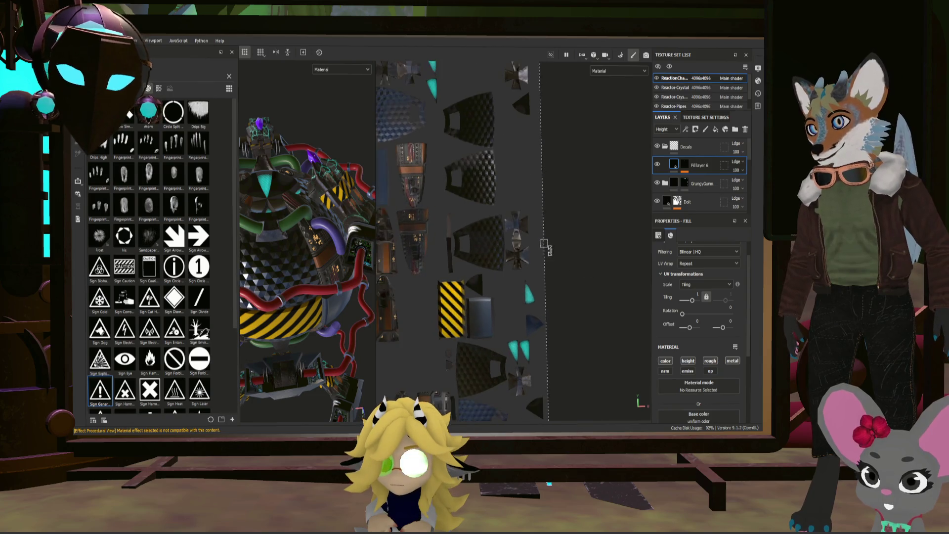
scroll(411, 139, "down", 5)
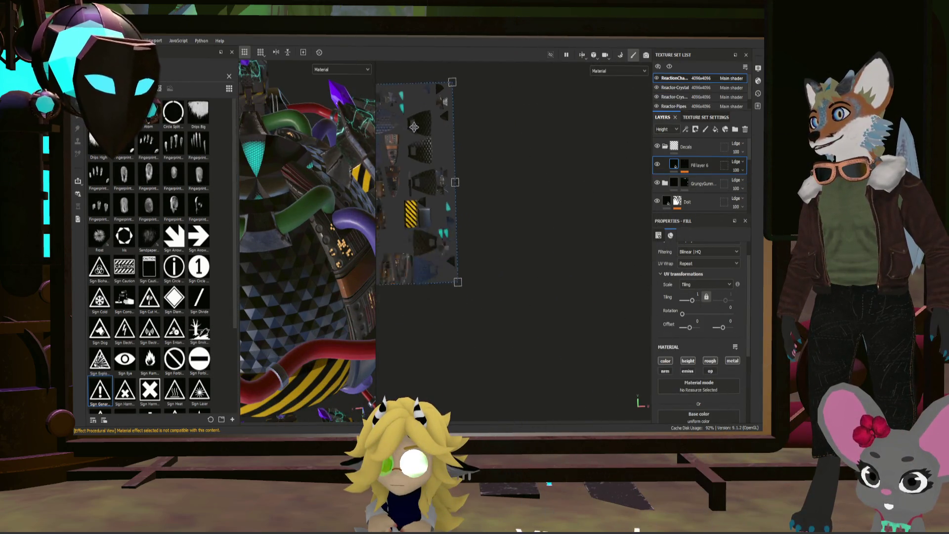
scroll(429, 139, "up", 8)
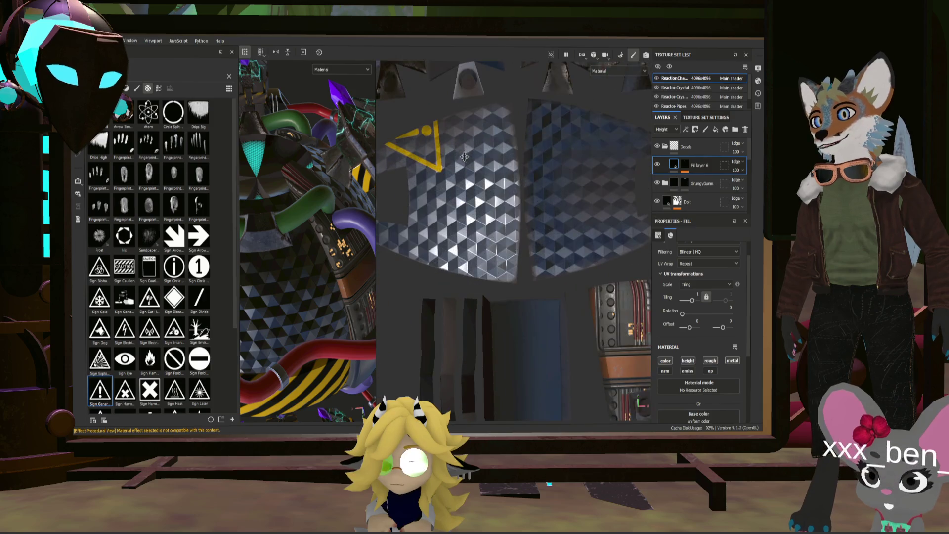
- Select the mask's Sign fill effect, move it to the panel centre and shrink it
right_click(684, 164)
left_click(691, 179)
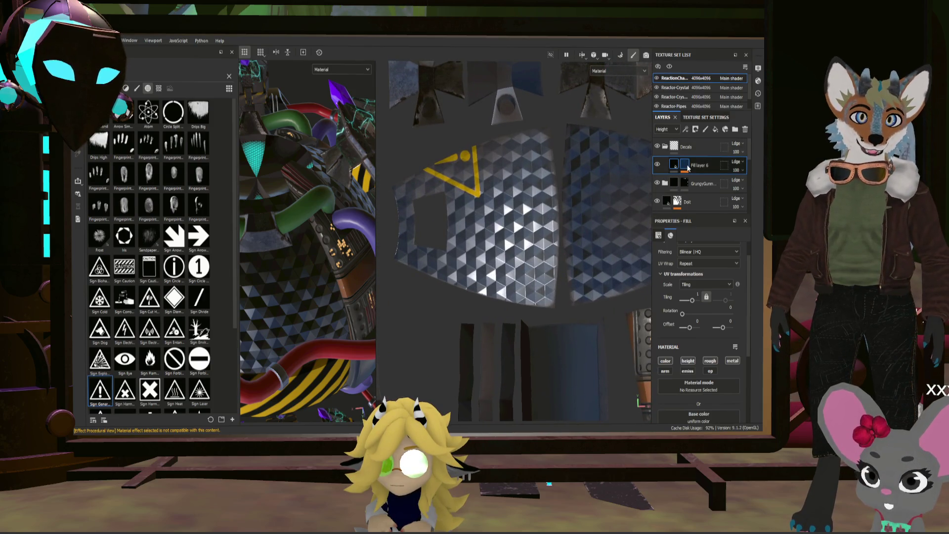
left_click(697, 179)
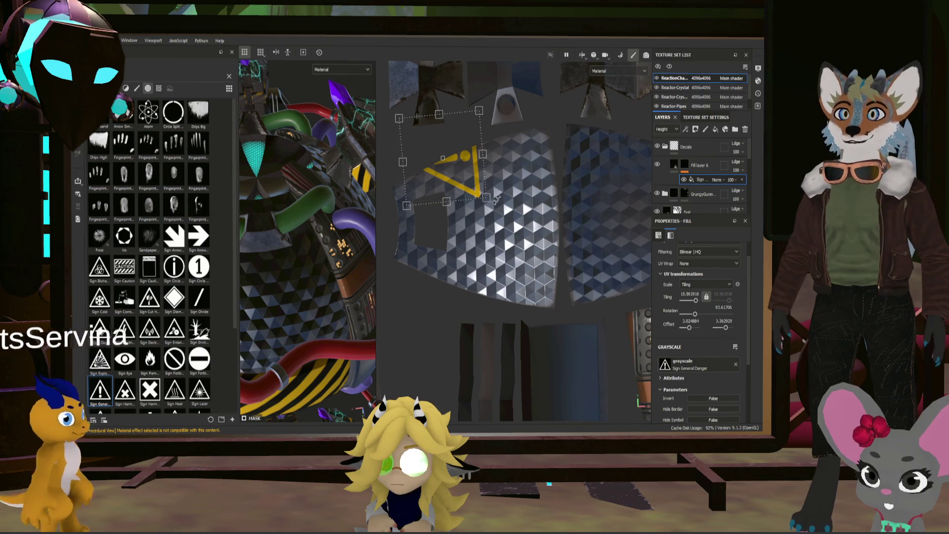
left_click_drag(487, 197, 528, 255)
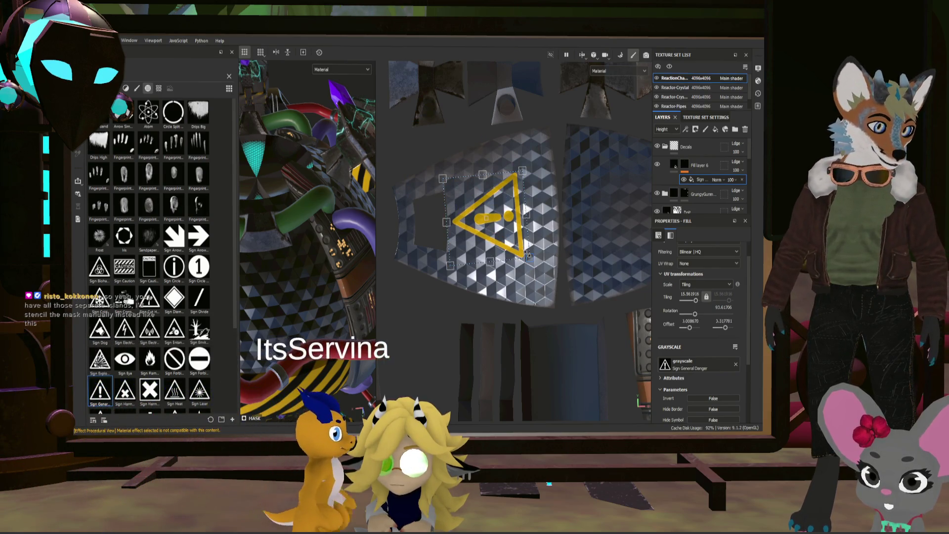
key("shift")
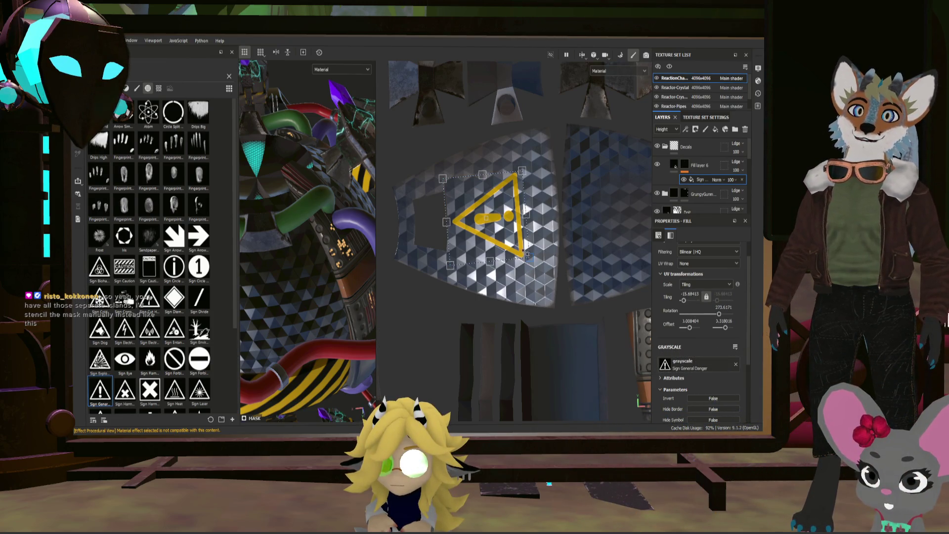
mouse_move(528, 254)
left_mouse_down()
mouse_move(475, 209)
mouse_move(480, 227)
left_mouse_up()
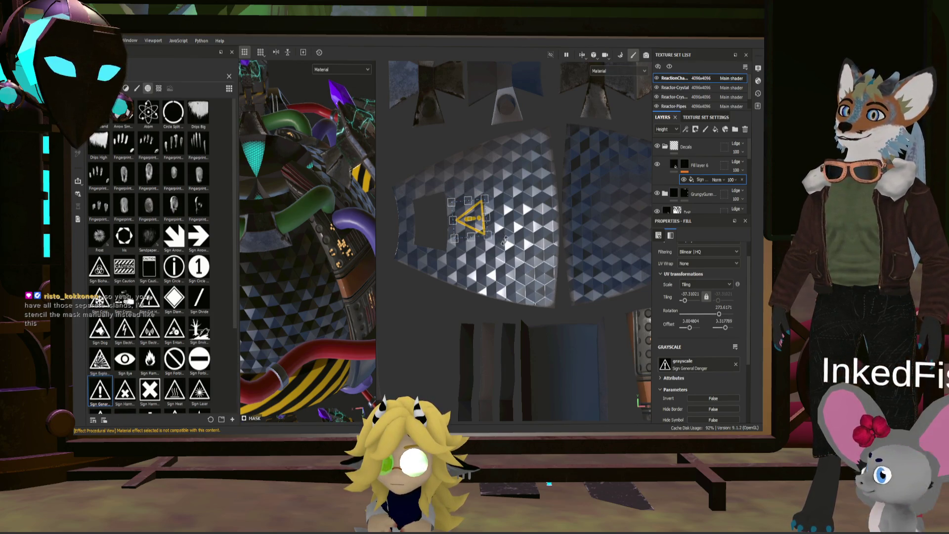
- Frame and inspect the sign, undo an extra resize, and hide the Decals folder
key("f")
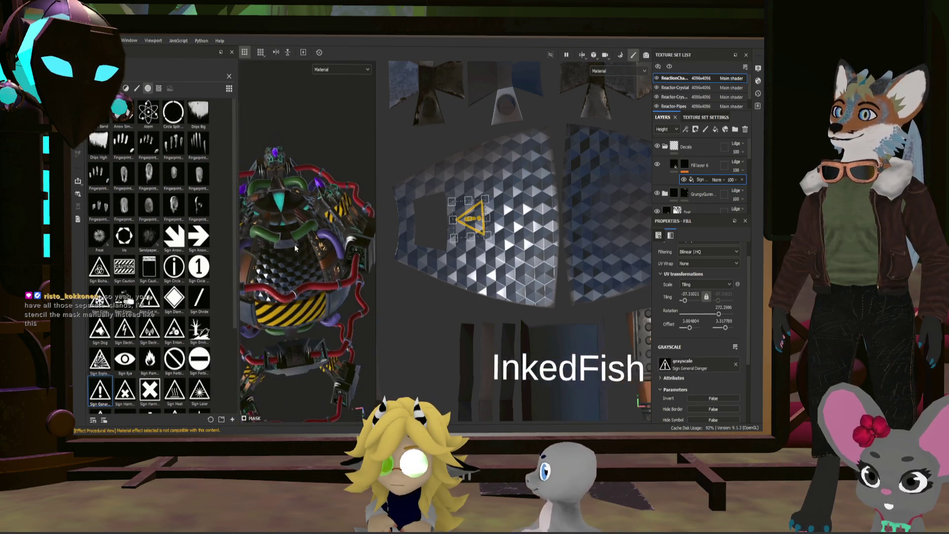
mouse_move(294, 245)
left_mouse_down("alt")
mouse_move(331, 253)
mouse_move(286, 247)
mouse_move(333, 288)
mouse_move(342, 268)
mouse_move(333, 224)
mouse_move(285, 282)
left_mouse_up("alt")
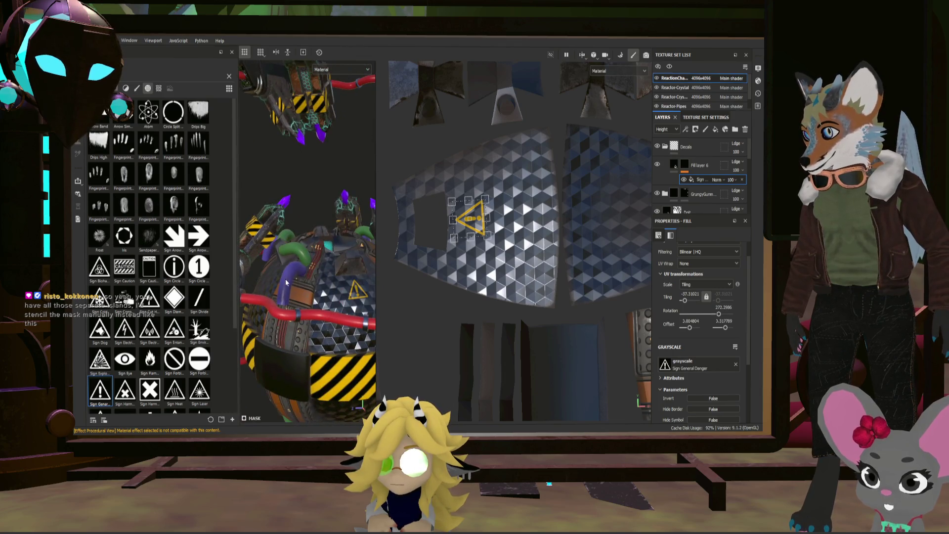
scroll(351, 289, "up", 4)
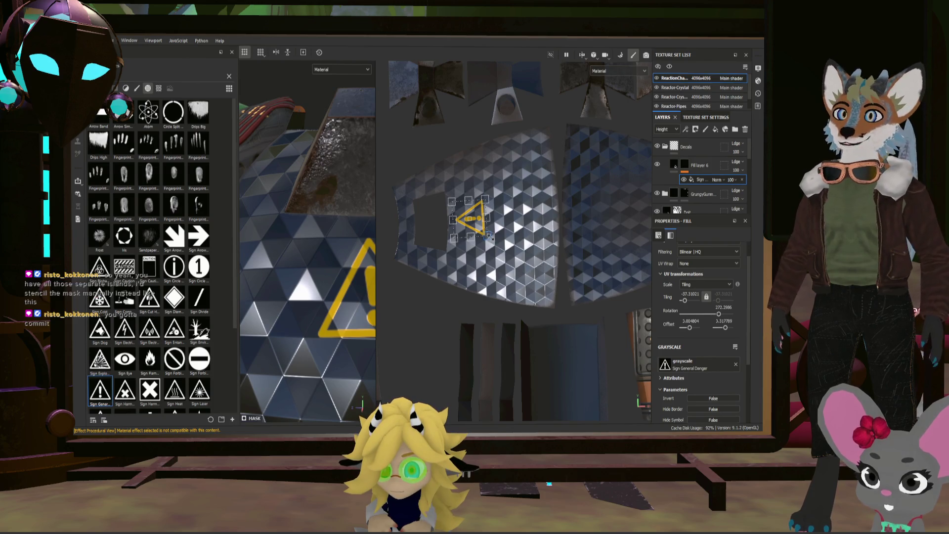
left_click_drag(487, 236, 478, 231)
key("ctrl+z")
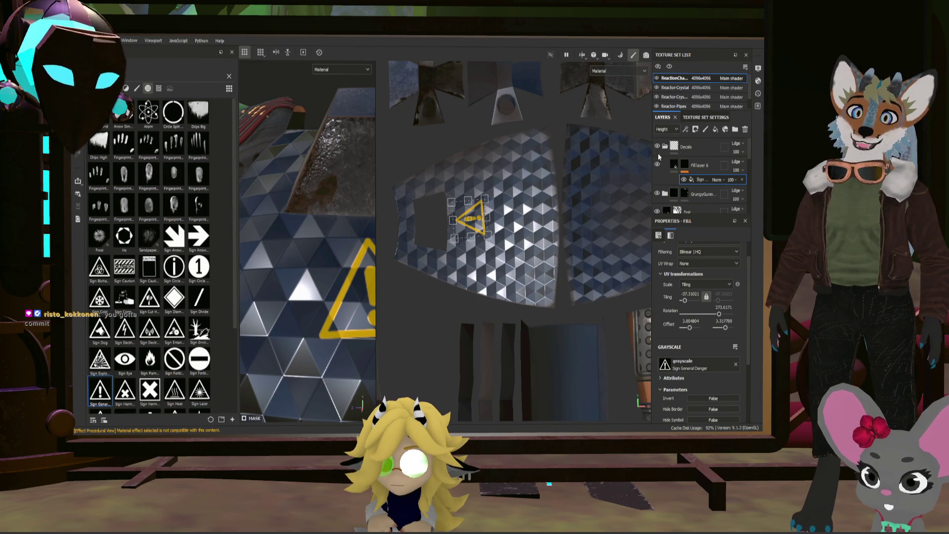
left_click(657, 147)
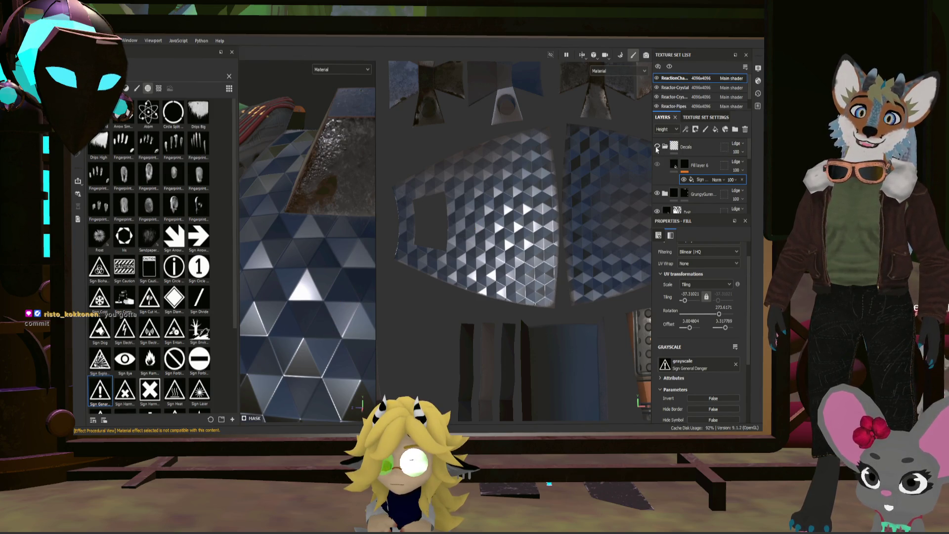
- Add a paint layer above Decals and stamp the Sign Explosive stencil once on the sphere
left_click(699, 146)
left_click(705, 129)
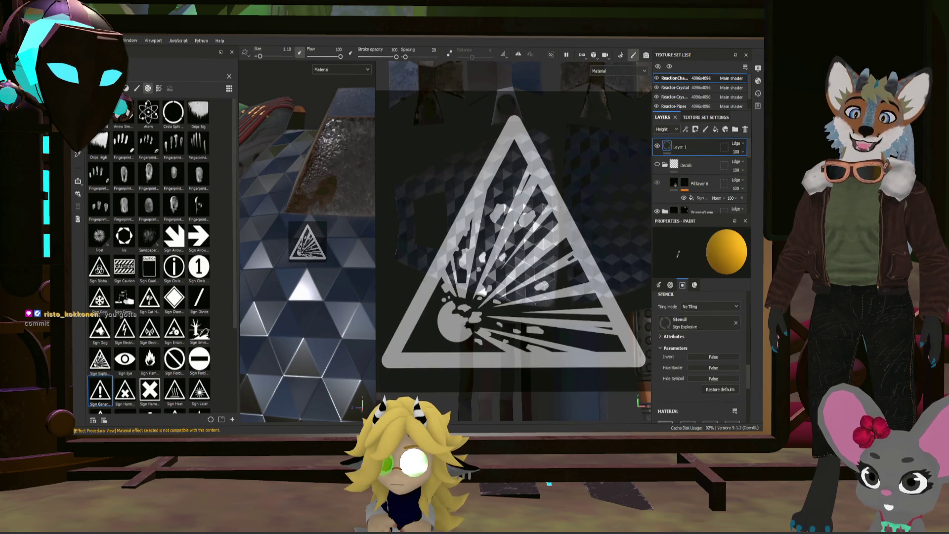
mouse_move(329, 223)
left_mouse_down("alt")
mouse_move(334, 254)
mouse_move(346, 233)
mouse_move(338, 222)
mouse_move(325, 238)
left_mouse_up("alt")
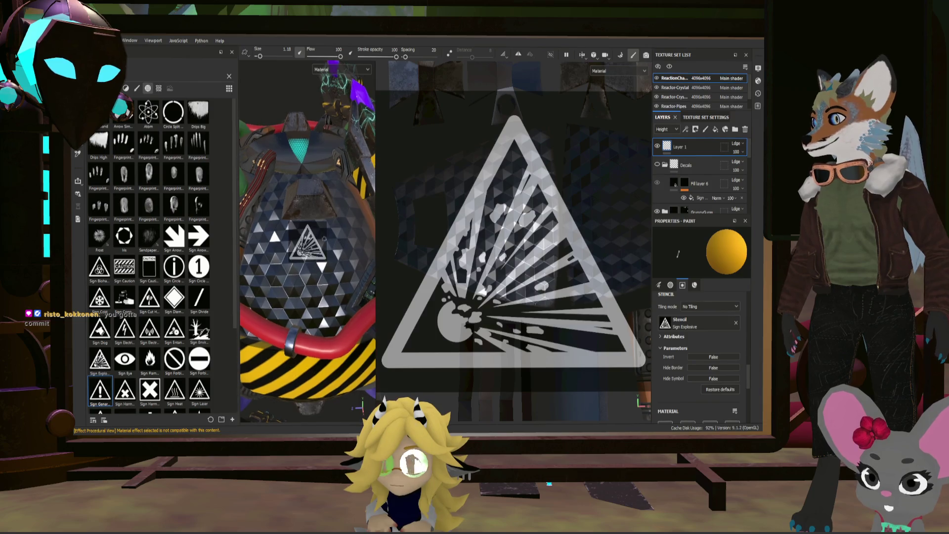
scroll(324, 239, "up", 5)
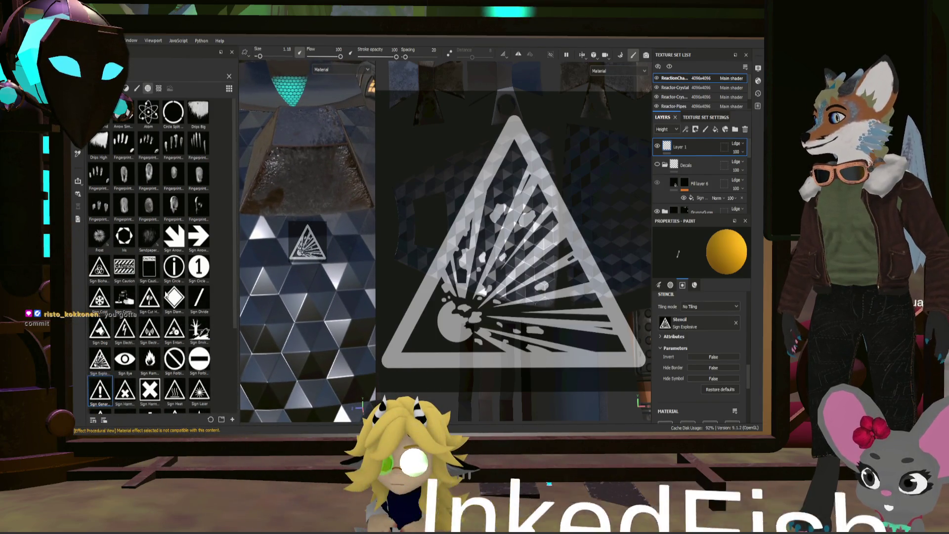
scroll(167, 296, "down", 4)
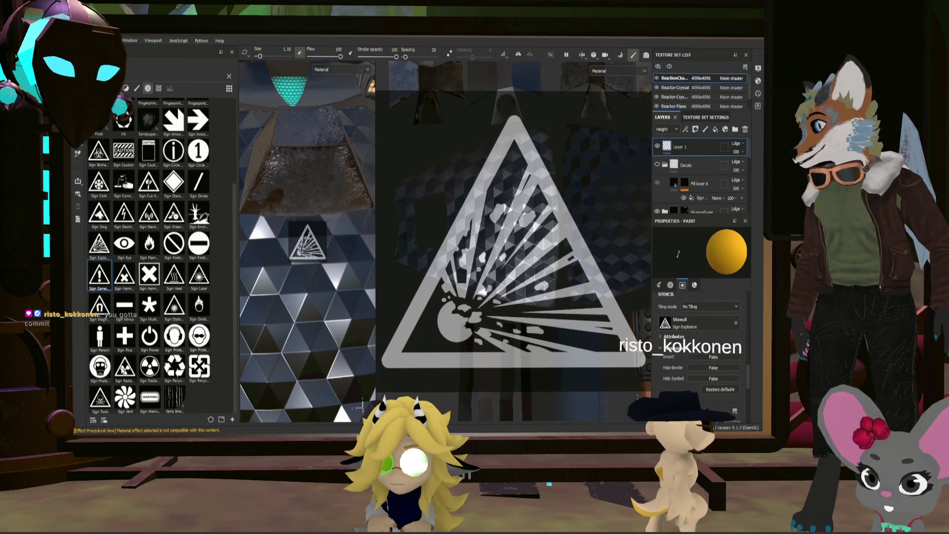
left_click_drag(306, 294, 313, 295, "alt")
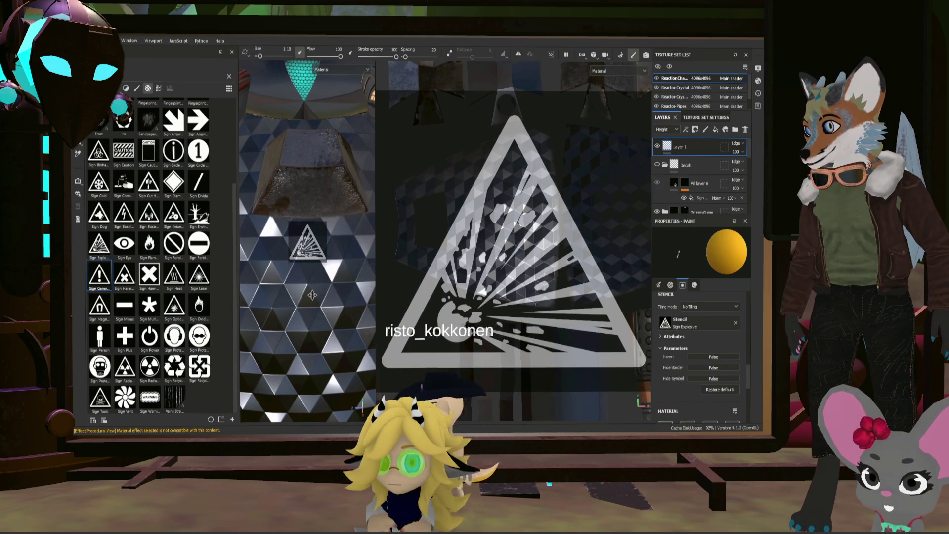
left_click(306, 236)
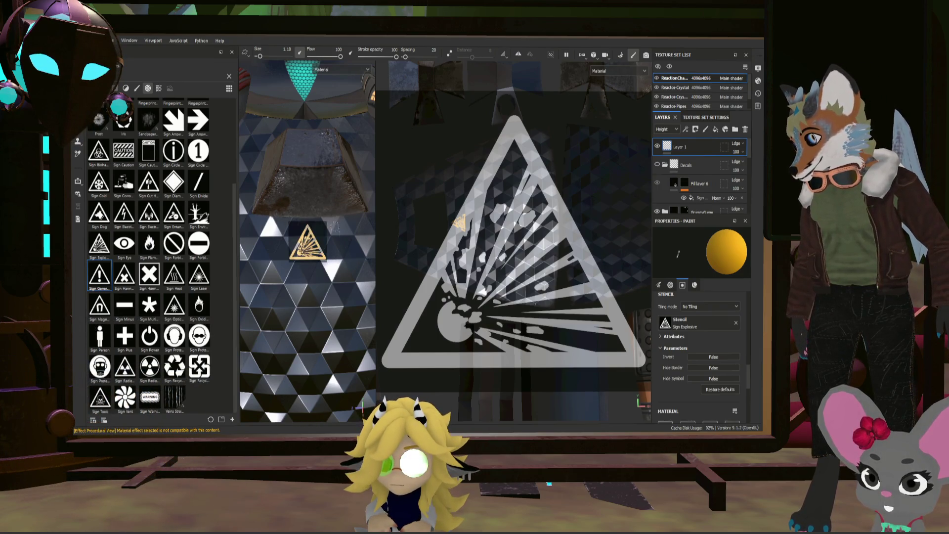
mouse_move(312, 295)
left_mouse_down("alt")
mouse_move(313, 245)
mouse_move(323, 275)
mouse_move(341, 281)
left_mouse_up("alt")
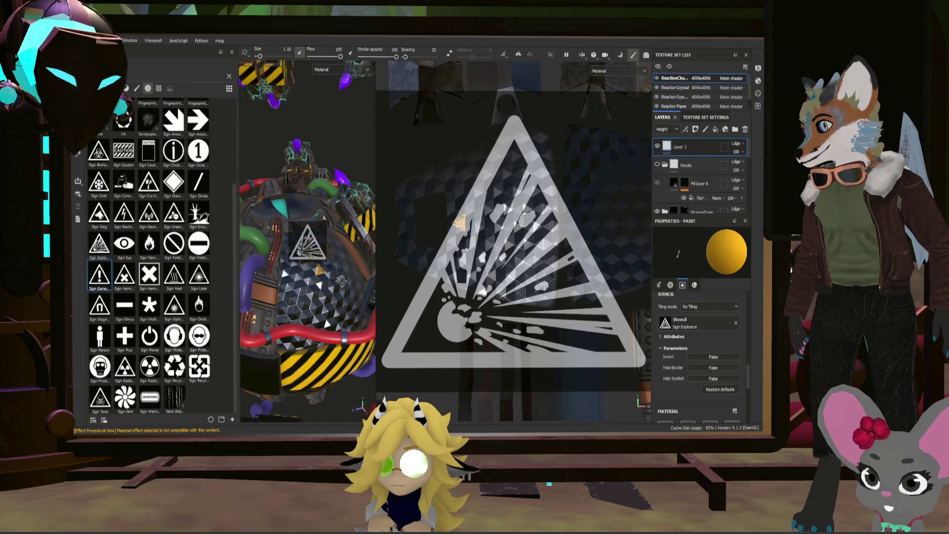
scroll(318, 276, "up", 5)
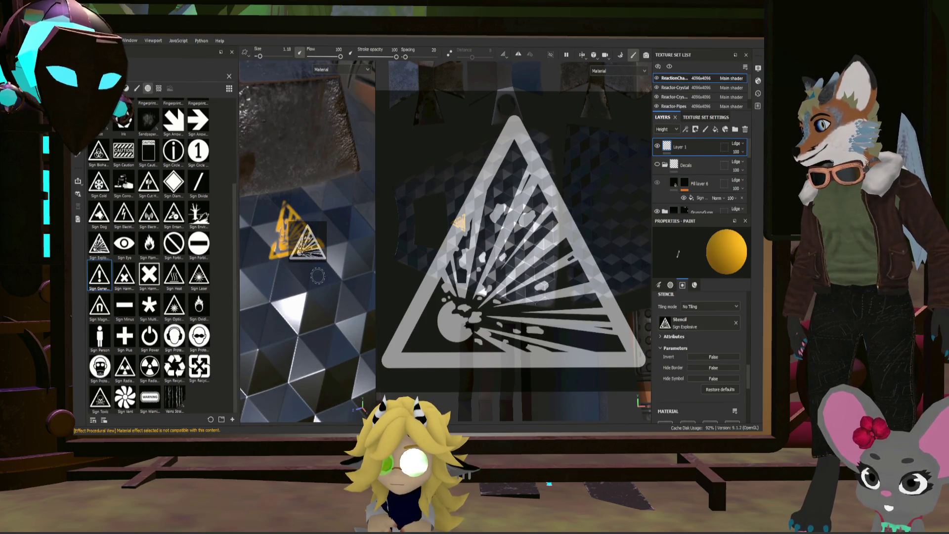
- Load the Sign Warning stencil and stamp a WARNING label beside the explosive sign
mouse_move(153, 401)
left_mouse_down()
mouse_move(276, 408)
mouse_move(674, 322)
left_mouse_up()
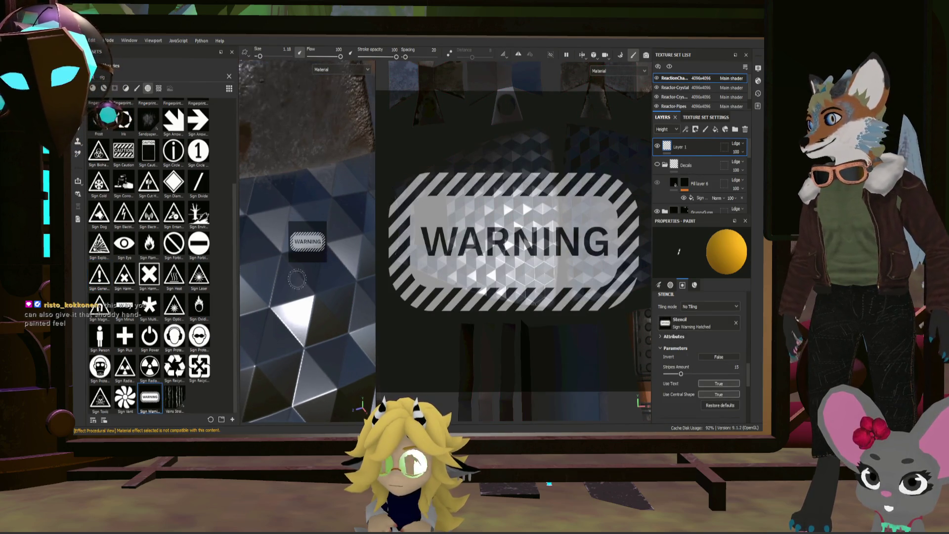
left_click_drag(330, 281, 320, 262, "alt")
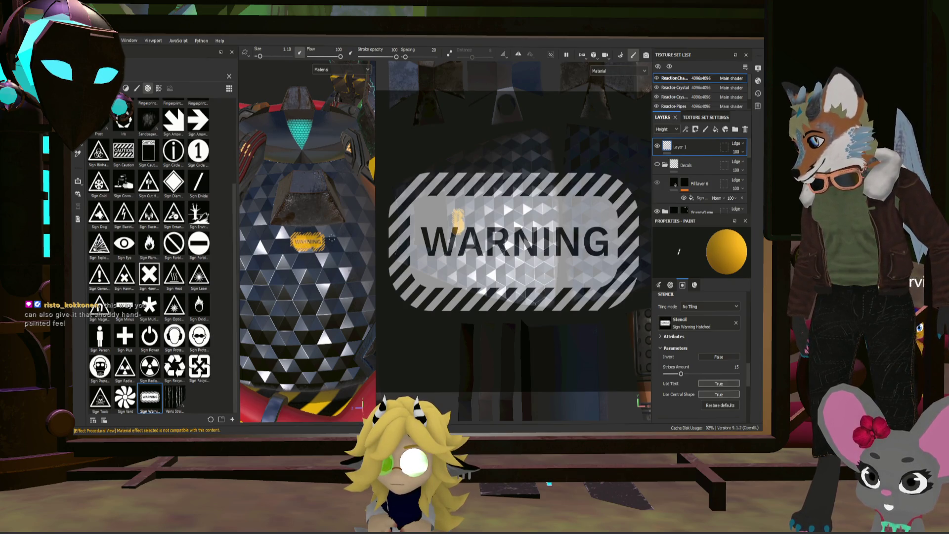
scroll(308, 242, "up", 4)
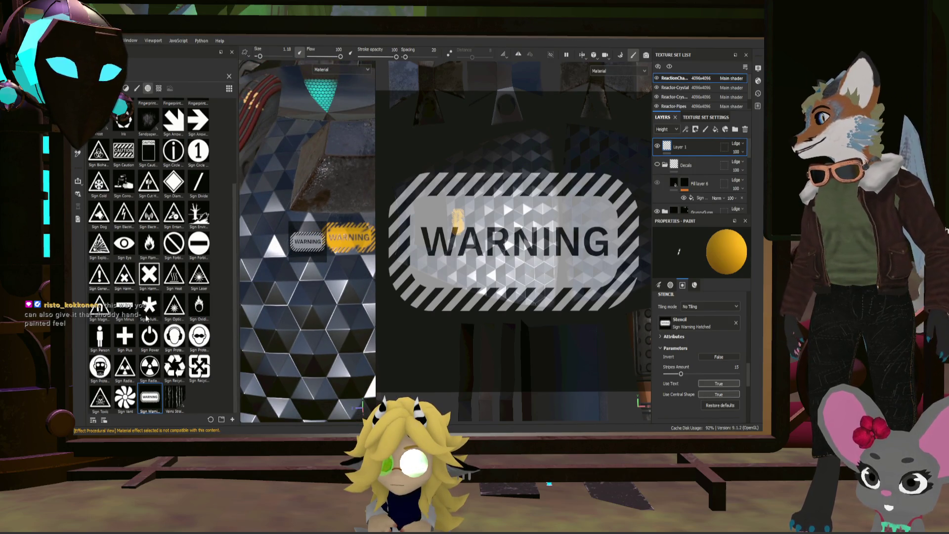
- Reload Sign Explosive, inspect the stamped signs, then switch the stencil to Sign Radiation
mouse_move(98, 242)
left_mouse_down()
mouse_move(398, 299)
mouse_move(702, 339)
left_mouse_up()
mouse_move(302, 277)
left_mouse_down("alt")
mouse_move(345, 269)
mouse_move(296, 225)
left_mouse_up("alt")
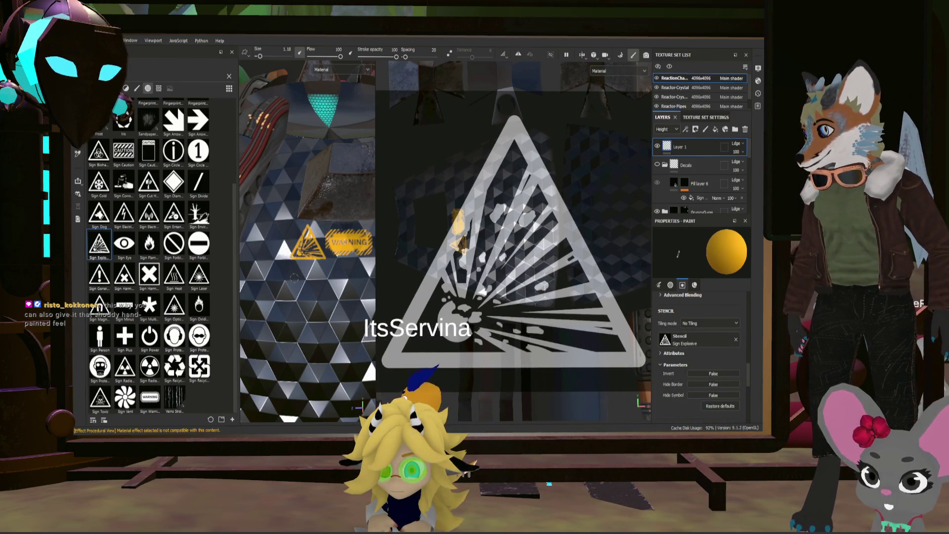
mouse_move(296, 225)
left_mouse_down("alt")
mouse_move(323, 285)
mouse_move(229, 281)
left_mouse_up("alt")
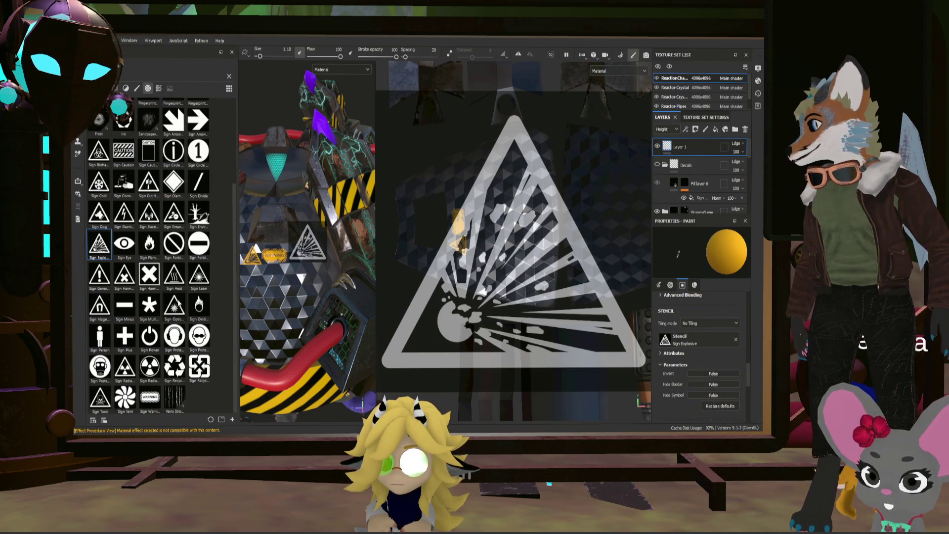
scroll(120, 212, "up", 3)
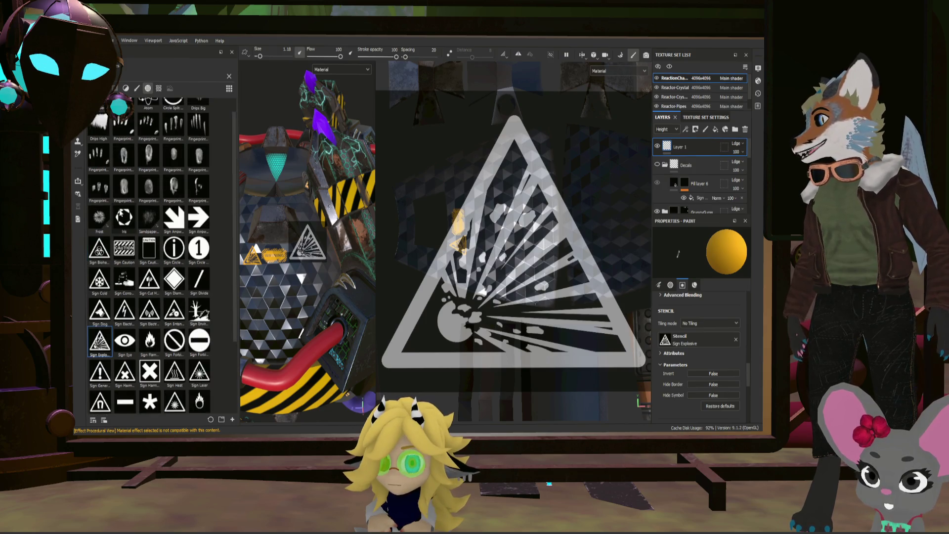
scroll(127, 221, "down", 3)
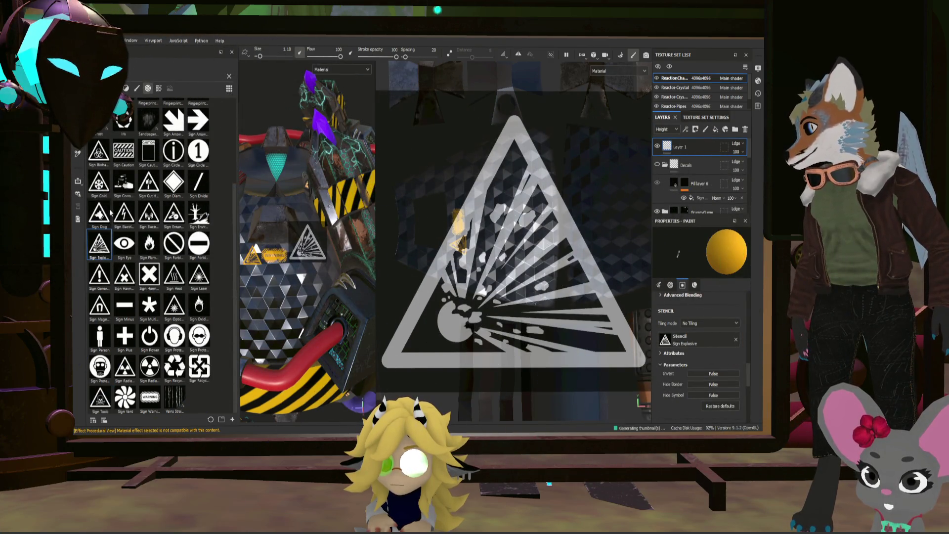
left_click_drag(124, 367, 682, 336)
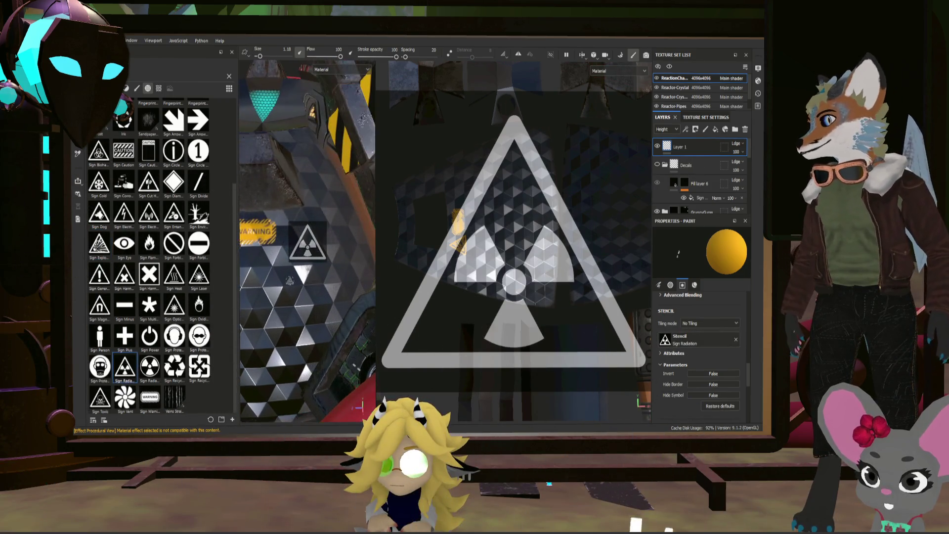
- Widen the 3D view and shrink the radiation stencil over the dome right of WARNING
left_click_drag(351, 268, 312, 277, "alt")
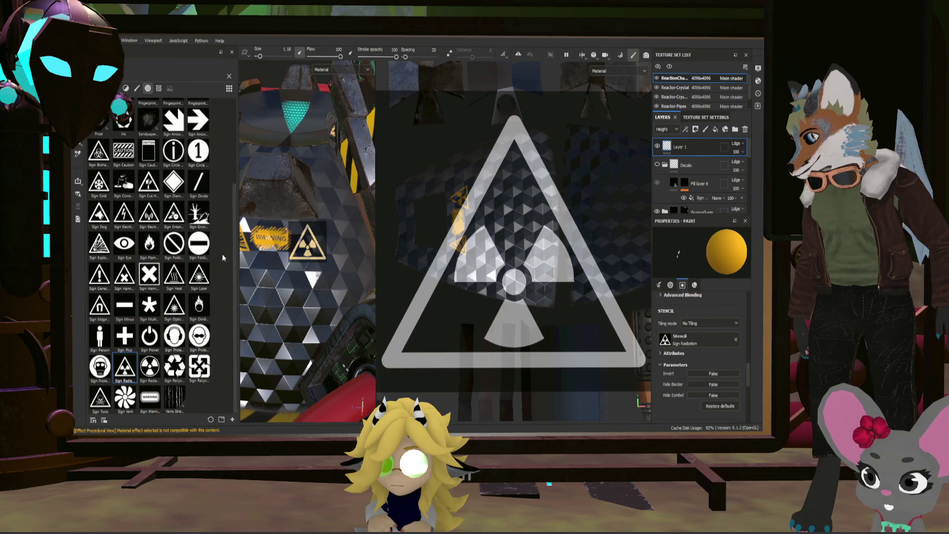
mouse_move(277, 269)
left_mouse_down("alt")
mouse_move(310, 309)
mouse_move(272, 250)
left_mouse_up("alt")
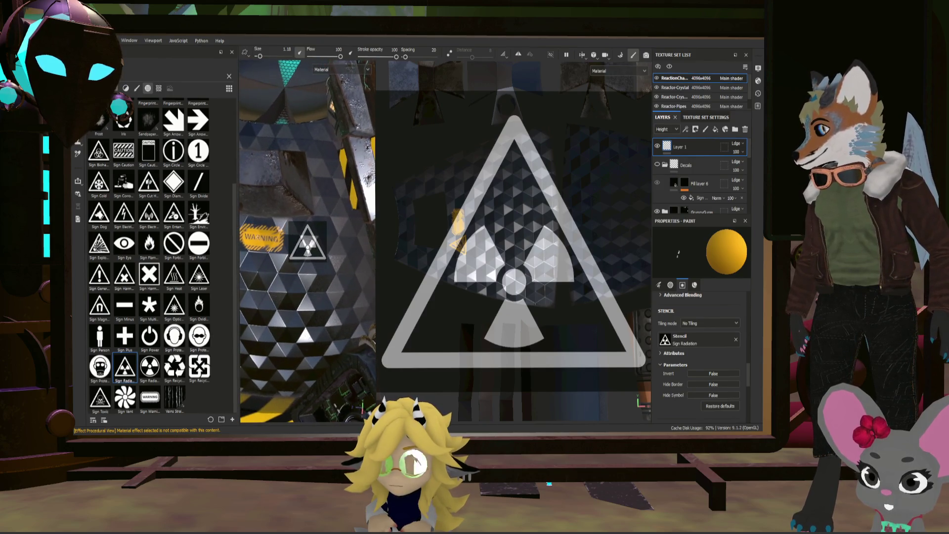
left_click_drag(282, 294, 284, 298, "alt")
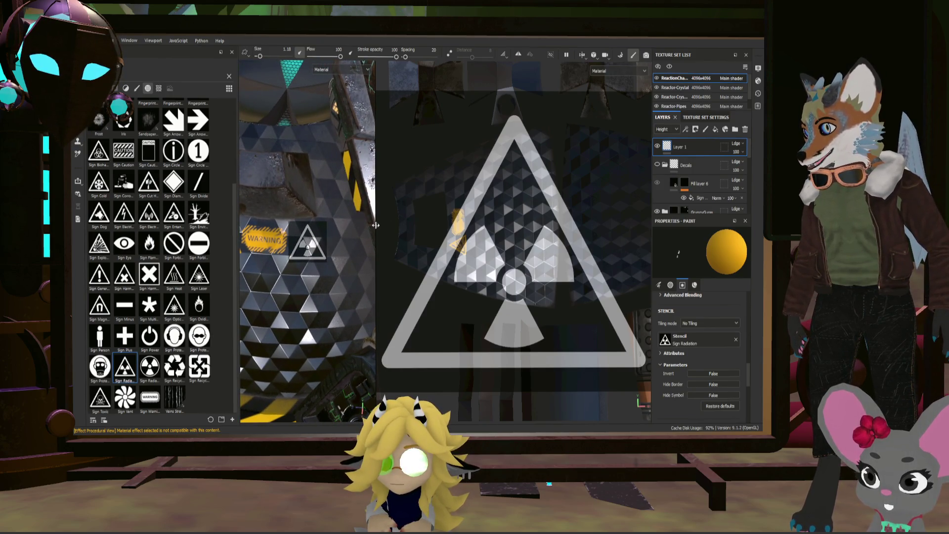
left_click_drag(376, 225, 599, 228)
scroll(452, 263, "up", 3)
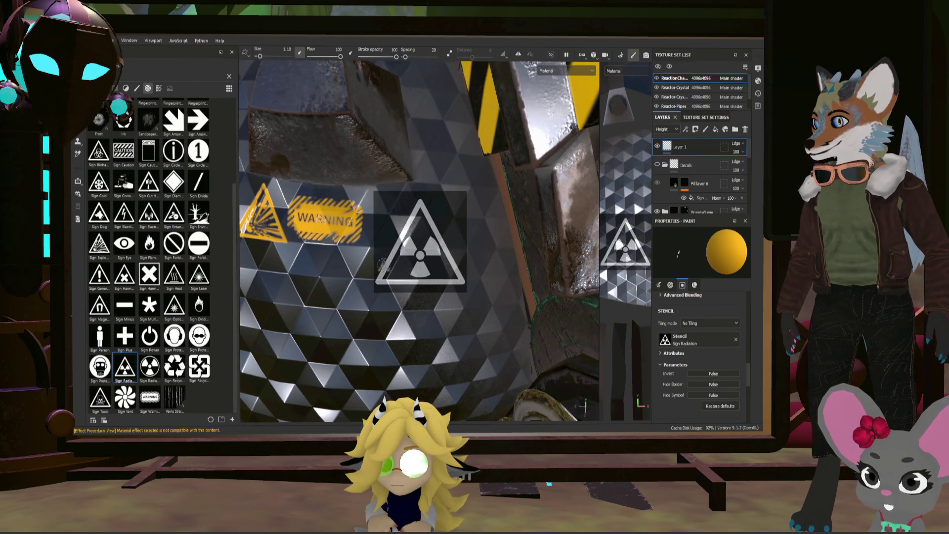
left_click_drag(383, 263, 444, 266, "alt")
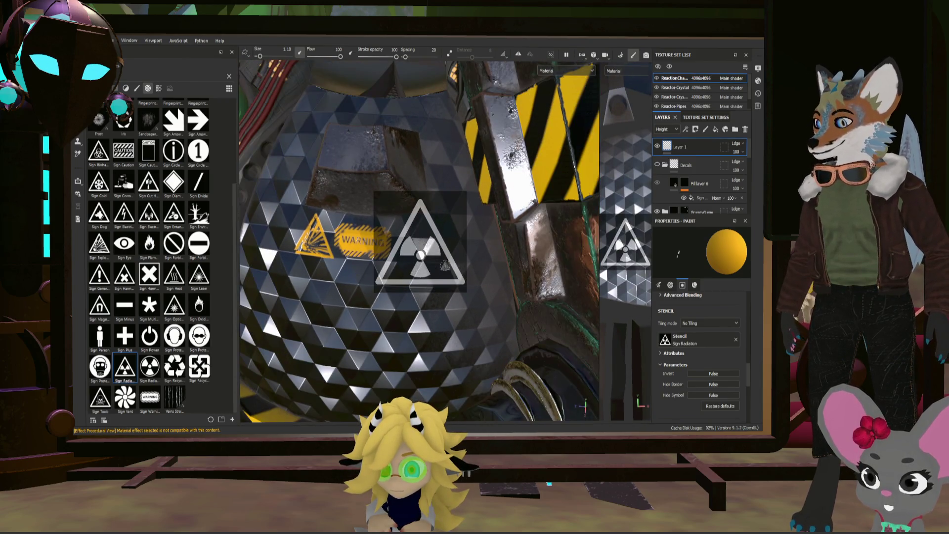
key("s")
right_click_drag(463, 254, 433, 240)
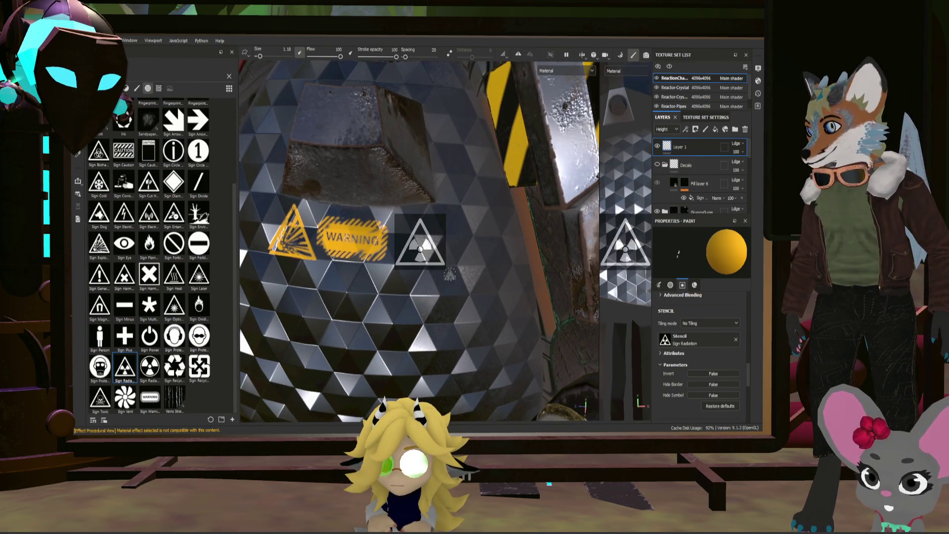
- Inspect the dome from lower and higher angles, then load the Sign General Danger stencil
key("alt")
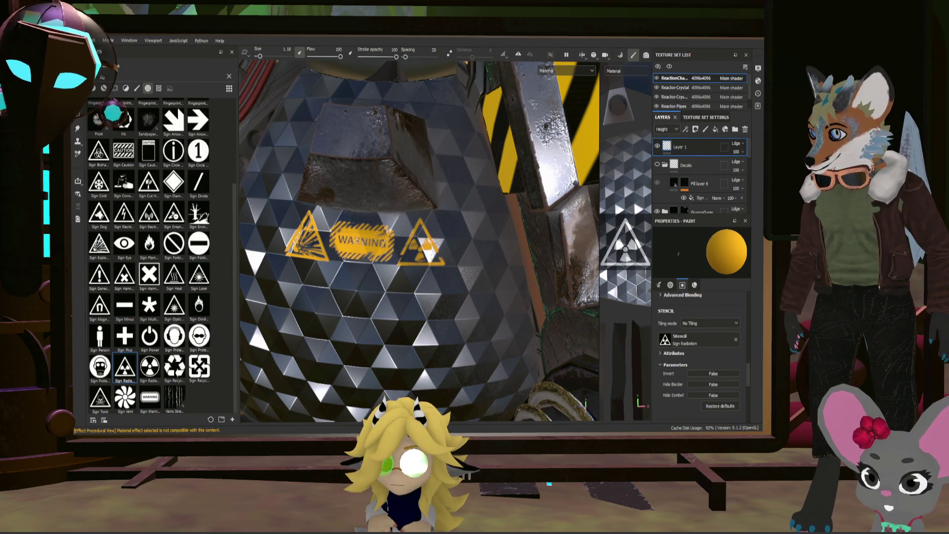
scroll(382, 283, "down", 10)
mouse_move(346, 277)
left_mouse_down("alt")
mouse_move(383, 282)
mouse_move(418, 317)
left_mouse_up("alt")
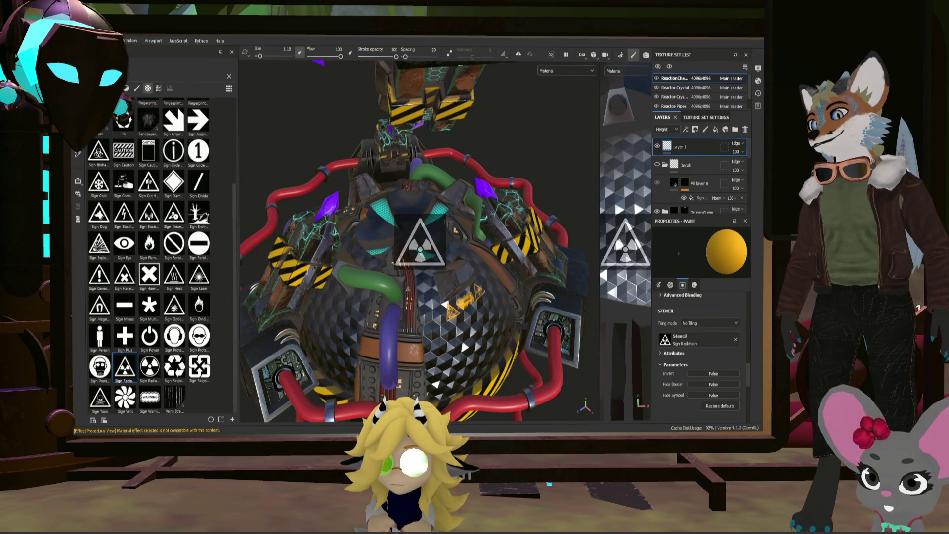
mouse_move(418, 317)
left_mouse_down("alt")
mouse_move(370, 256)
mouse_move(406, 286)
left_mouse_up("alt")
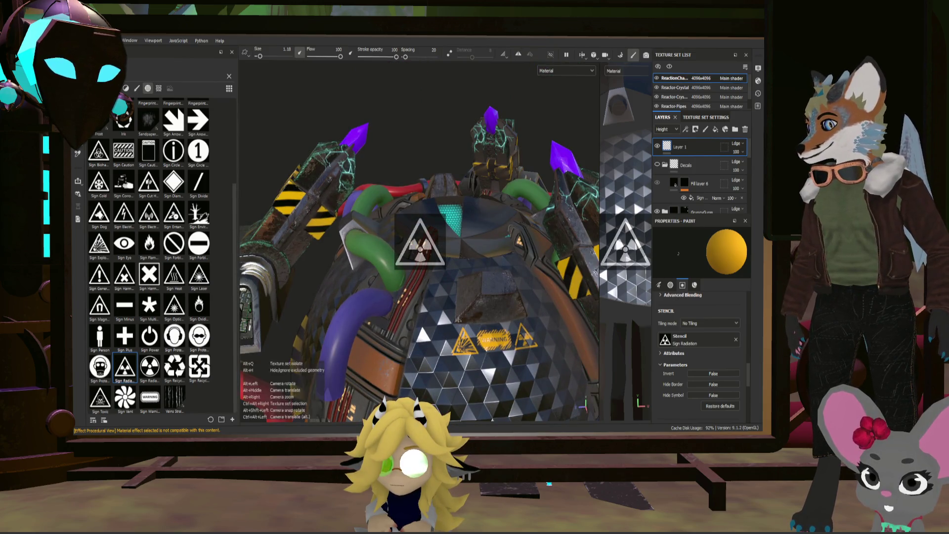
mouse_move(463, 301)
left_mouse_down("alt")
mouse_move(451, 293)
mouse_move(488, 316)
mouse_move(477, 324)
left_mouse_up("alt")
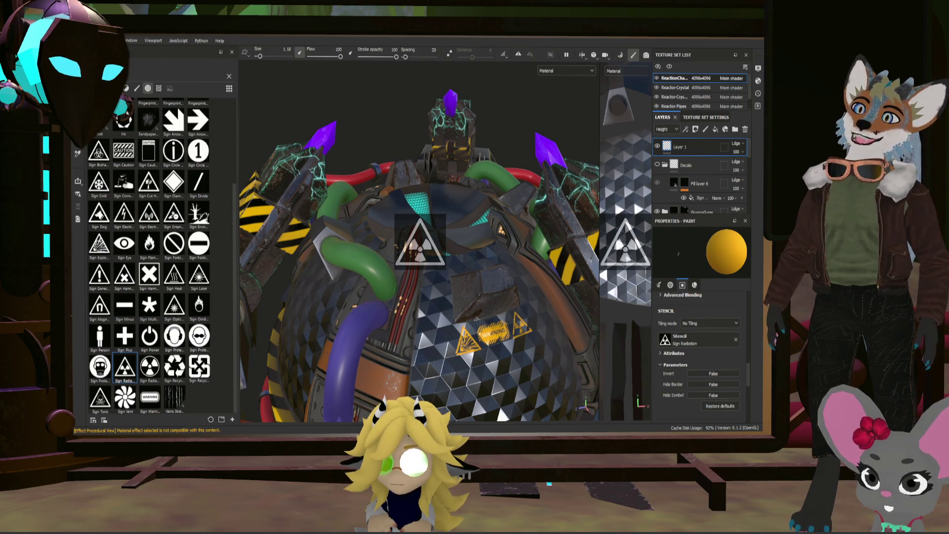
mouse_move(476, 319)
left_mouse_down("alt")
mouse_move(501, 335)
mouse_move(563, 335)
left_mouse_up("alt")
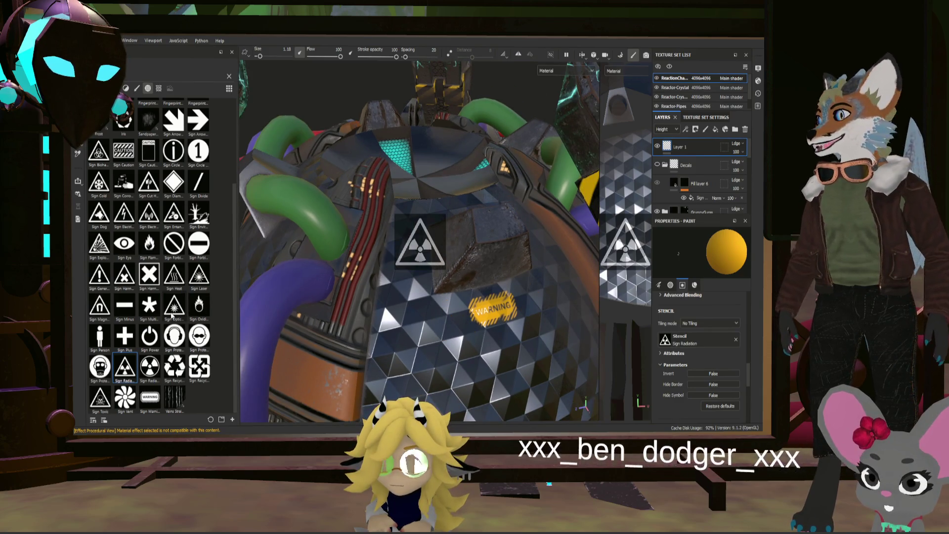
mouse_move(99, 275)
left_mouse_down()
mouse_move(692, 352)
mouse_move(680, 340)
left_mouse_up()
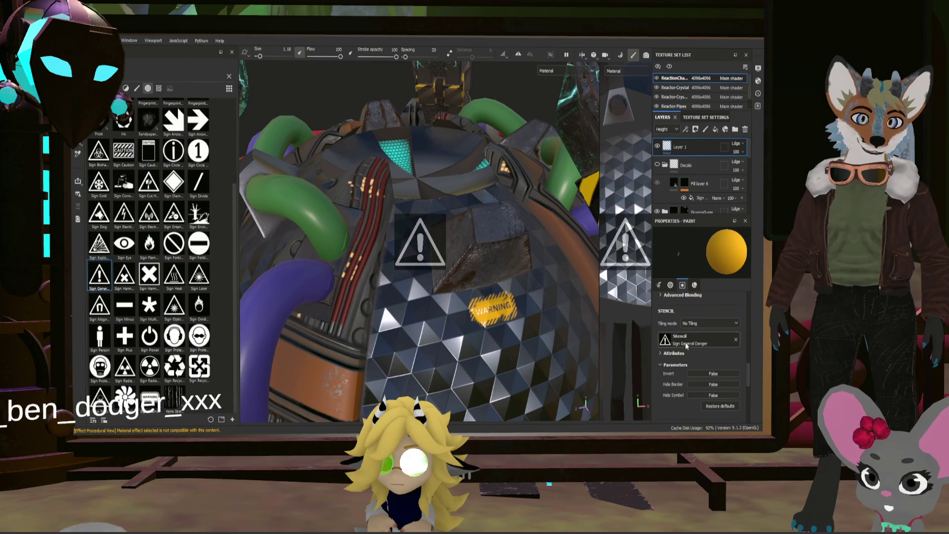
- Place Sign General Danger around the WARNING label, turning the dome toward the red pipe socket
mouse_move(460, 316)
left_mouse_down("alt")
mouse_move(487, 314)
mouse_move(480, 280)
left_mouse_up("alt")
scroll(487, 292, "up", 3)
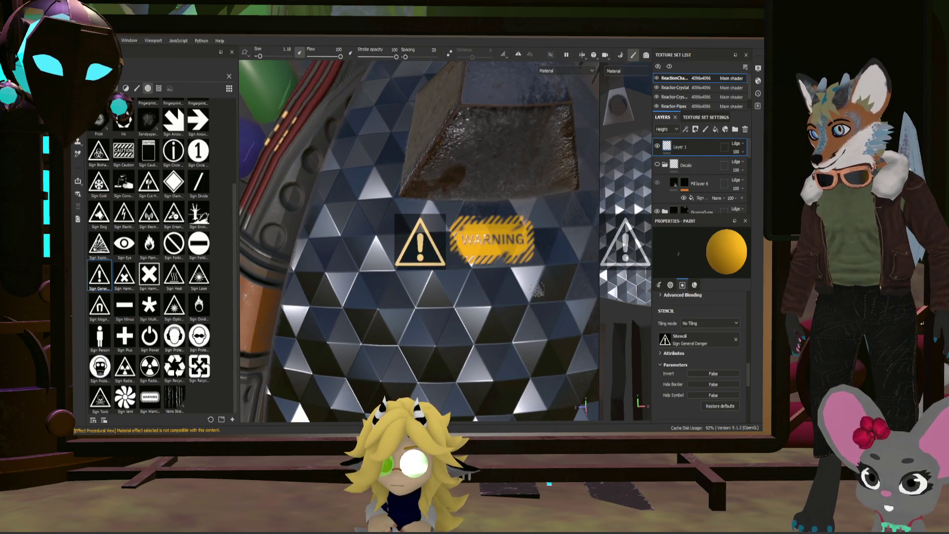
mouse_move(538, 290)
left_mouse_down("alt")
mouse_move(393, 293)
mouse_move(404, 293)
left_mouse_up("alt")
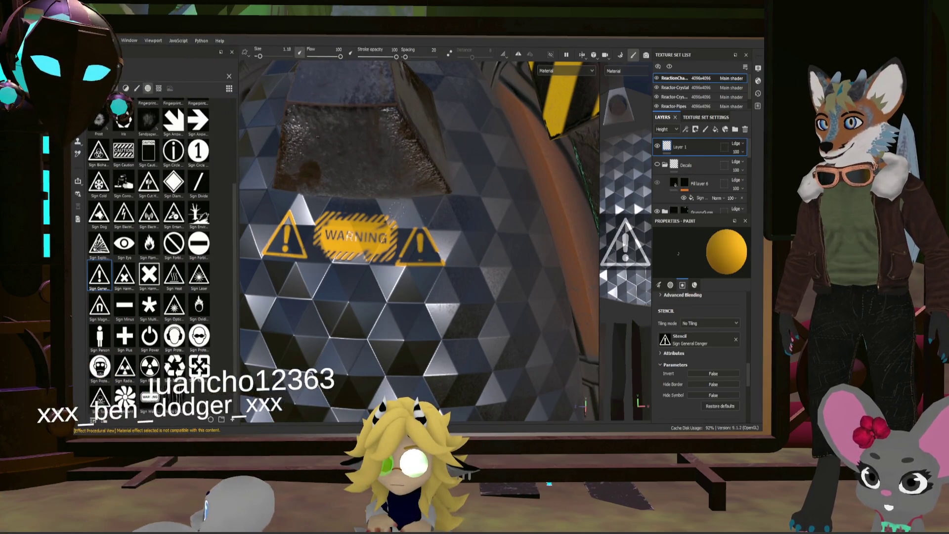
scroll(397, 210, "down", 5)
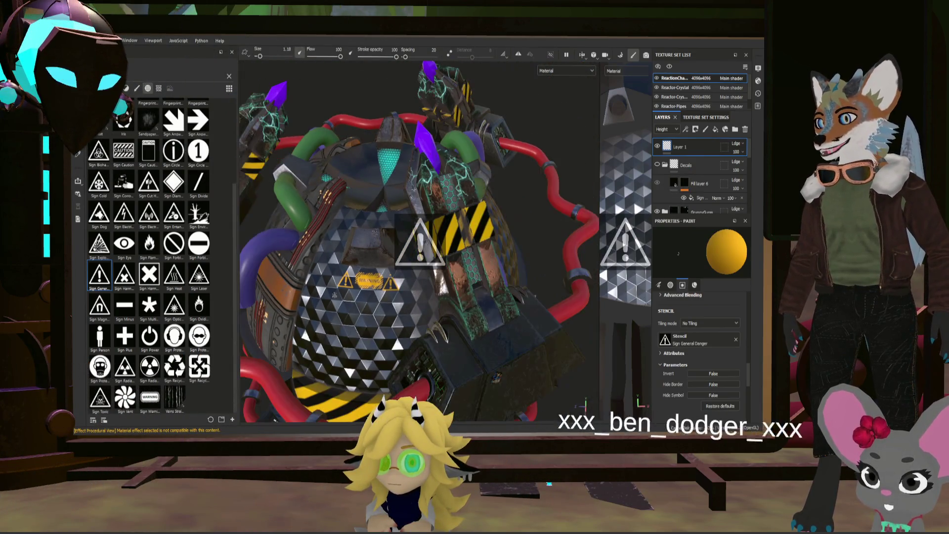
mouse_move(334, 295)
left_mouse_down("alt")
mouse_move(443, 295)
mouse_move(353, 310)
left_mouse_up("alt")
left_click_drag(384, 280, 299, 298, "alt")
left_click_drag(397, 282, 393, 336, "alt")
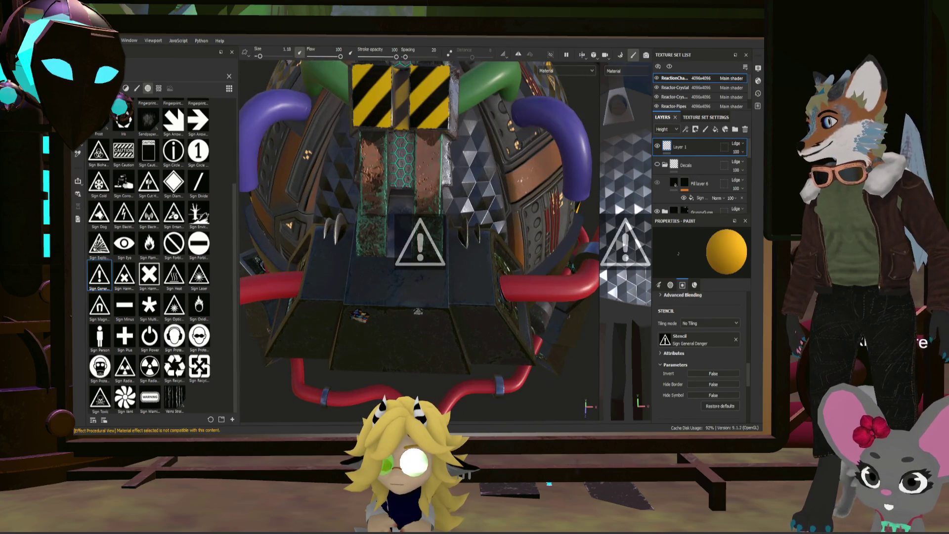
left_click_drag(430, 308, 416, 296, "alt")
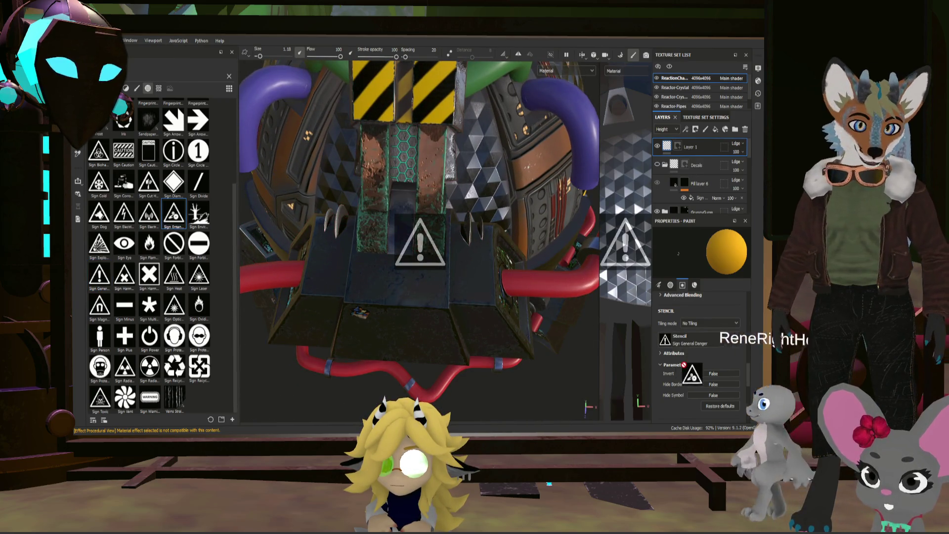
- Try the Entanglement Hazard stencil, then switch to the Sign Warning Hatched stencil
left_click(174, 214)
scroll(493, 303, "up", 5)
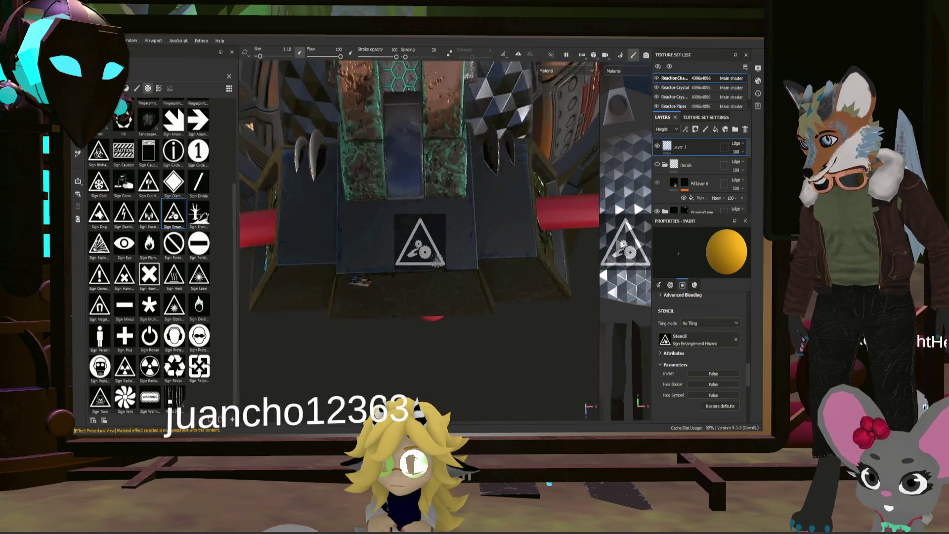
left_click_drag(437, 261, 502, 263, "alt")
scroll(501, 263, "down", 10)
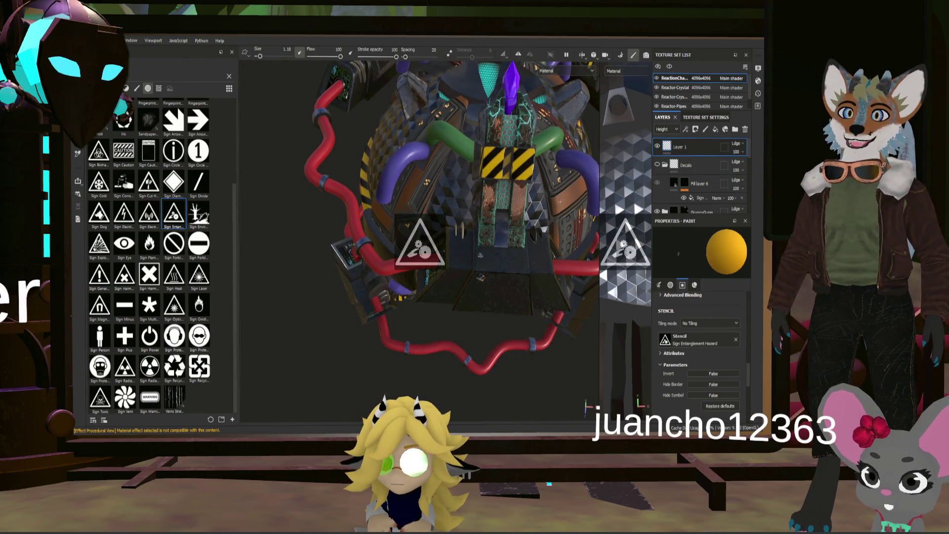
mouse_move(479, 255)
left_mouse_down("alt")
mouse_move(368, 240)
mouse_move(327, 258)
mouse_move(382, 272)
mouse_move(457, 252)
left_mouse_up("alt")
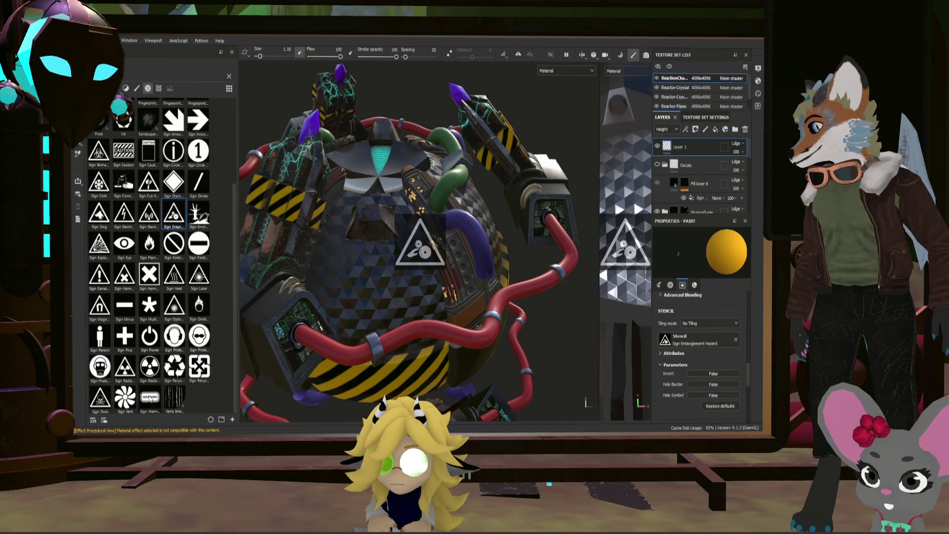
mouse_move(150, 398)
left_mouse_down()
mouse_move(277, 409)
mouse_move(665, 339)
left_mouse_up()
scroll(415, 267, "up", 3)
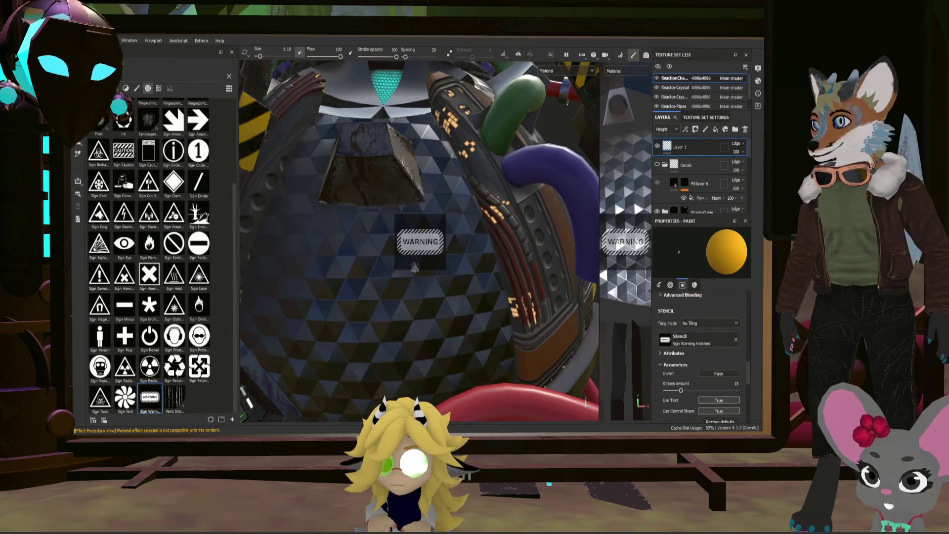
- Paint the hatched WARNING sign onto the dome beside the red pipe
left_click_drag(415, 267, 479, 238, "alt")
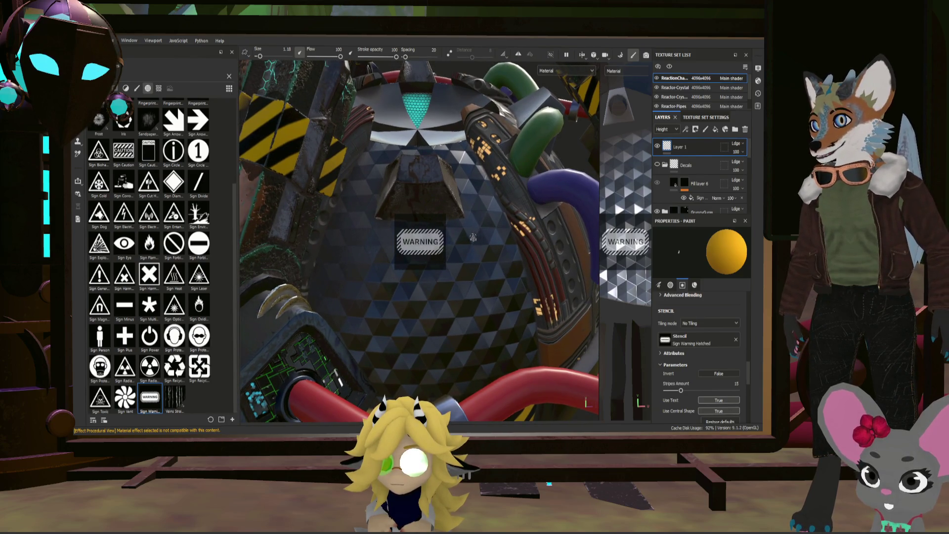
left_click_drag(454, 252, 458, 250, "alt")
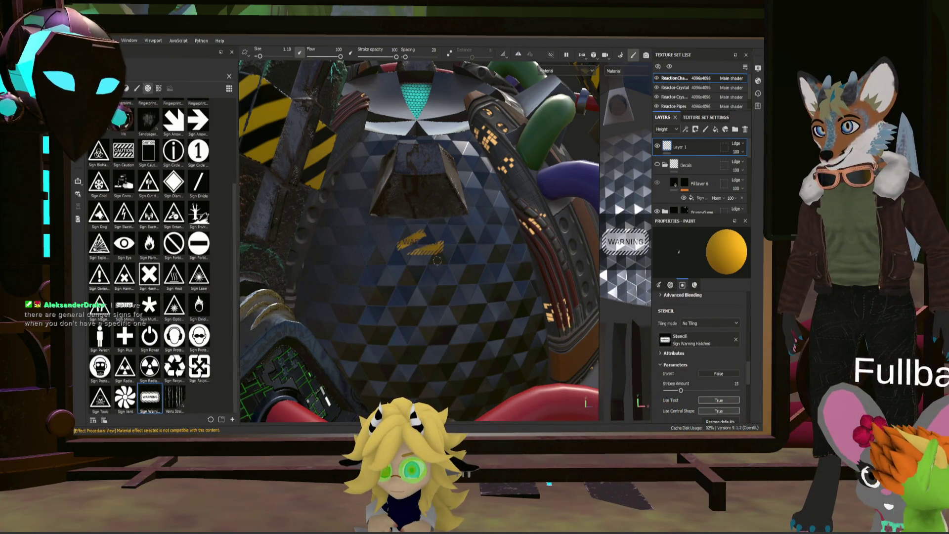
scroll(477, 220, "down", 5)
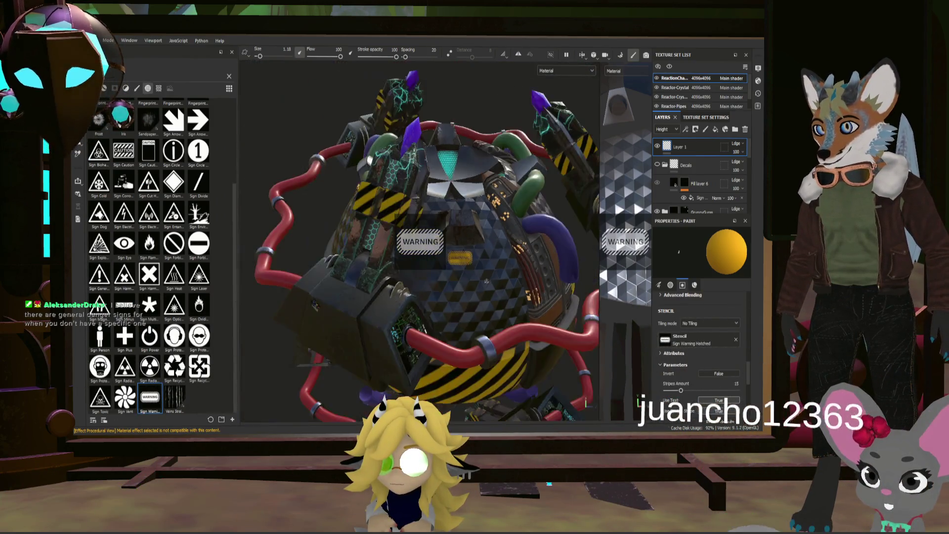
mouse_move(477, 219)
left_mouse_down("alt")
mouse_move(566, 317)
mouse_move(447, 238)
mouse_move(492, 221)
mouse_move(435, 242)
mouse_move(456, 245)
left_mouse_up("alt")
scroll(492, 221, "up", 5)
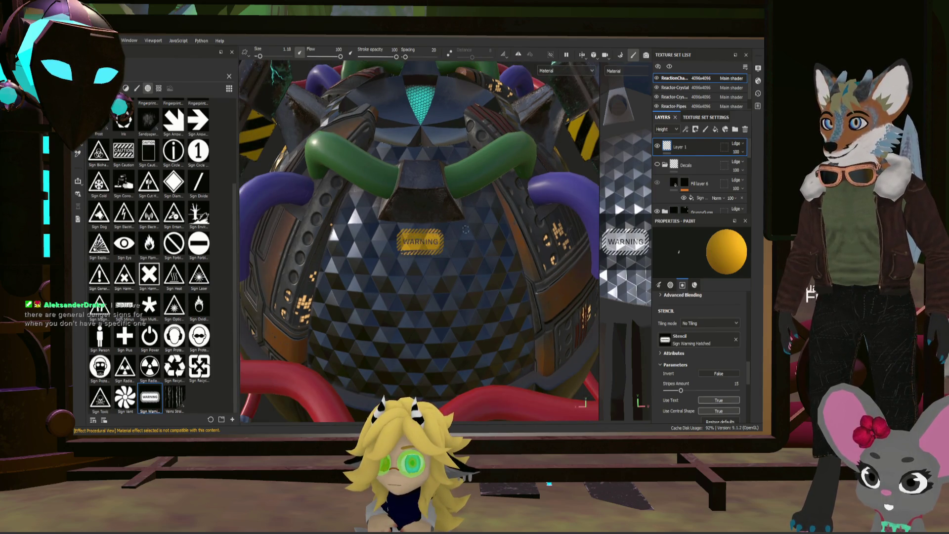
scroll(508, 256, "down", 5)
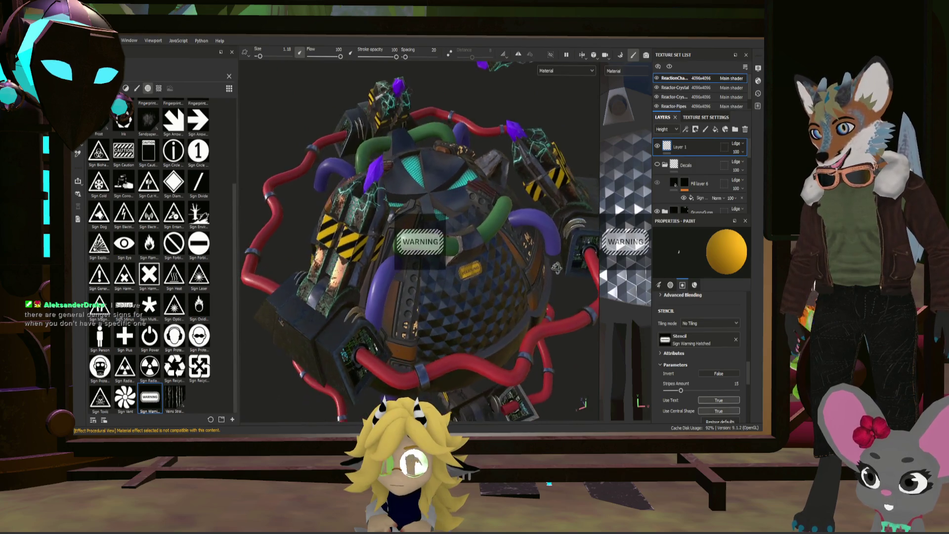
- Widen the 2D texture view and shrink the hatched WARNING stencil to a small size
left_click_drag(541, 217, 401, 278, "alt")
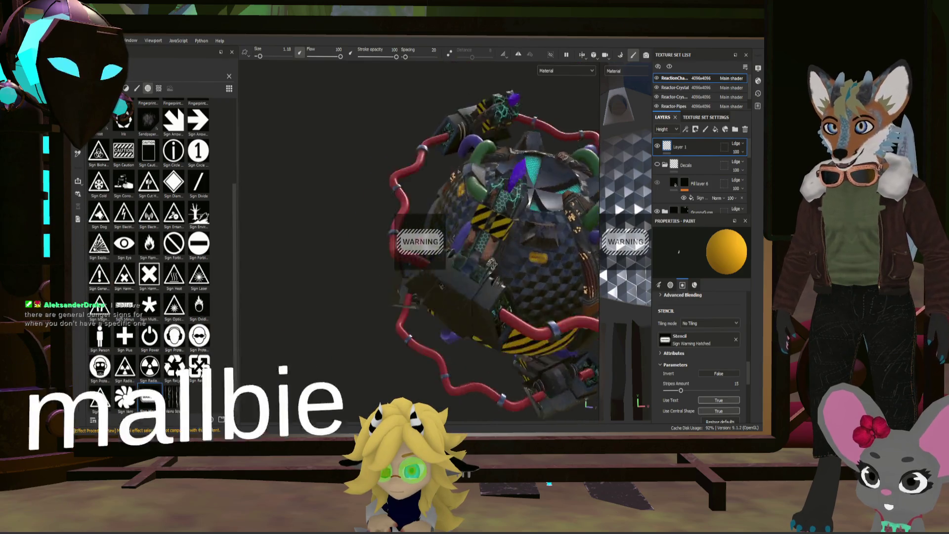
left_click_drag(459, 255, 430, 241, "alt")
scroll(518, 230, "up", 5)
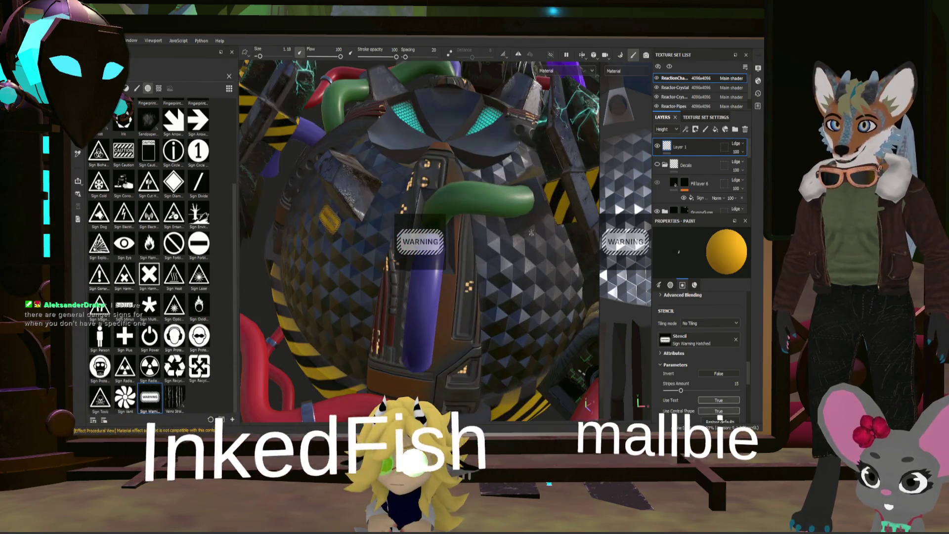
mouse_move(518, 230)
left_mouse_down("alt")
mouse_move(438, 242)
mouse_move(464, 232)
mouse_move(508, 253)
mouse_move(509, 267)
mouse_move(499, 249)
left_mouse_up("alt")
scroll(508, 253, "down", 10)
left_click_drag(598, 251, 351, 250)
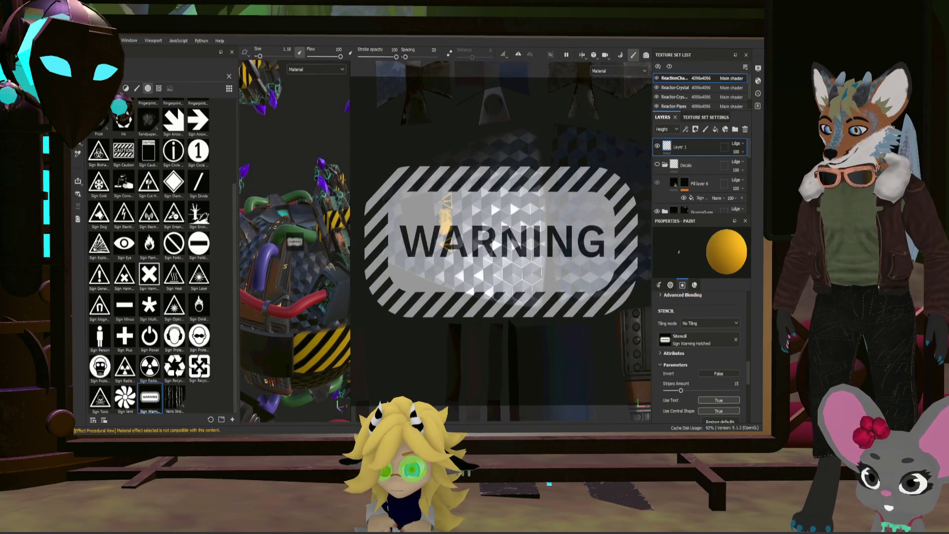
key("s")
right_click_drag(558, 249, 475, 249)
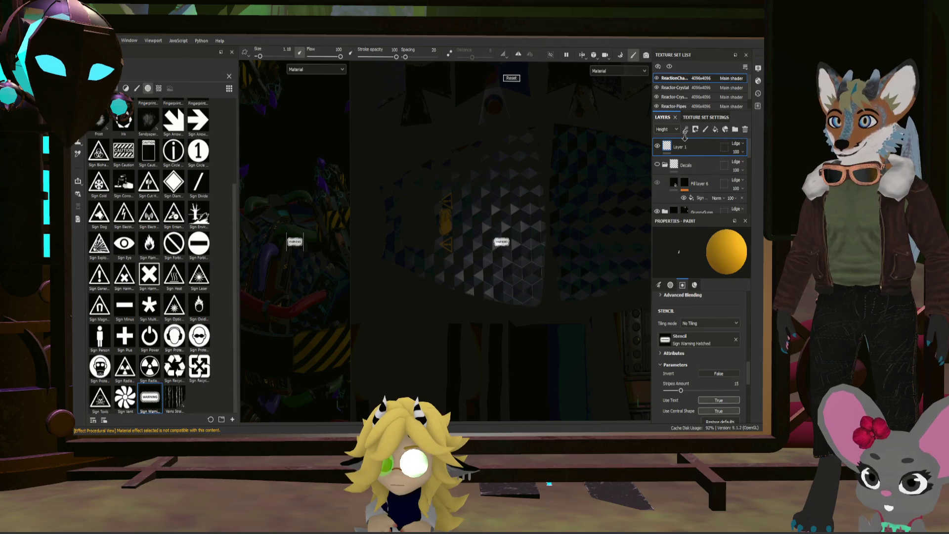
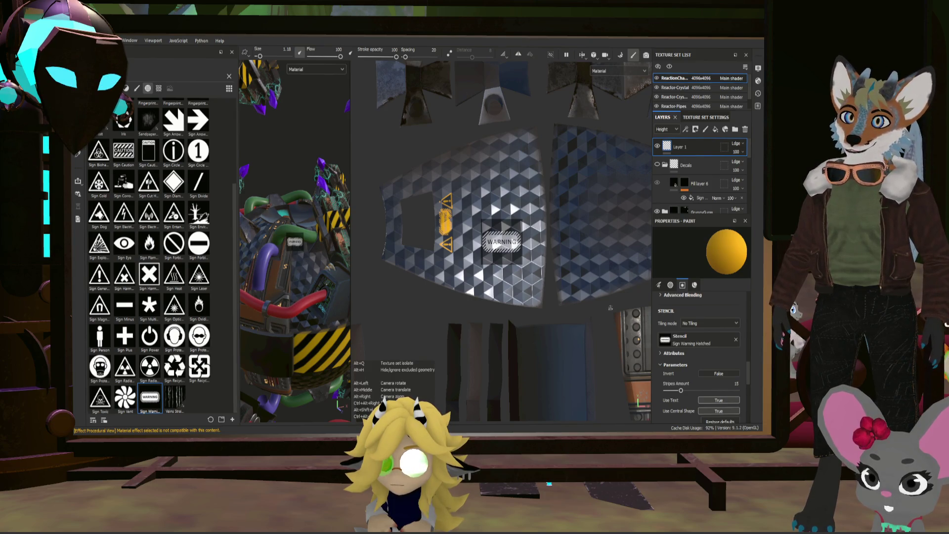
- Select the Decals layer, test-stamp the warning stencil on the panel, then save the project
key("ctrl")
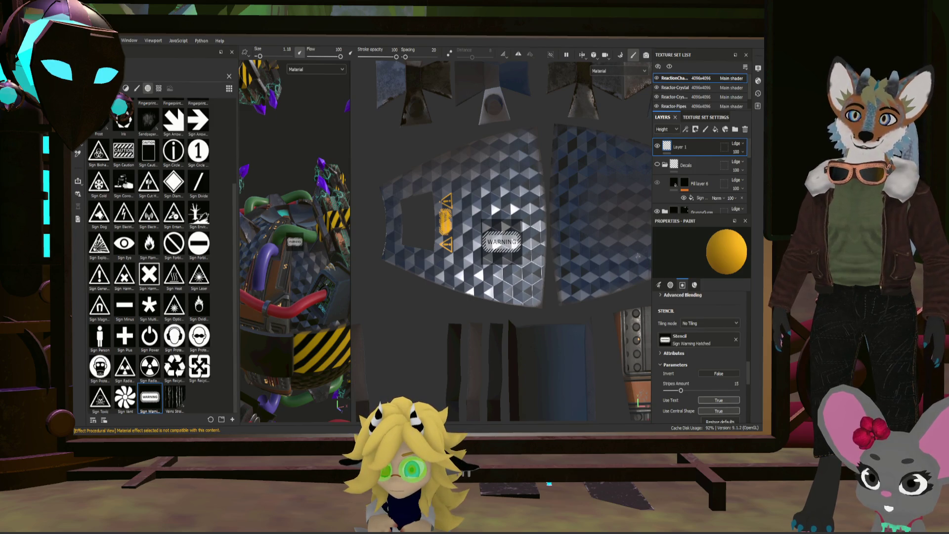
scroll(153, 175, "up", 3)
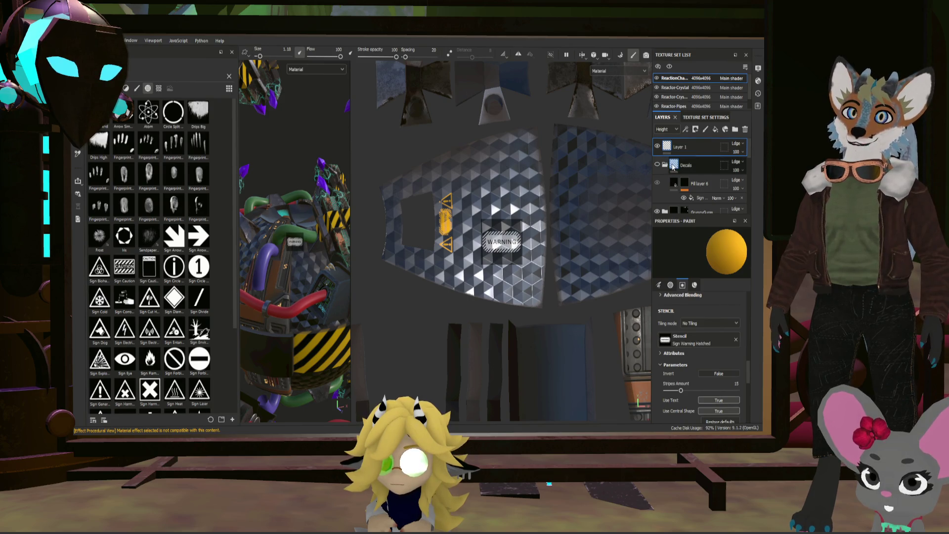
left_click(672, 167)
left_click(600, 294)
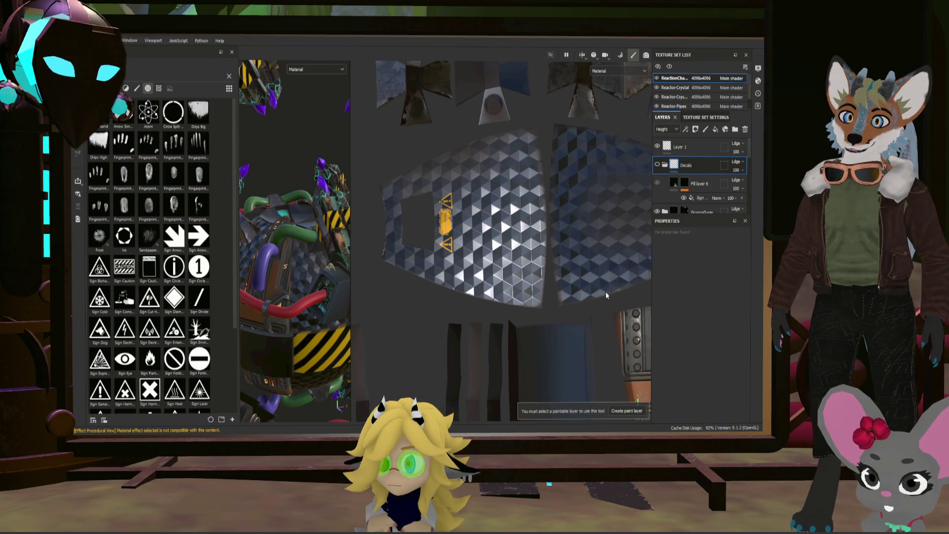
key("ctrl+s")
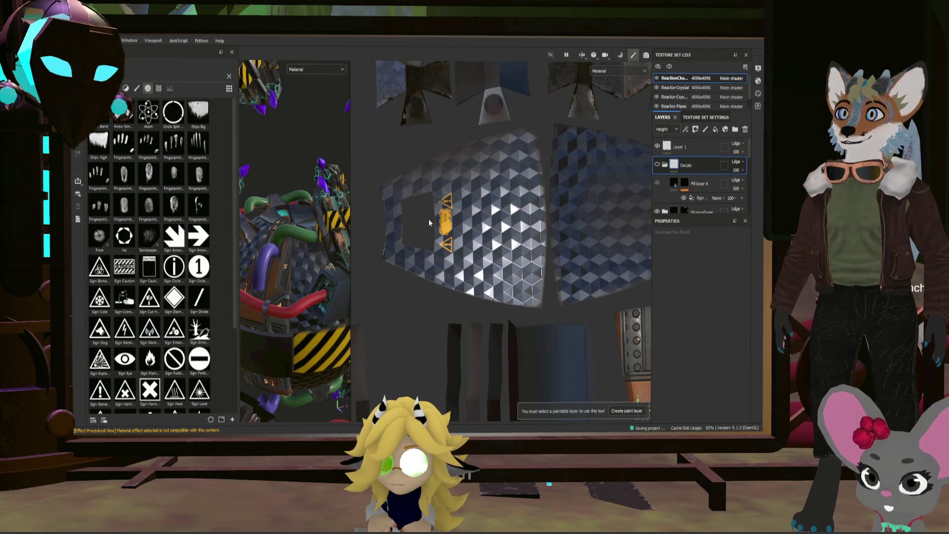
- Rotate and zoom the 2D view onto the diamond panel islands and reselect Layer 1
key("ctrl")
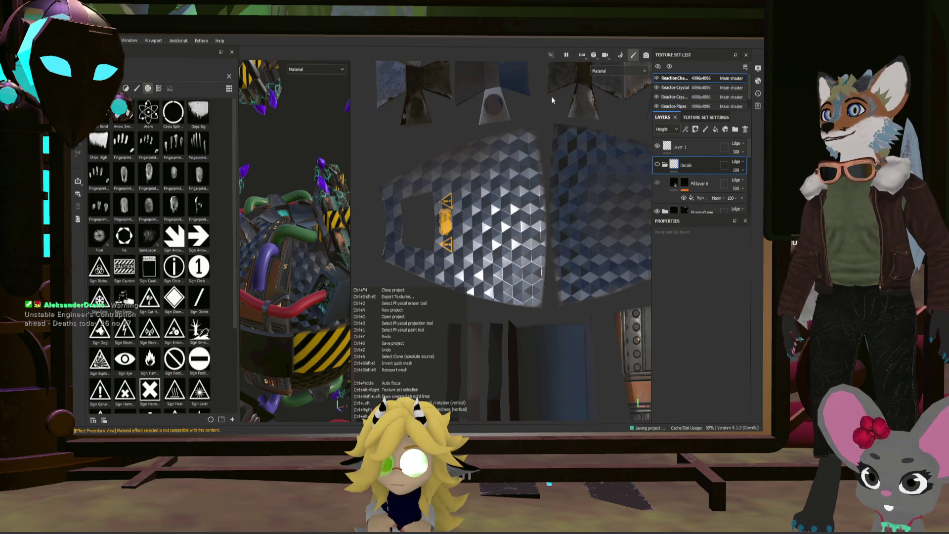
mouse_move(552, 100)
left_mouse_down("alt")
mouse_move(505, 137)
mouse_move(535, 242)
mouse_move(620, 241)
left_mouse_up("alt")
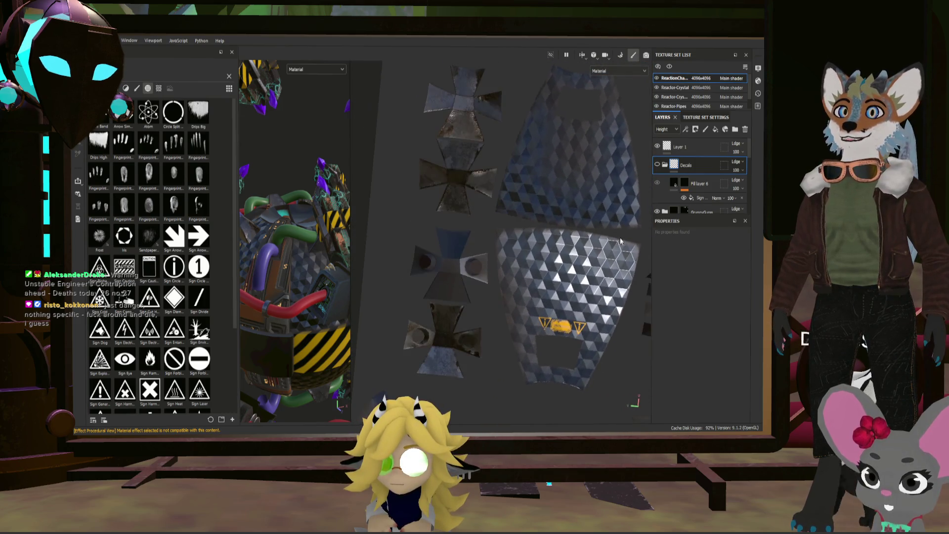
scroll(616, 224, "up", 3)
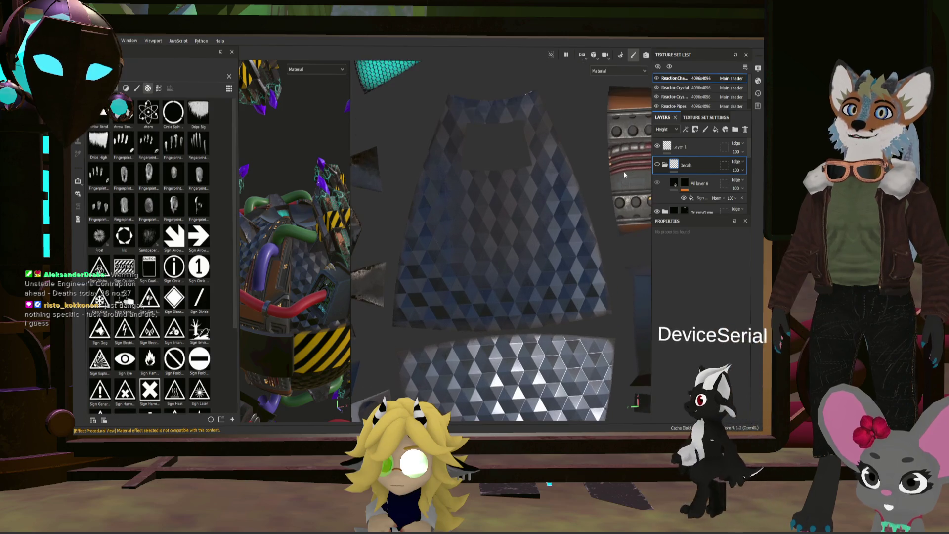
left_click(678, 147)
middle_click_drag(596, 177, 596, 220)
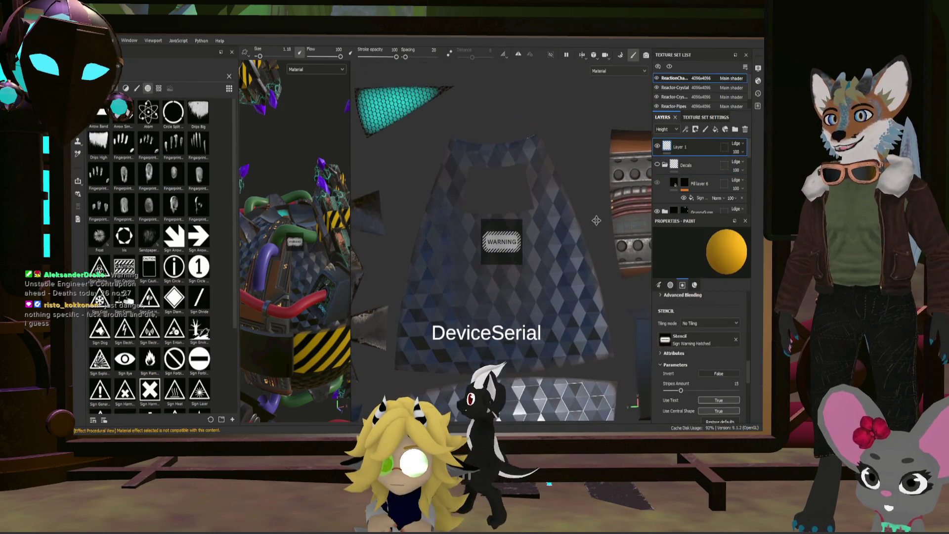
- Centre the 2D view on the diamond panel island and paint the yellow Sign Warning Hatched stencil there
mouse_move(596, 221)
left_mouse_down("alt")
mouse_move(607, 245)
mouse_move(597, 231)
mouse_move(605, 238)
left_mouse_up("alt")
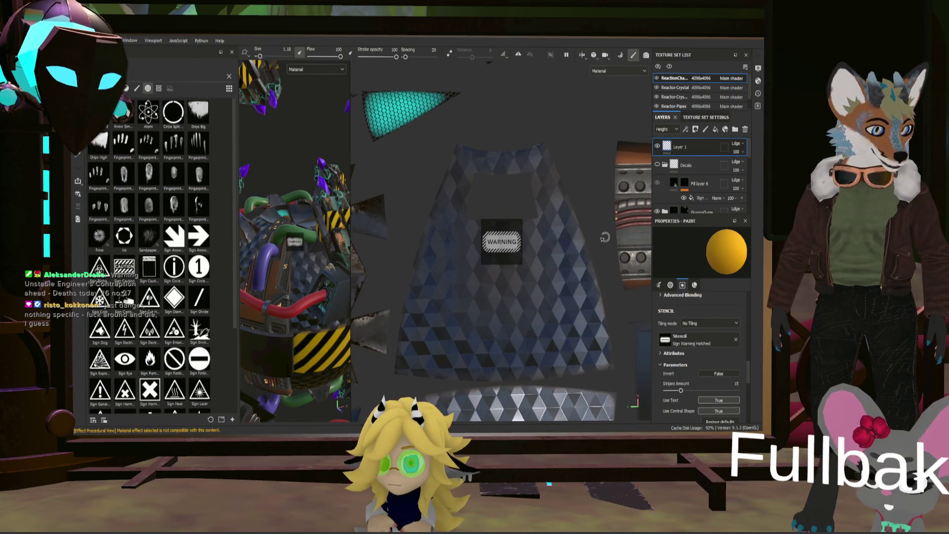
middle_click_drag(605, 236, 604, 235, "alt")
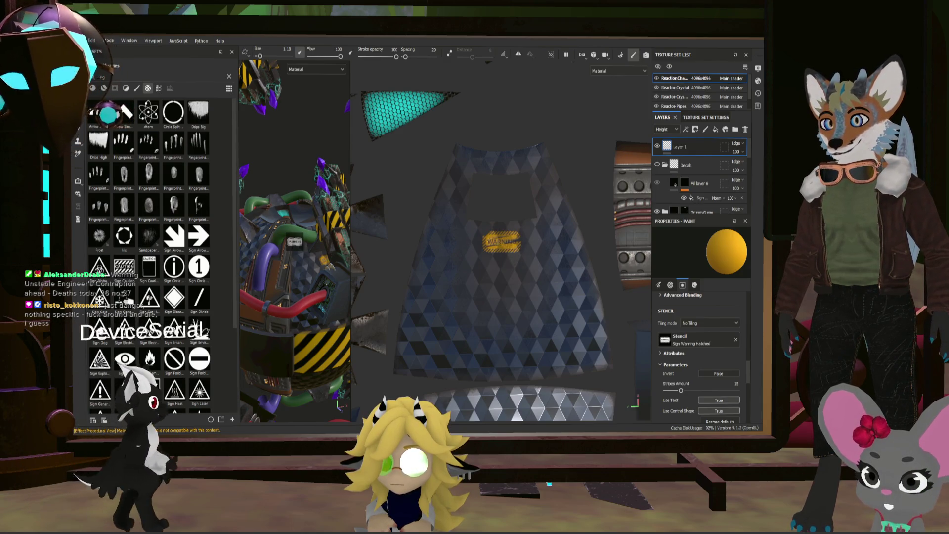
mouse_move(416, 197)
middle_mouse_down()
mouse_move(426, 208)
mouse_move(494, 207)
mouse_move(461, 213)
middle_mouse_up()
scroll(523, 196, "down", 3)
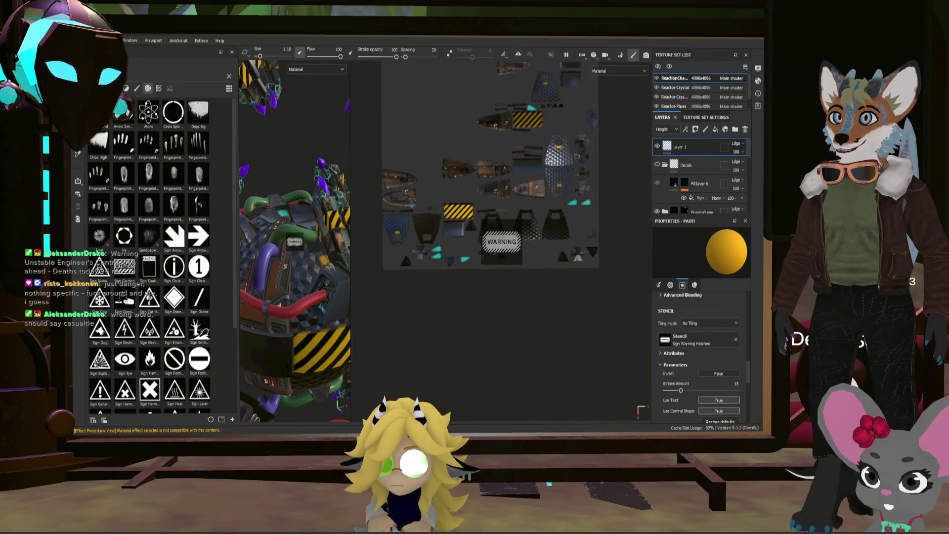
scroll(514, 203, "up", 2)
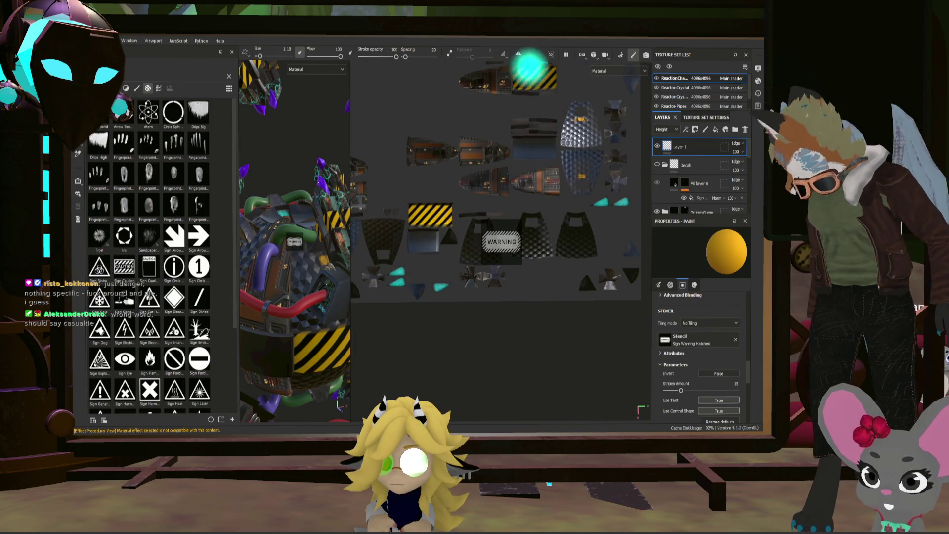
scroll(558, 203, "up", 5)
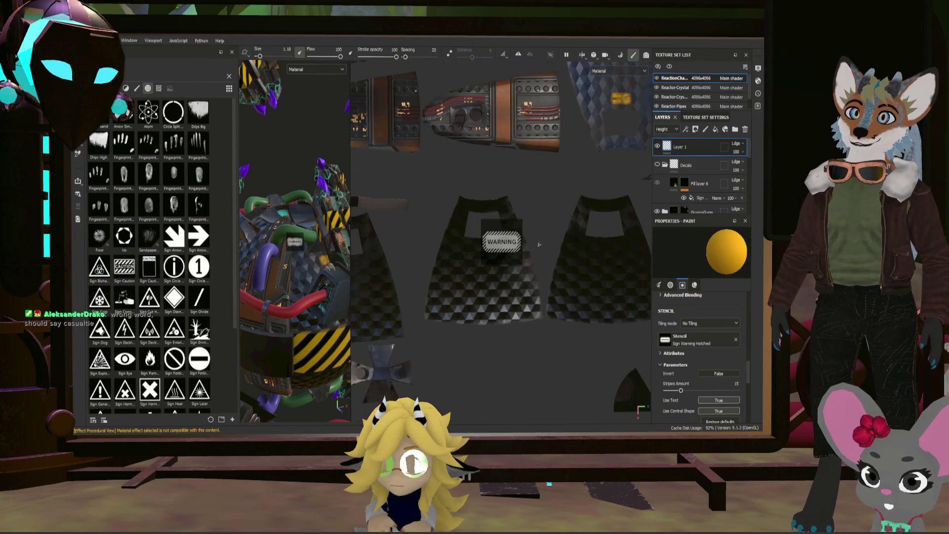
middle_click_drag(559, 204, 574, 211)
scroll(573, 218, "up", 3)
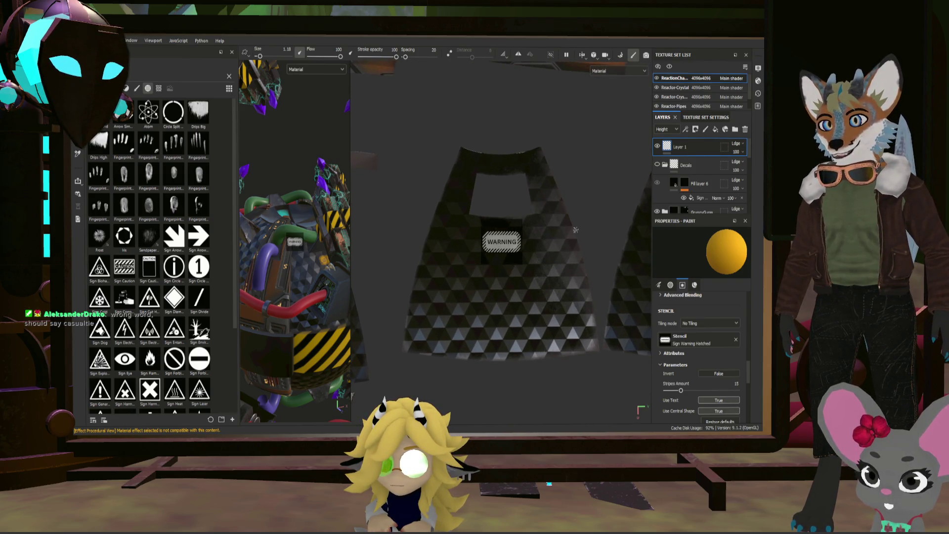
scroll(573, 229, "down", 2)
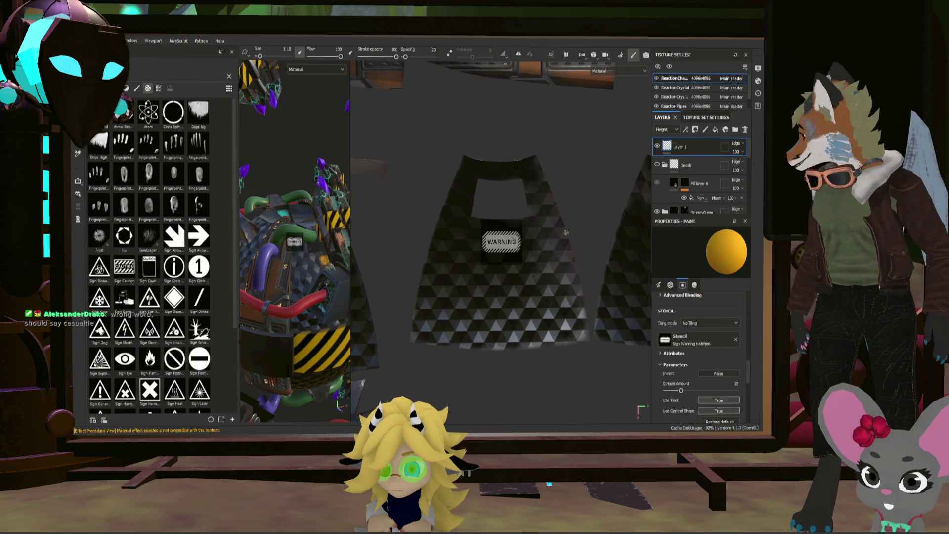
left_click_drag(493, 263, 500, 243)
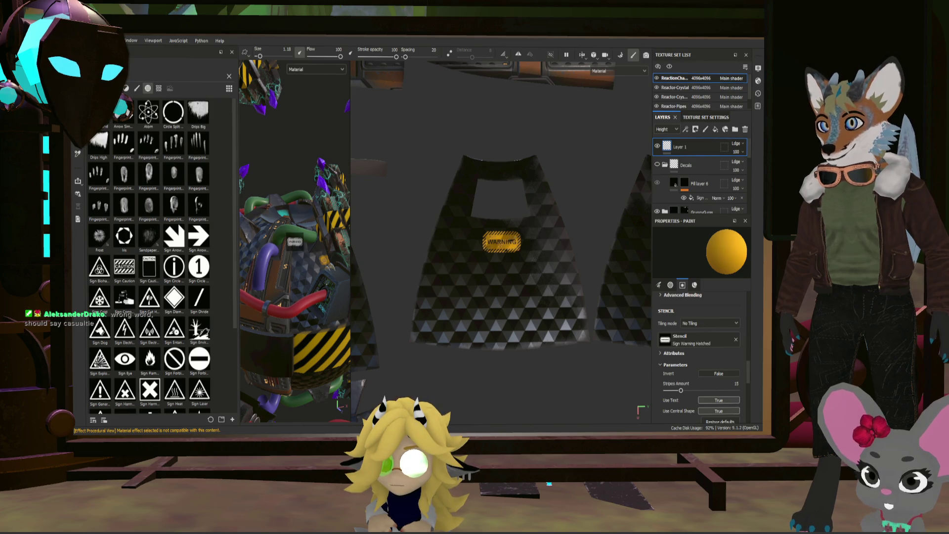
scroll(591, 225, "down", 4)
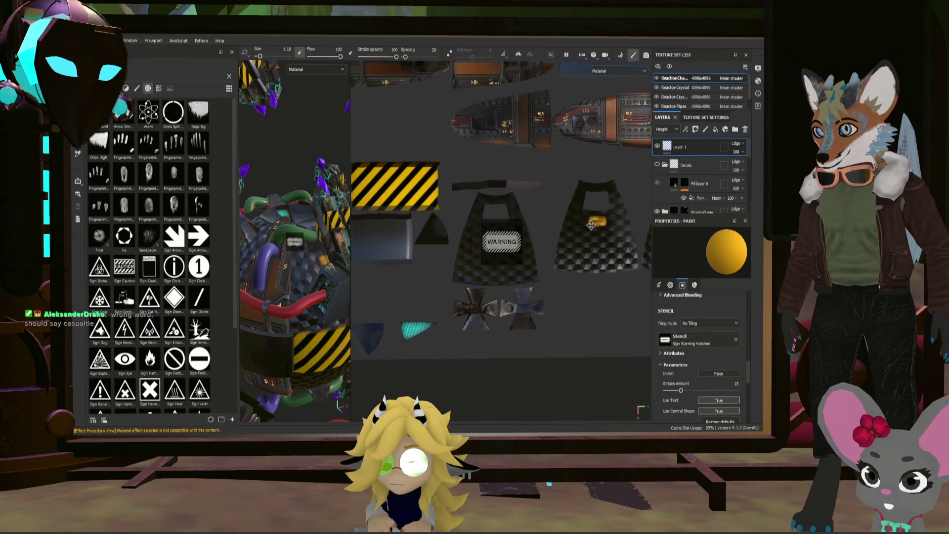
scroll(591, 225, "up", 1)
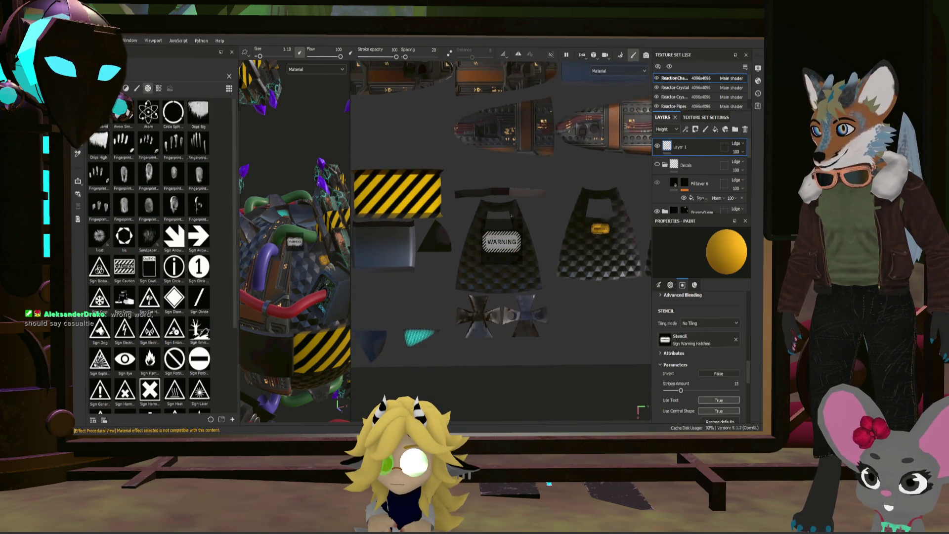
left_click(138, 88)
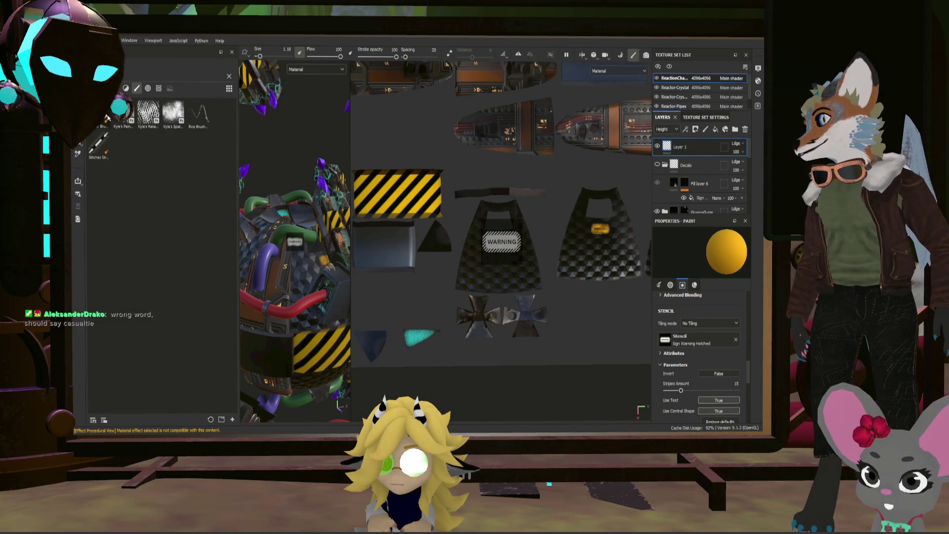
left_click(228, 77)
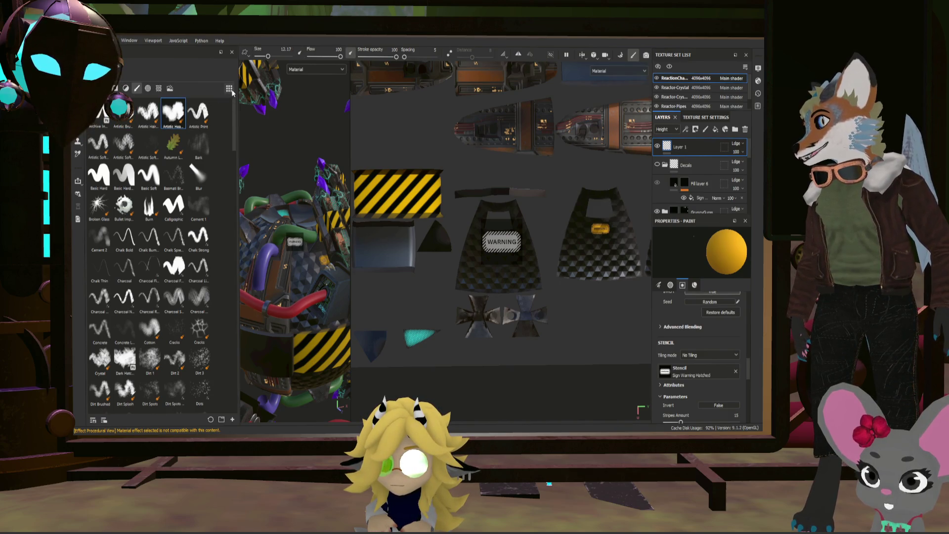
left_click(159, 88)
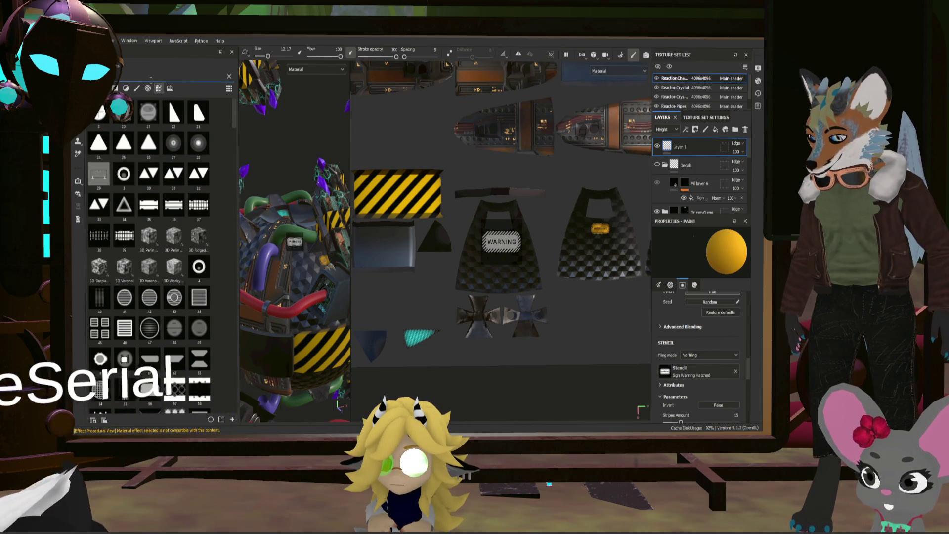
type("grunge sh")
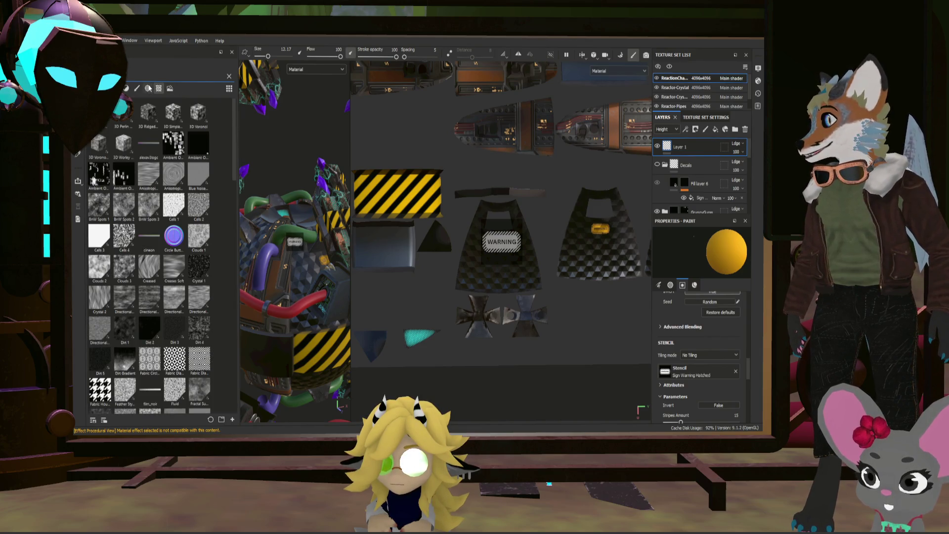
left_click(148, 88)
scroll(149, 247, "down", 15)
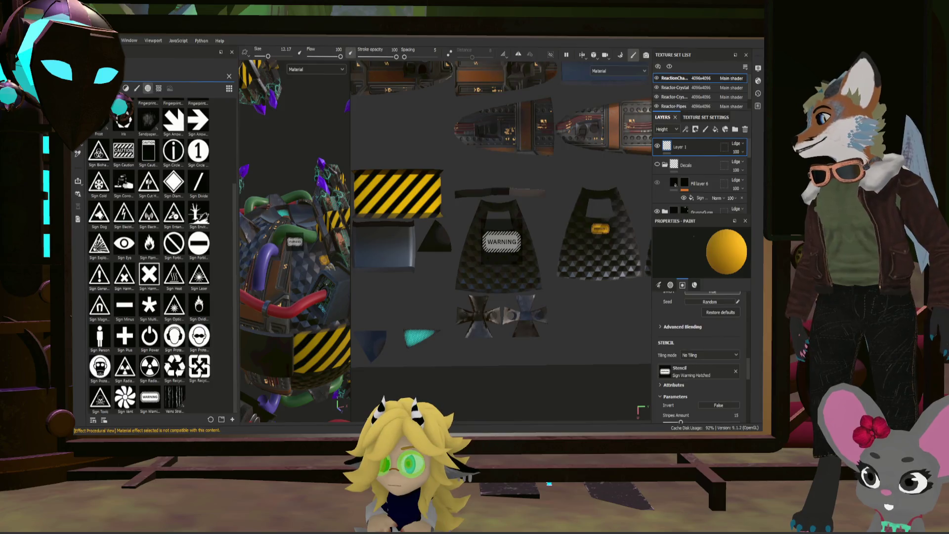
- Shrink the brush and paint the WARNING decal yellow through the stencil
scroll(519, 249, "up", 5)
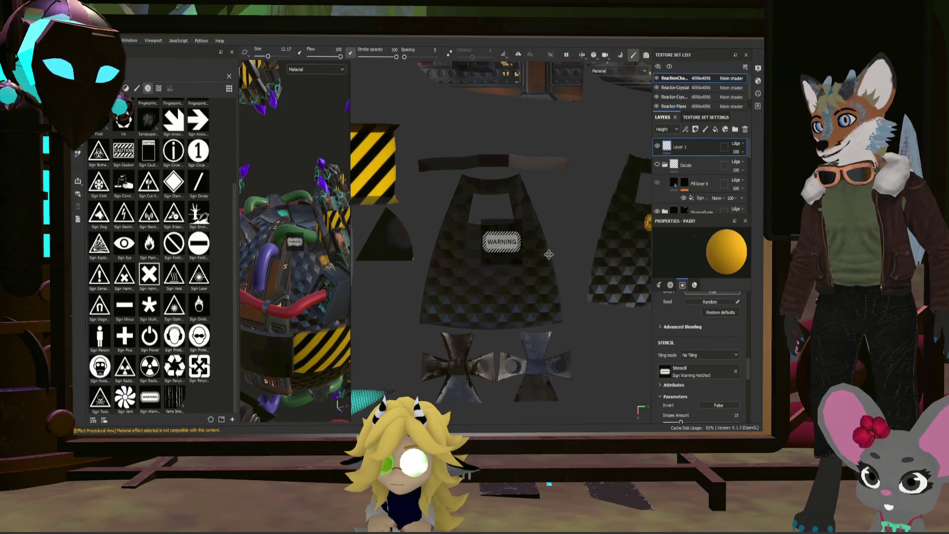
middle_click_drag(556, 254, 559, 256)
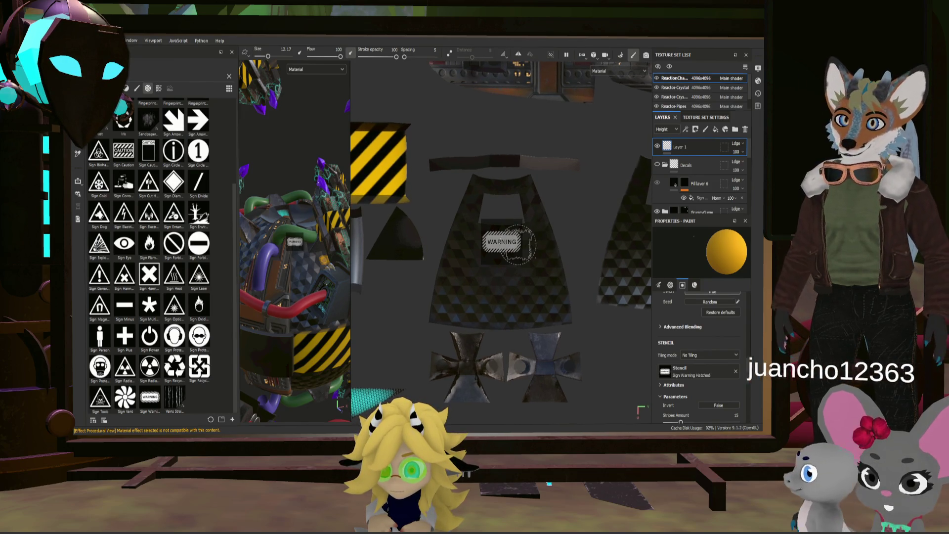
key("bracketleft")
key("bracketleft")
key("bracketleft")
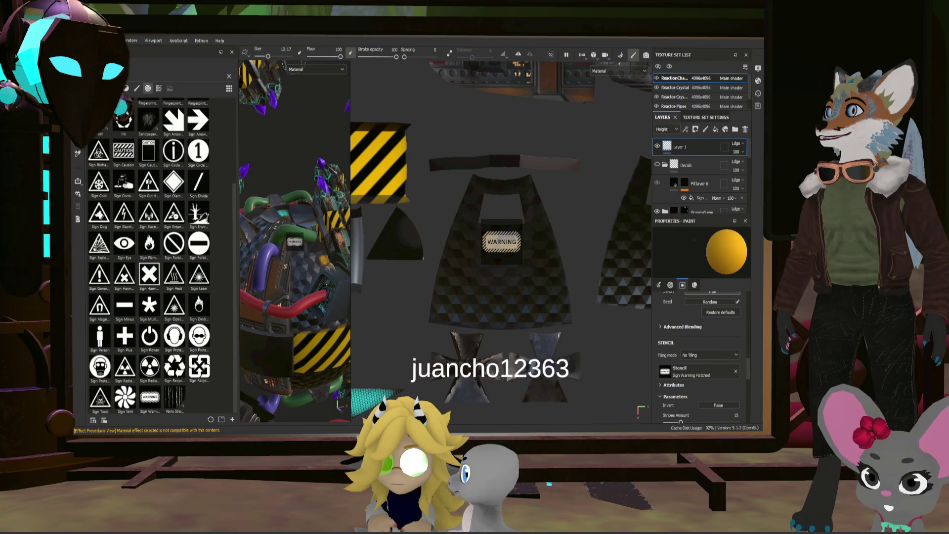
left_click(500, 241)
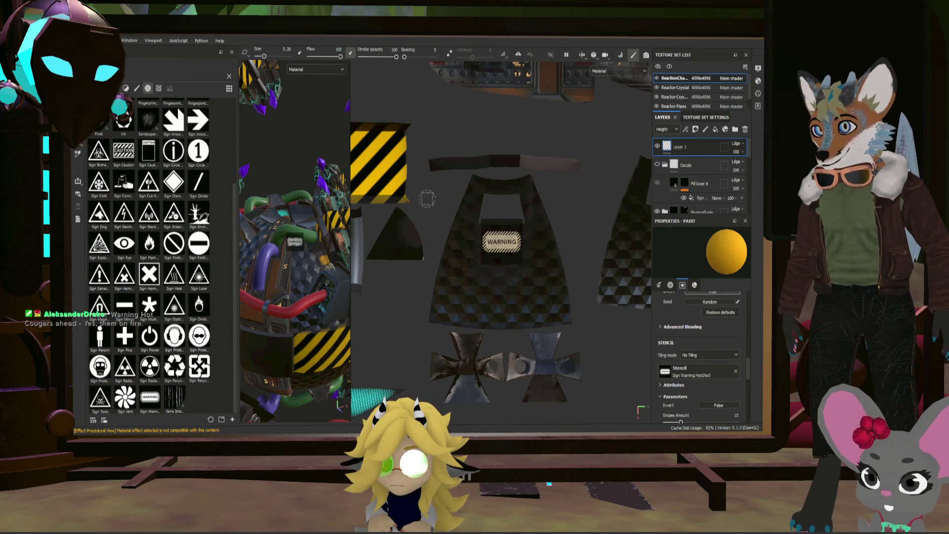
- Line up the cape piece under the stencil and paint the yellow hatched WARNING sign onto it
scroll(427, 199, "down", 3)
scroll(460, 207, "up", 2)
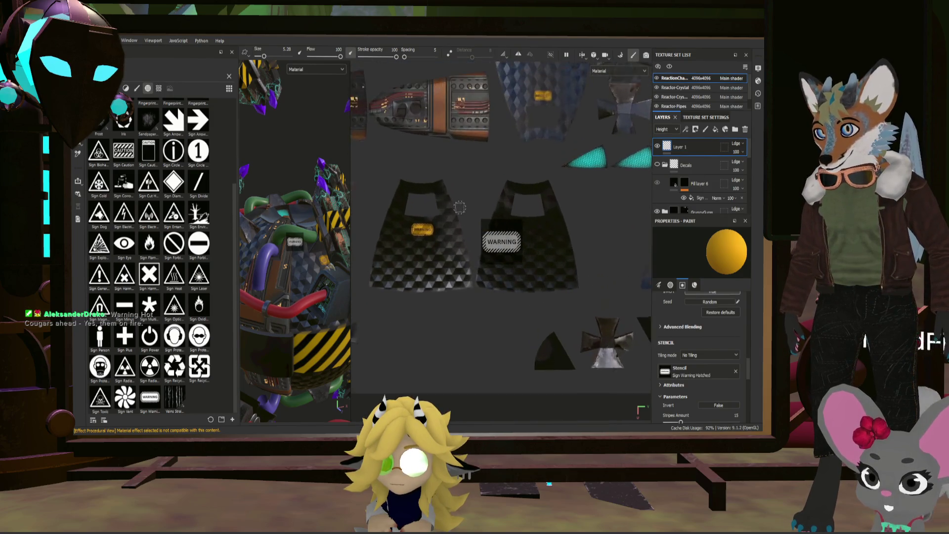
scroll(552, 208, "up", 3)
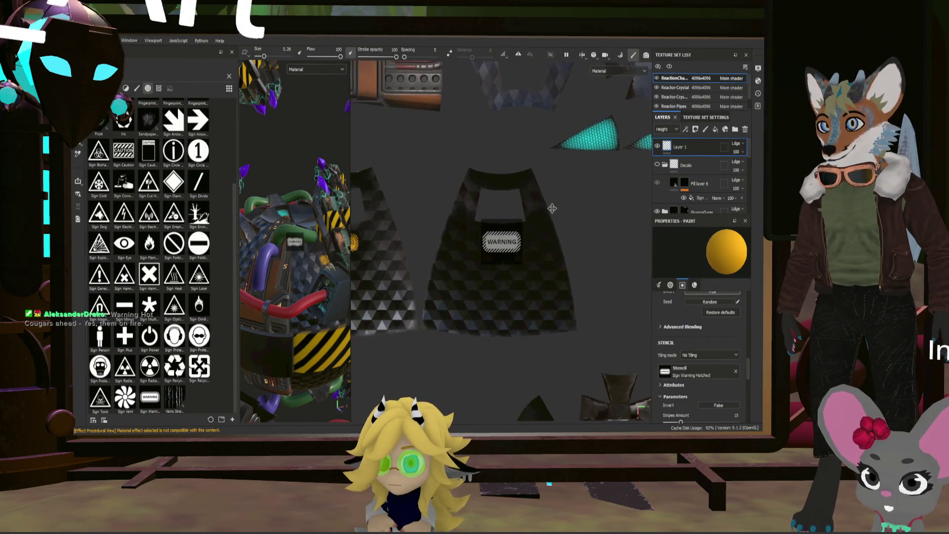
scroll(553, 209, "up", 1)
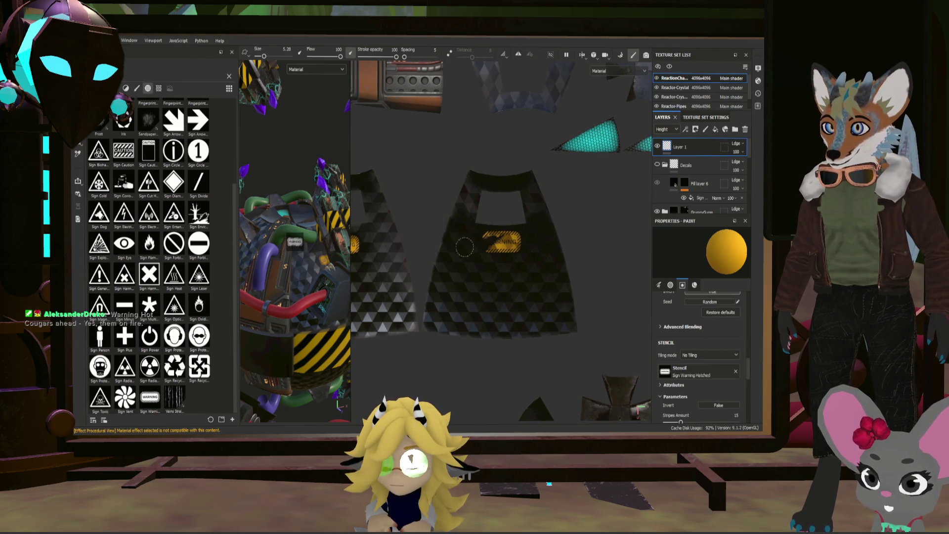
scroll(554, 264, "down", 2)
middle_click_drag(552, 237, 609, 226)
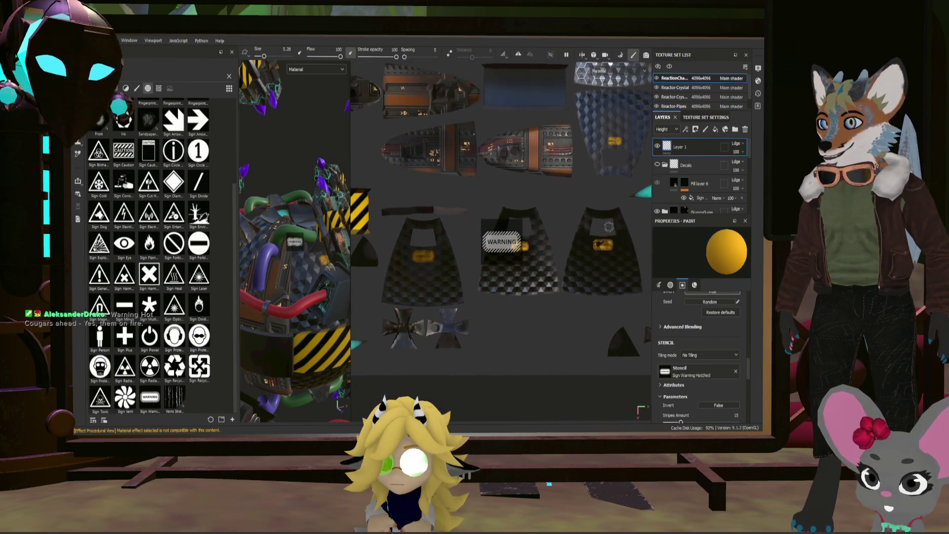
mouse_move(527, 184)
left_mouse_down("alt")
mouse_move(405, 244)
mouse_move(458, 240)
left_mouse_up("alt")
scroll(488, 232, "up", 5)
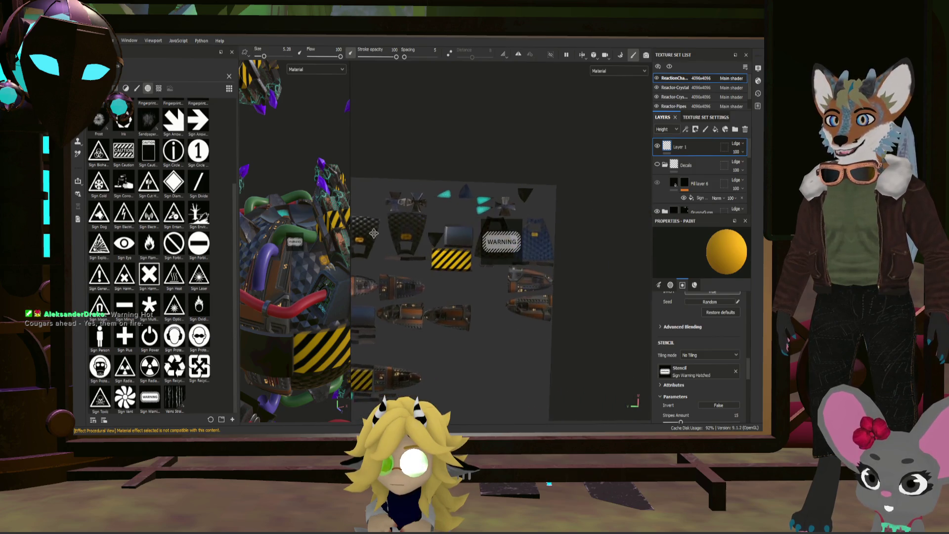
scroll(488, 231, "up", 4)
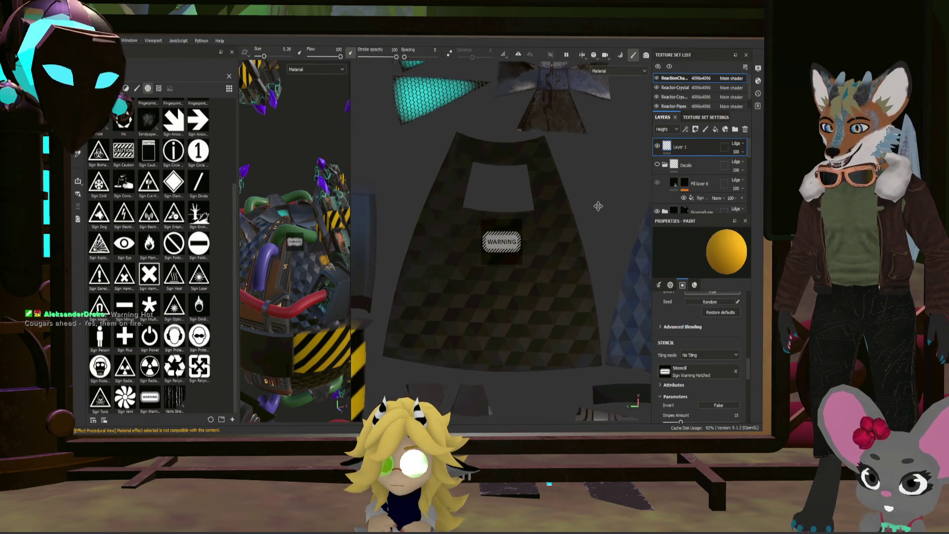
scroll(604, 214, "down", 2)
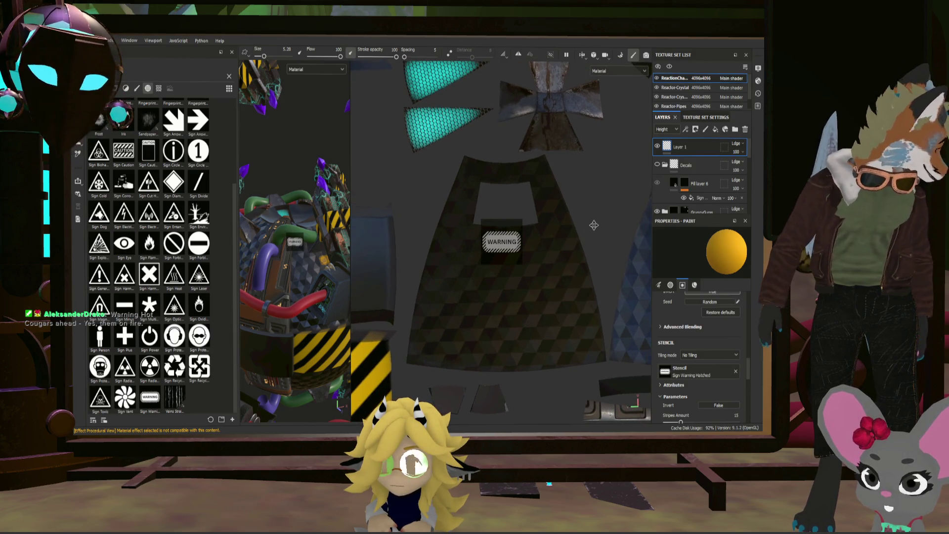
scroll(594, 225, "down", 3)
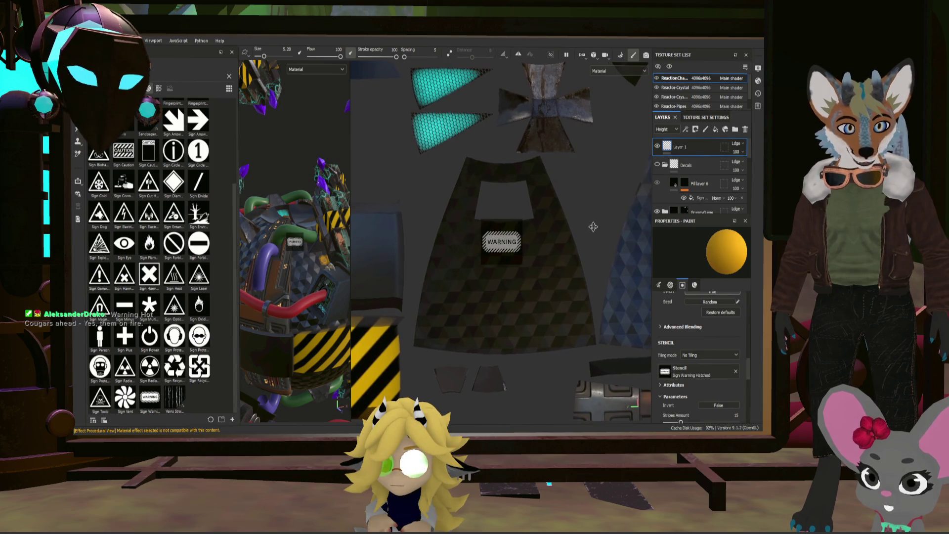
left_click_drag(593, 226, 599, 229, "alt")
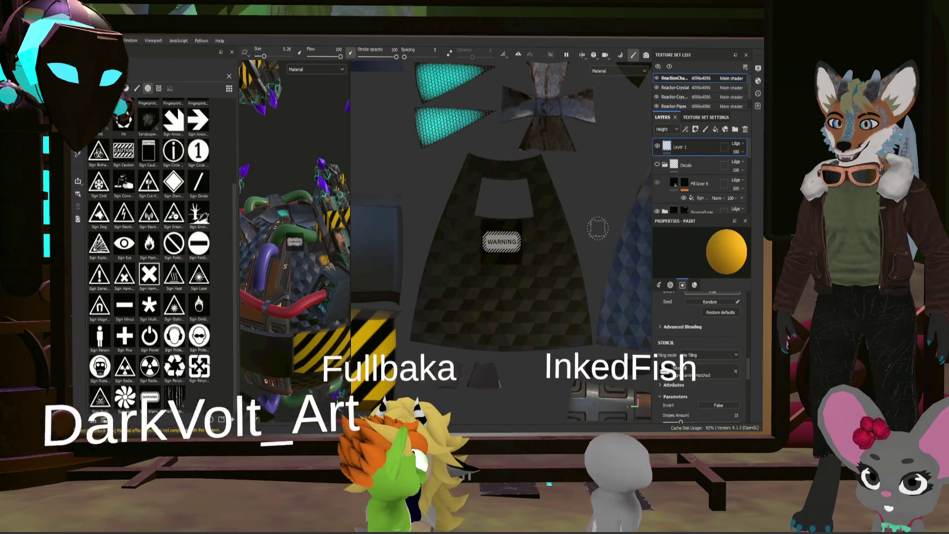
middle_click_drag(598, 228, 593, 232)
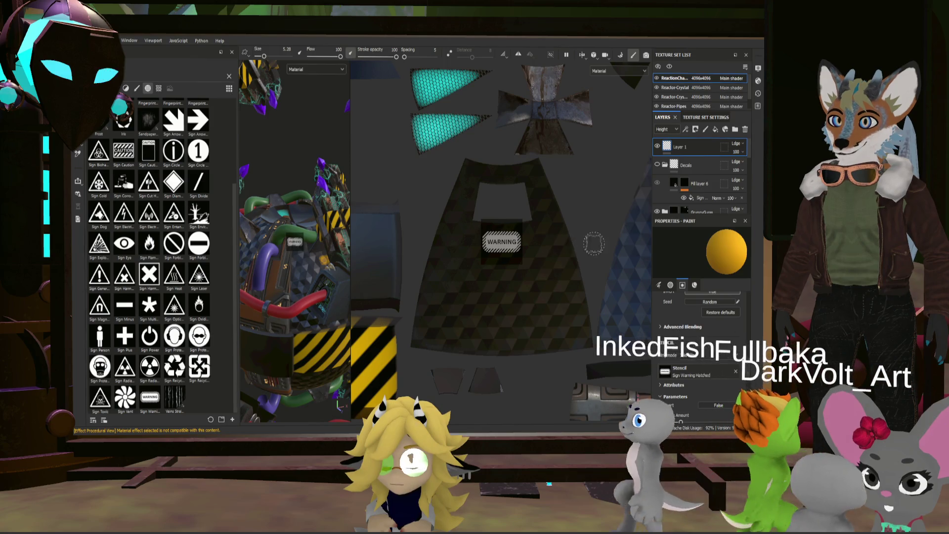
scroll(578, 237, "down", 1)
middle_click_drag(578, 237, 568, 239, "alt")
scroll(568, 239, "up", 1)
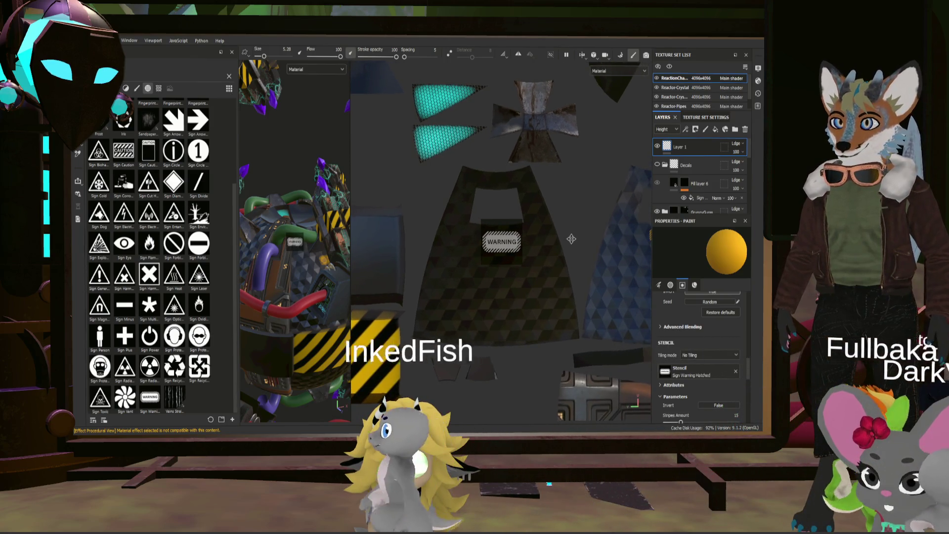
left_click_drag(487, 241, 498, 225)
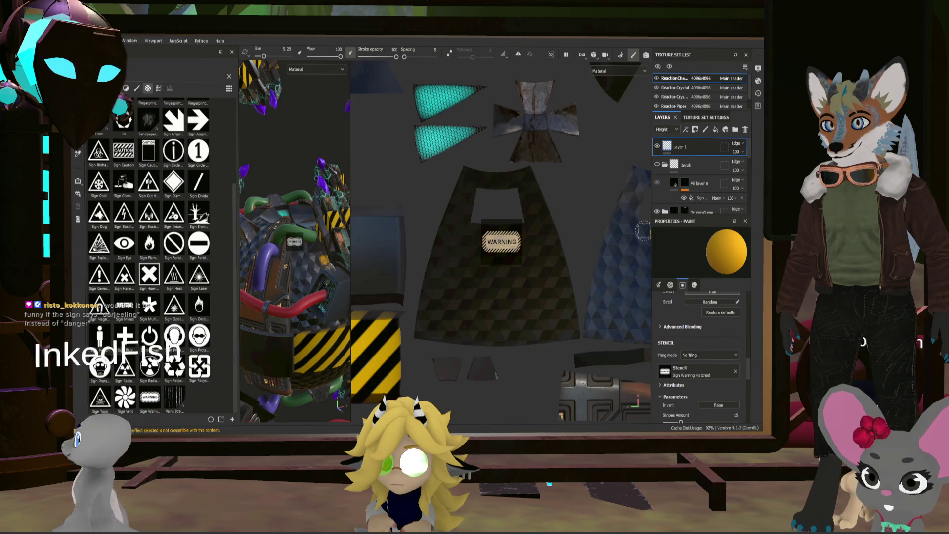
scroll(498, 225, "down", 4)
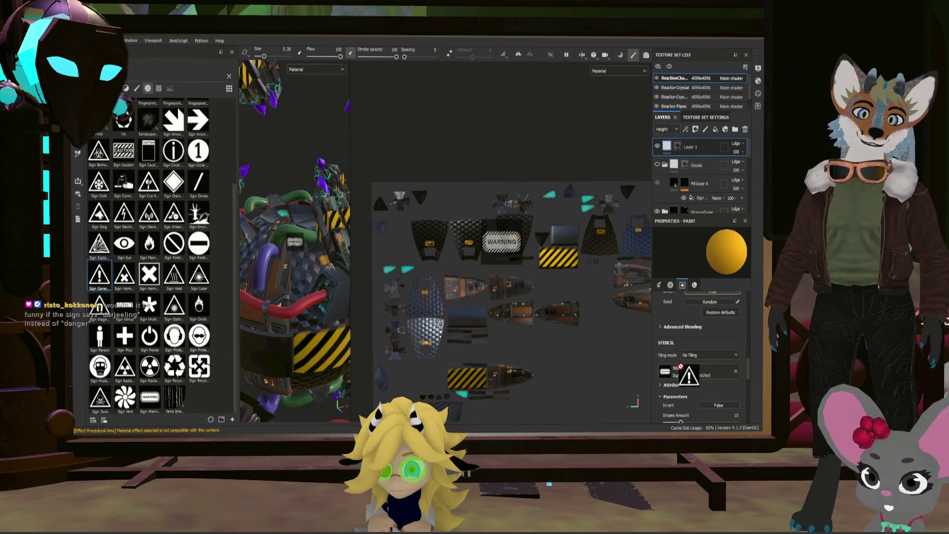
- Position the Sign General Danger stencil just right of the first cape's WARNING label
scroll(444, 297, "up", 5)
mouse_move(396, 296)
left_mouse_down("alt")
mouse_move(378, 292)
mouse_move(425, 314)
mouse_move(558, 318)
mouse_move(590, 270)
mouse_move(599, 271)
mouse_move(557, 258)
mouse_move(584, 264)
left_mouse_up("alt")
middle_click_drag(509, 214, 475, 274)
left_click_drag(549, 295, 552, 298, "alt")
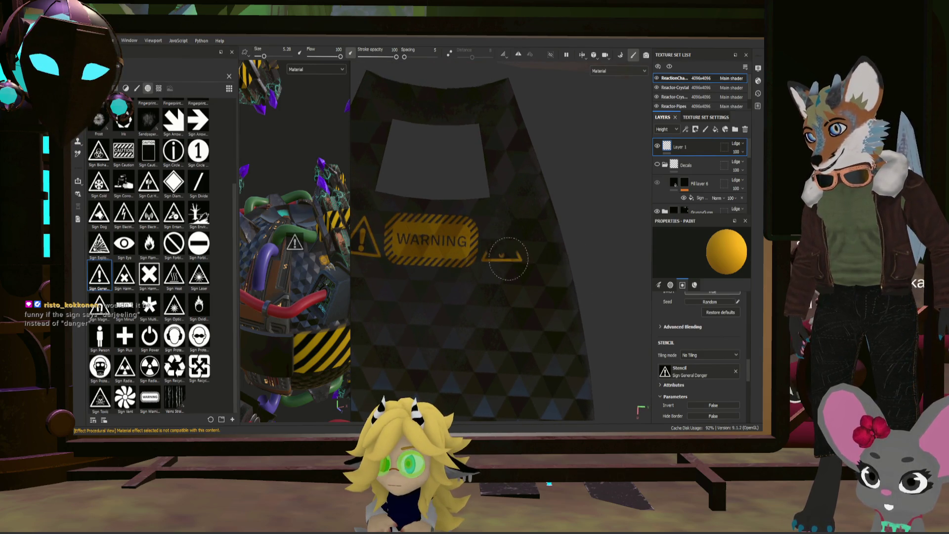
scroll(508, 258, "down", 5)
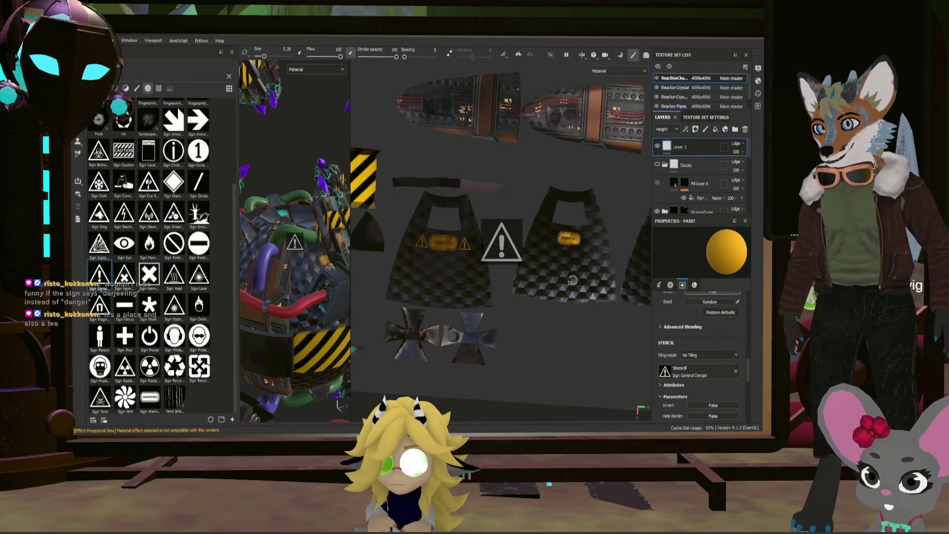
left_click_drag(572, 280, 561, 254, "alt")
scroll(554, 247, "up", 6)
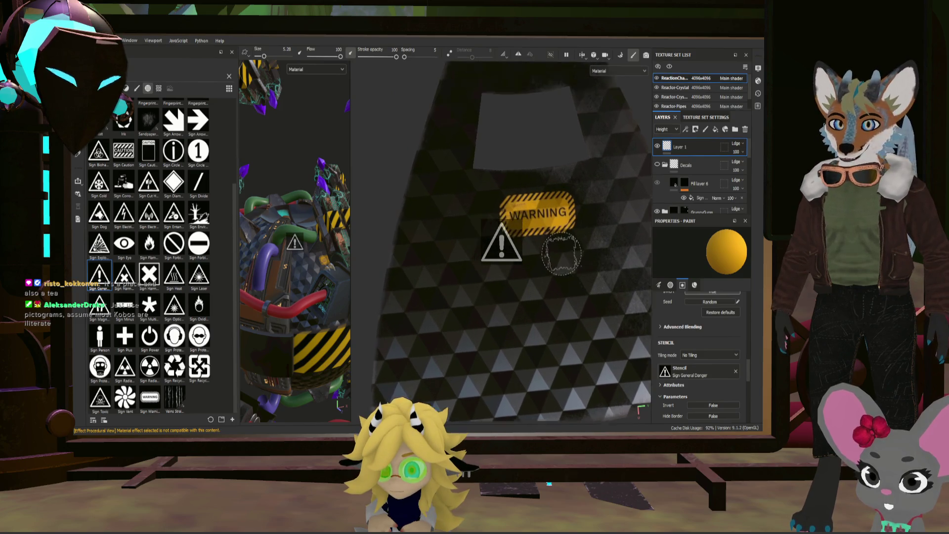
middle_click_drag(562, 253, 600, 282)
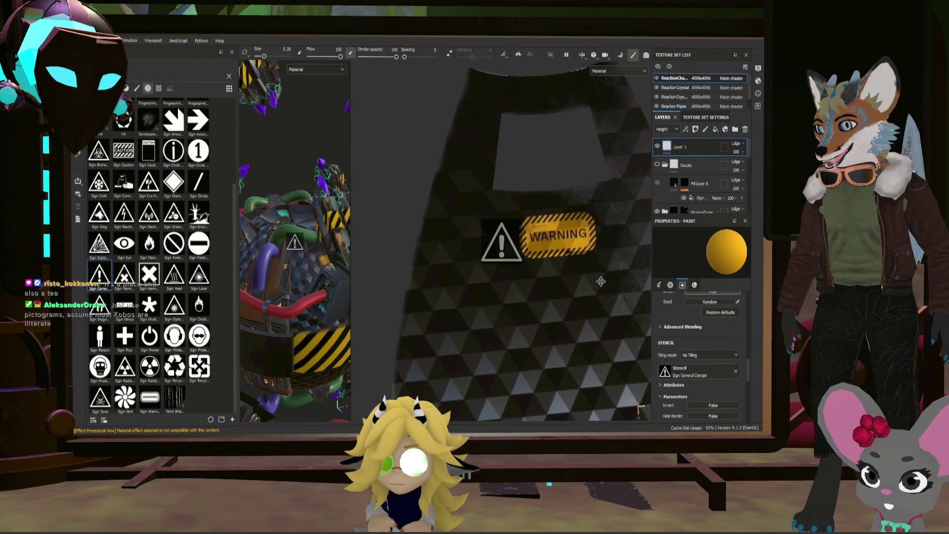
left_click_drag(600, 280, 601, 281, "alt")
middle_click_drag(602, 279, 586, 266)
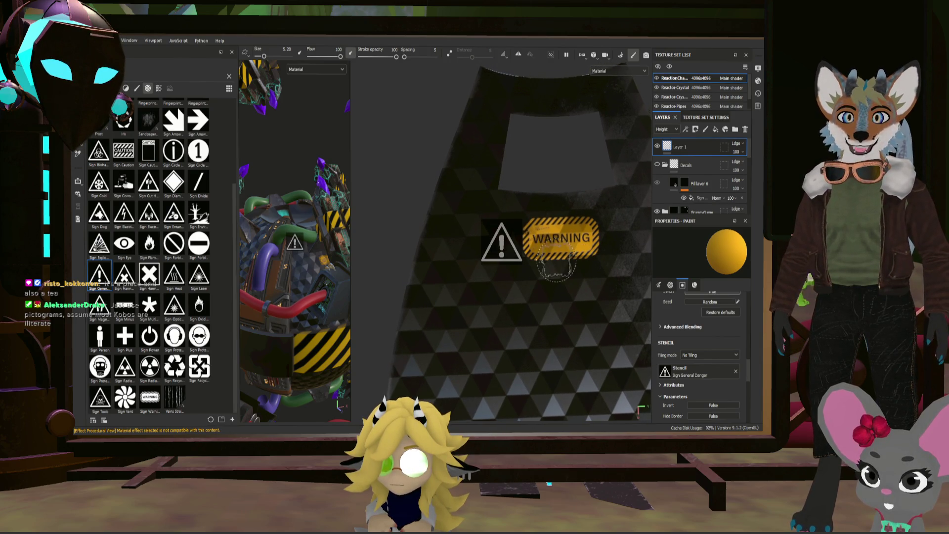
mouse_move(643, 262)
middle_mouse_down()
mouse_move(540, 273)
mouse_move(580, 265)
middle_mouse_up()
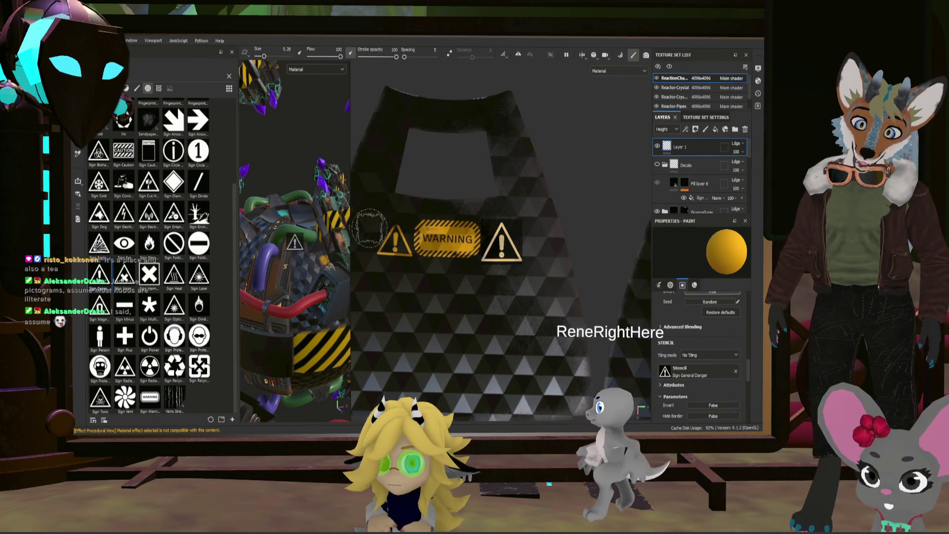
- Align the second cape piece's WARNING label under the danger-sign stencil
scroll(534, 255, "down", 3)
scroll(534, 255, "down", 2)
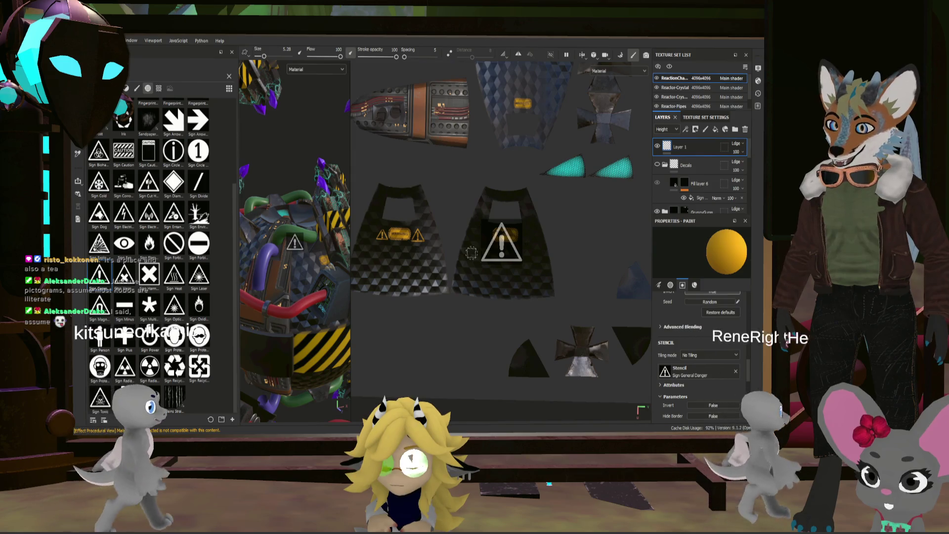
scroll(434, 217, "up", 2)
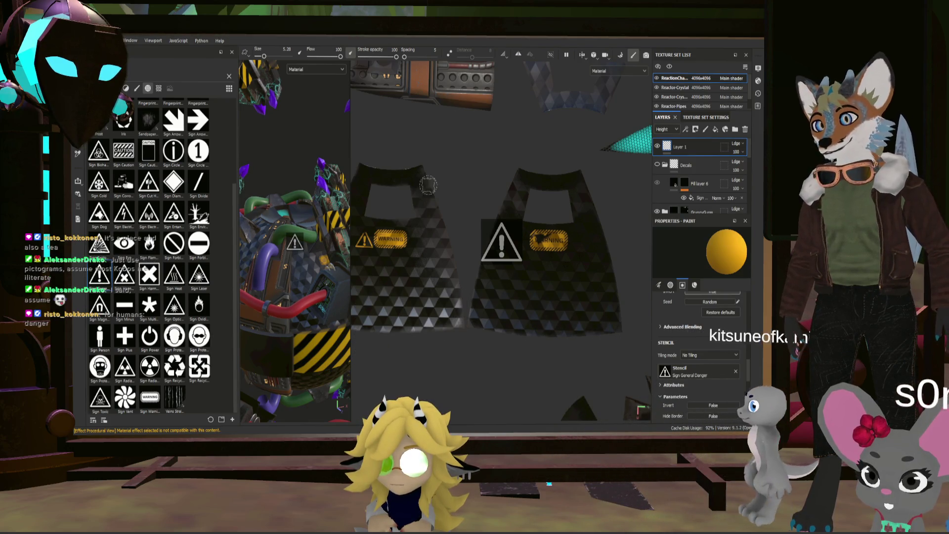
scroll(517, 223, "up", 1)
scroll(517, 223, "up", 2)
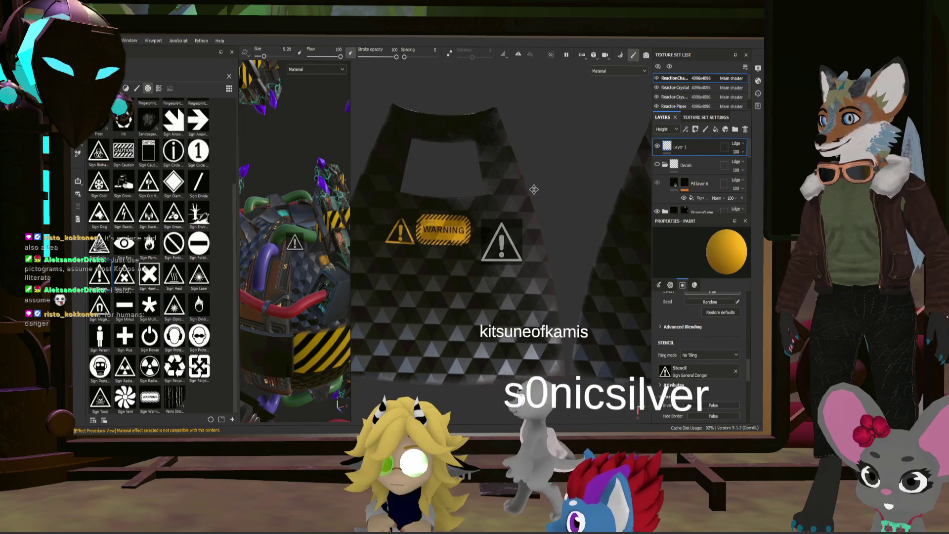
scroll(542, 202, "up", 2)
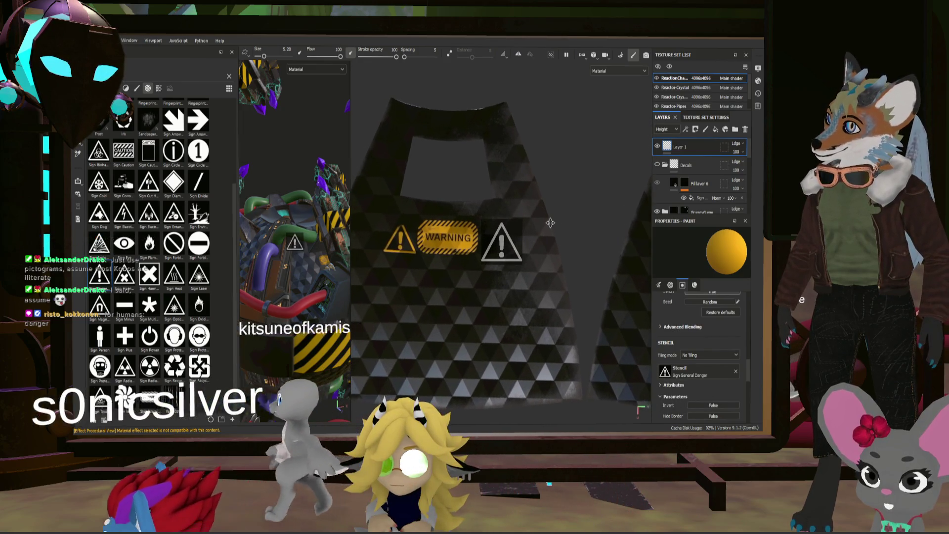
middle_click_drag(551, 224, 558, 233)
scroll(487, 283, "down", 4)
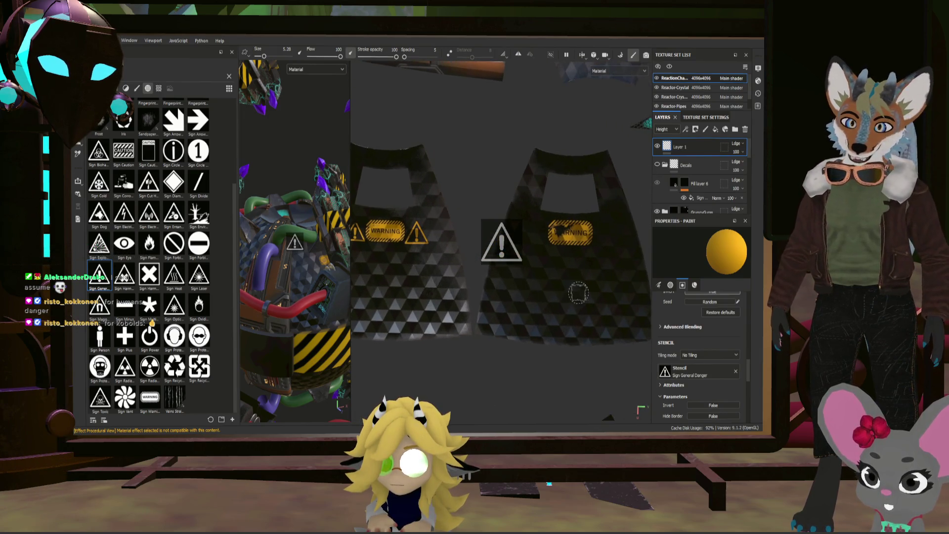
scroll(587, 230, "up", 4)
middle_click_drag(588, 230, 612, 260)
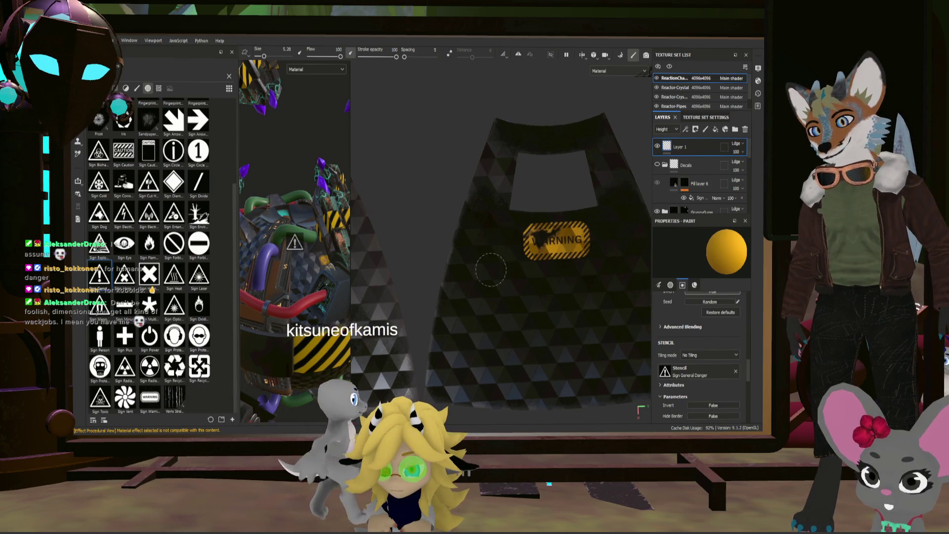
left_click_drag(584, 257, 567, 254, "alt")
scroll(543, 225, "down", 5)
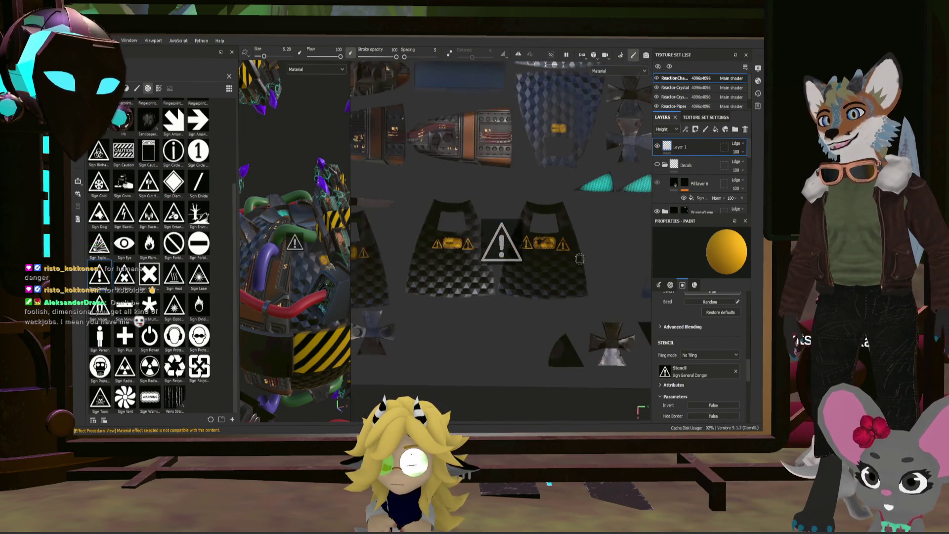
mouse_move(579, 252)
left_mouse_down("alt")
mouse_move(652, 284)
mouse_move(482, 253)
left_mouse_up("alt")
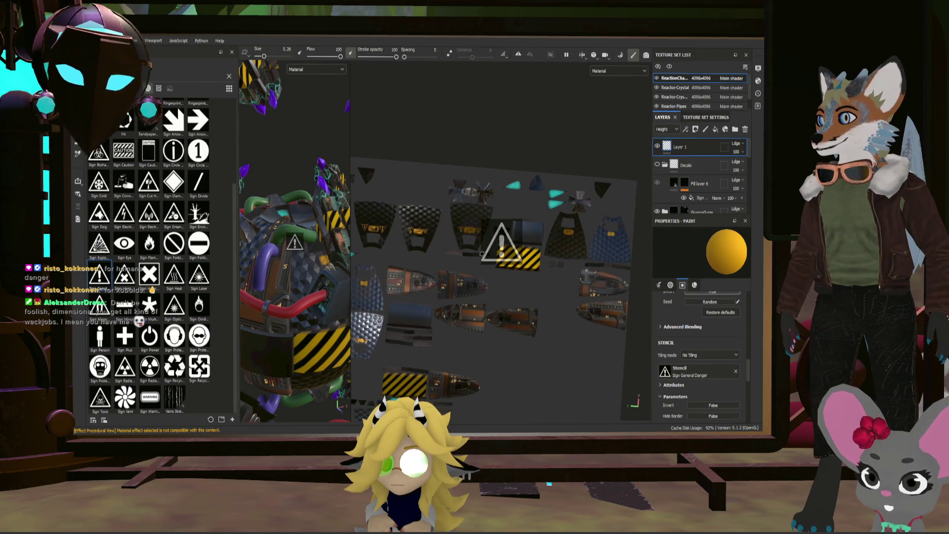
scroll(339, 274, "down", 6)
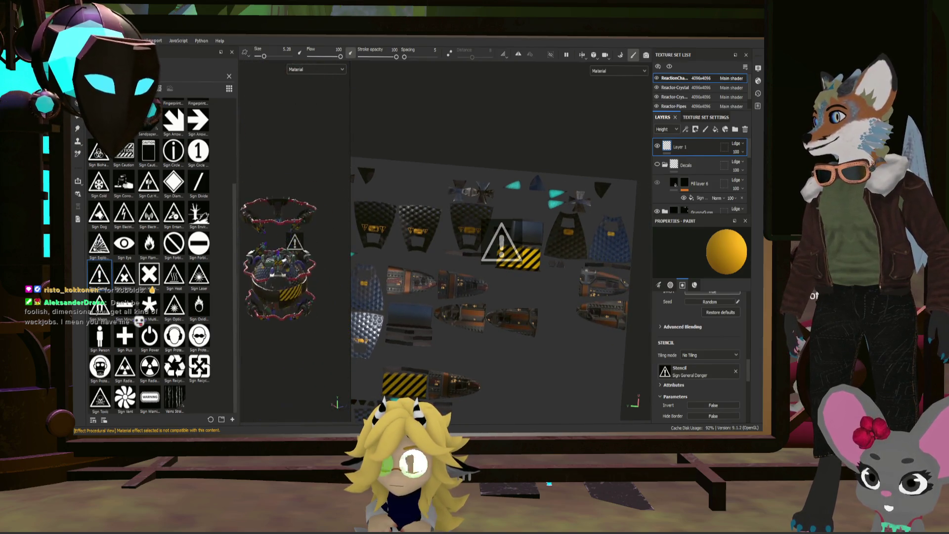
- Orbit the reactor and pan the cape island with the WARNING sign into view
scroll(339, 274, "up", 8)
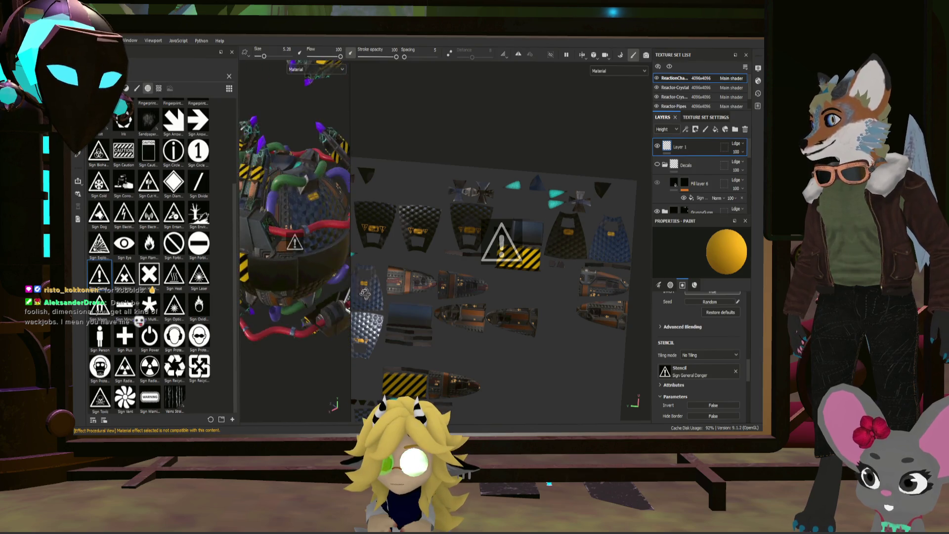
mouse_move(366, 240)
left_mouse_down("alt")
mouse_move(396, 142)
mouse_move(430, 143)
mouse_move(391, 173)
mouse_move(435, 208)
left_mouse_up("alt")
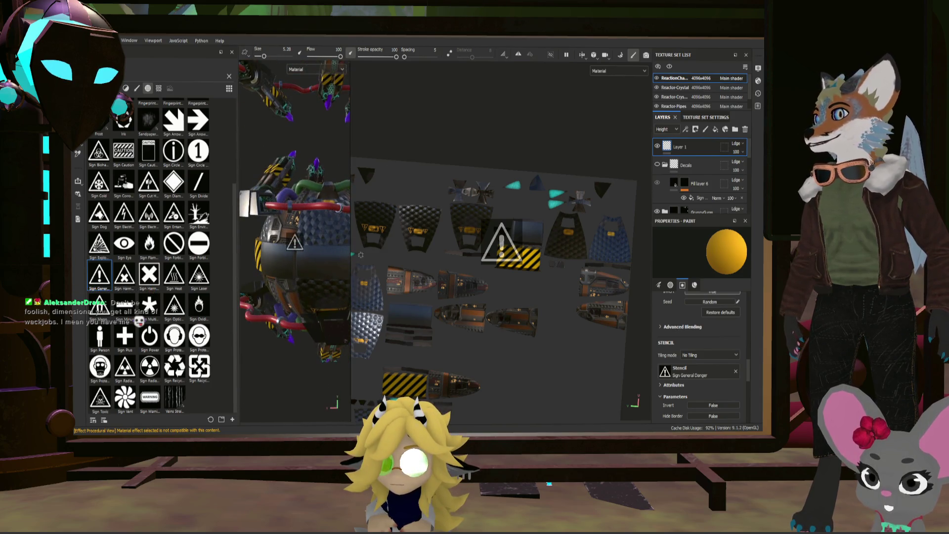
scroll(570, 244, "up", 2)
scroll(570, 245, "up", 5)
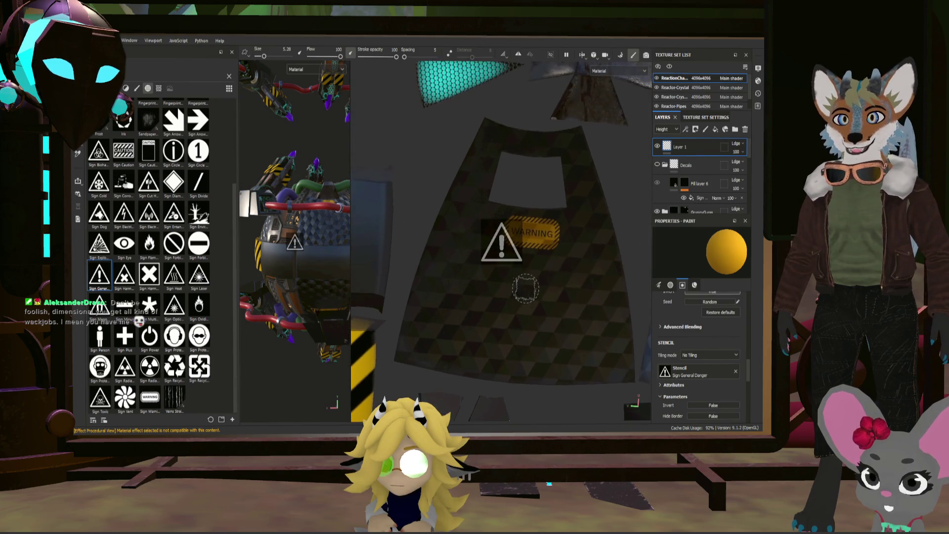
scroll(544, 283, "up", 3)
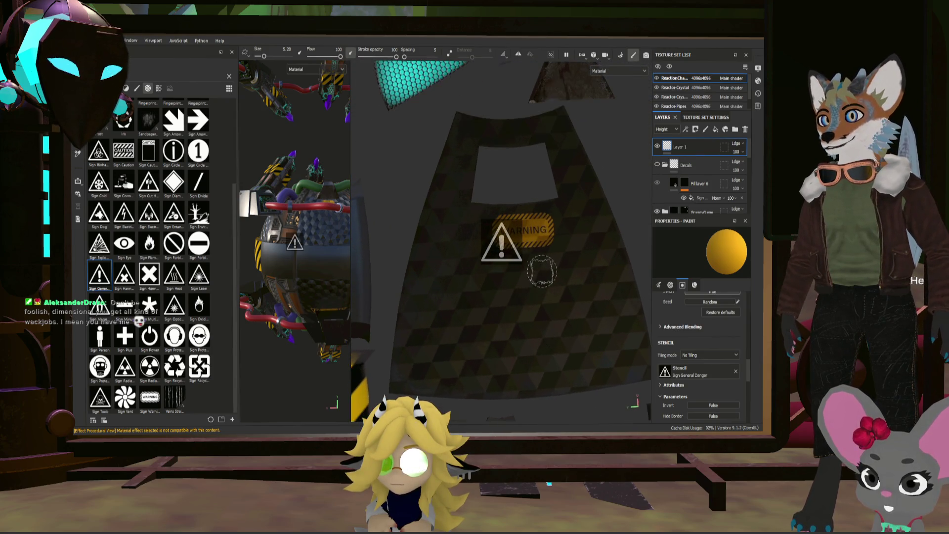
middle_click_drag(542, 269, 580, 285)
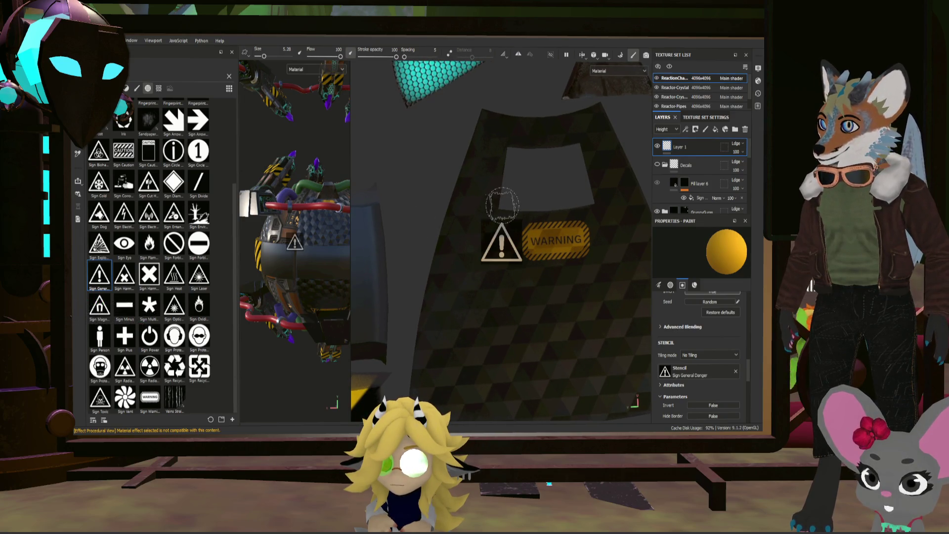
mouse_move(586, 267)
left_mouse_down("alt")
mouse_move(574, 296)
mouse_move(583, 294)
left_mouse_up("alt")
middle_click_drag(580, 292, 556, 292)
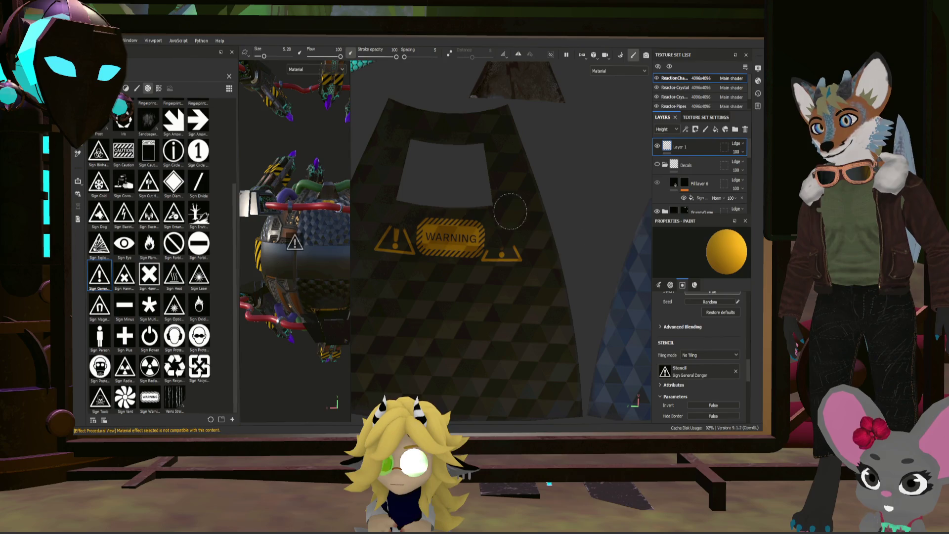
- Straighten the cape with the diamond pattern upright and the WARNING label left of the stencil
scroll(451, 238, "down", 5)
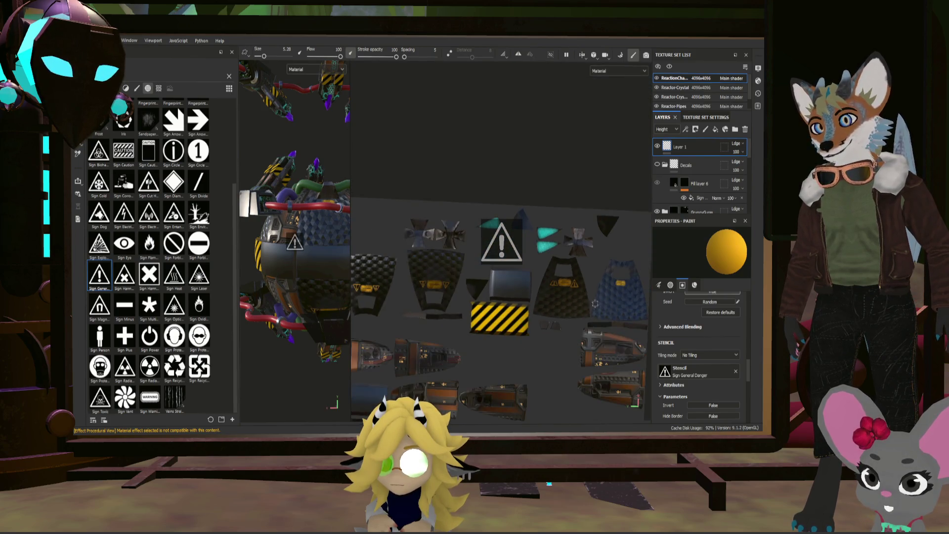
scroll(514, 269, "up", 5)
mouse_move(524, 264)
left_mouse_down("alt")
mouse_move(557, 258)
mouse_move(538, 257)
mouse_move(549, 228)
left_mouse_up("alt")
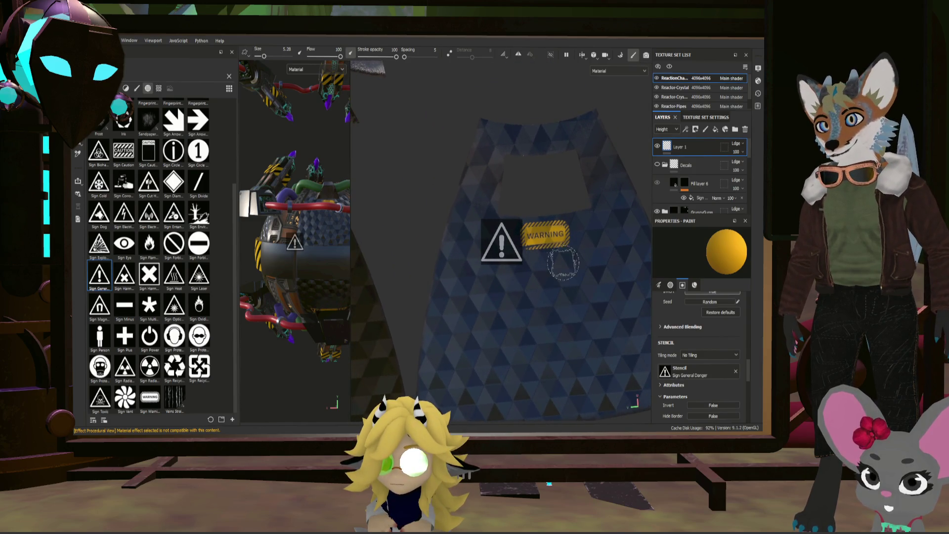
left_click_drag(563, 263, 558, 265, "alt")
middle_click_drag(561, 267, 567, 274, "alt")
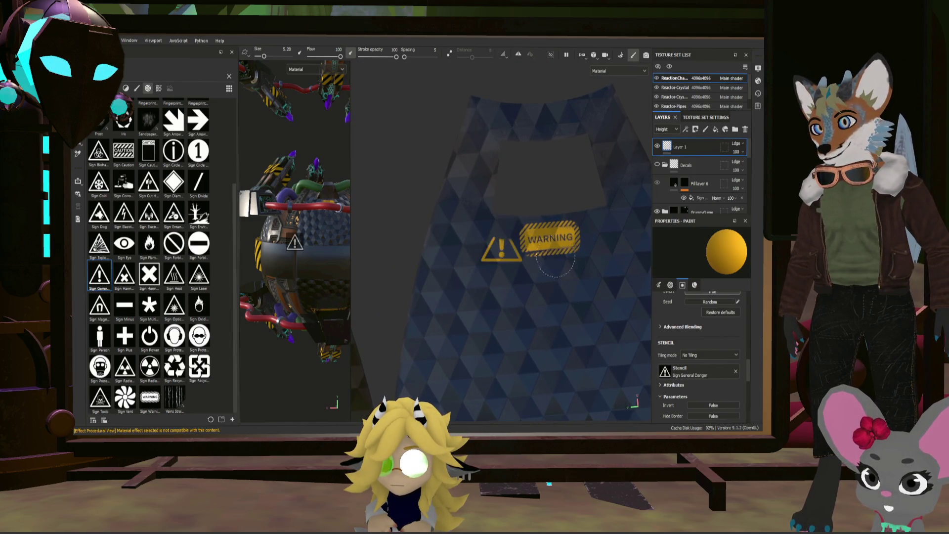
mouse_move(624, 261)
left_mouse_down("alt")
mouse_move(572, 269)
mouse_move(625, 265)
left_mouse_up("alt")
middle_click_drag(625, 265, 544, 269, "alt")
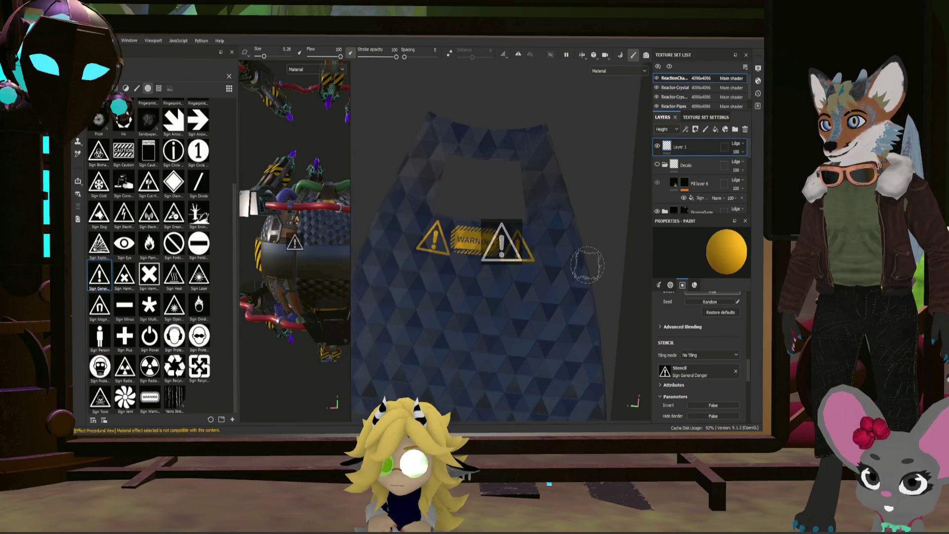
scroll(447, 247, "down", 3)
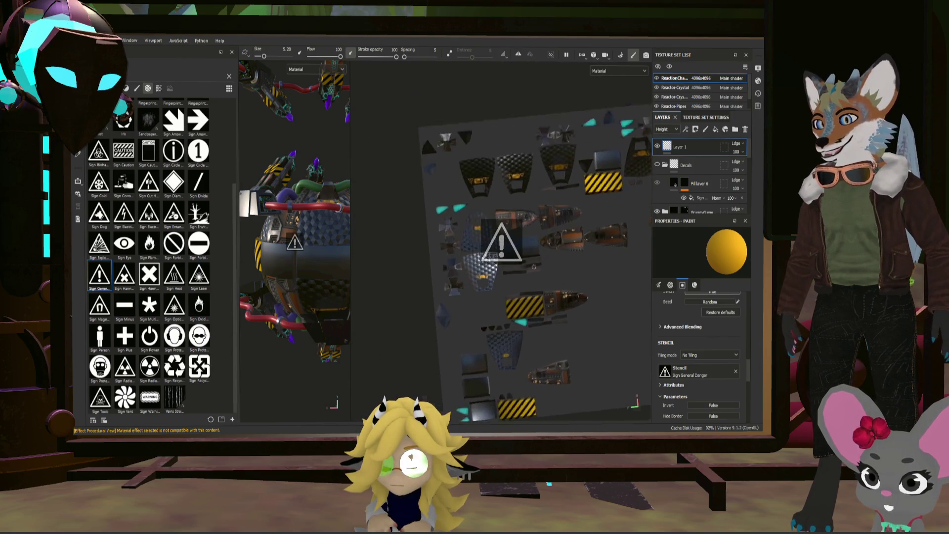
scroll(534, 267, "up", 5)
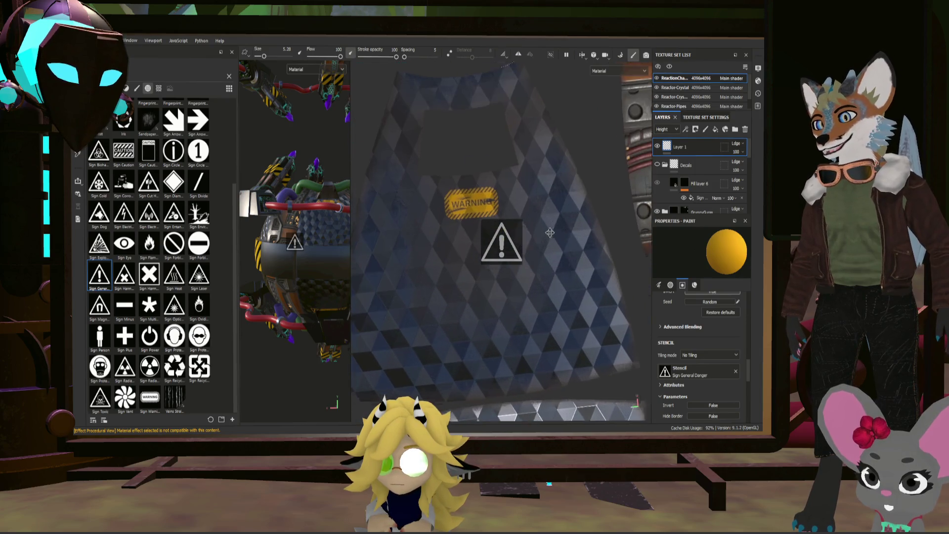
scroll(551, 257, "up", 3)
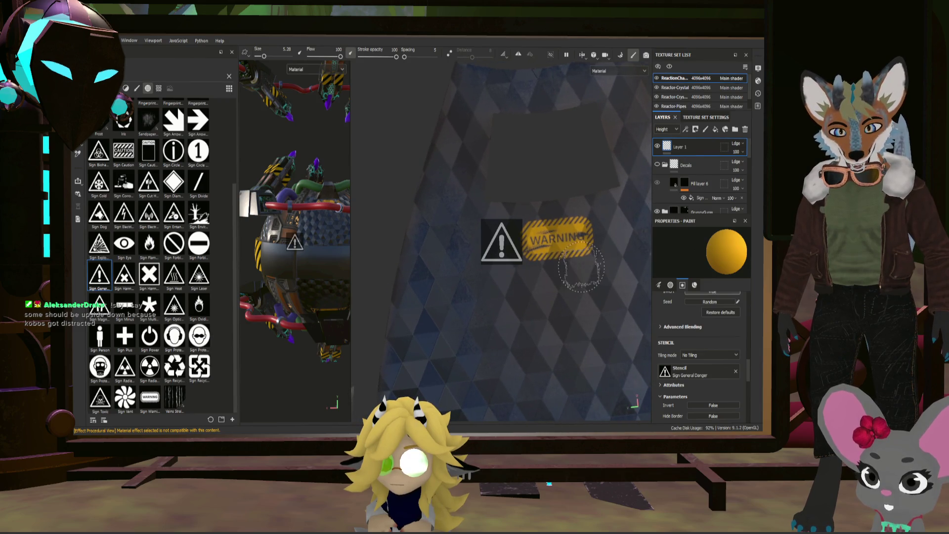
left_click_drag(573, 274, 491, 275, "alt")
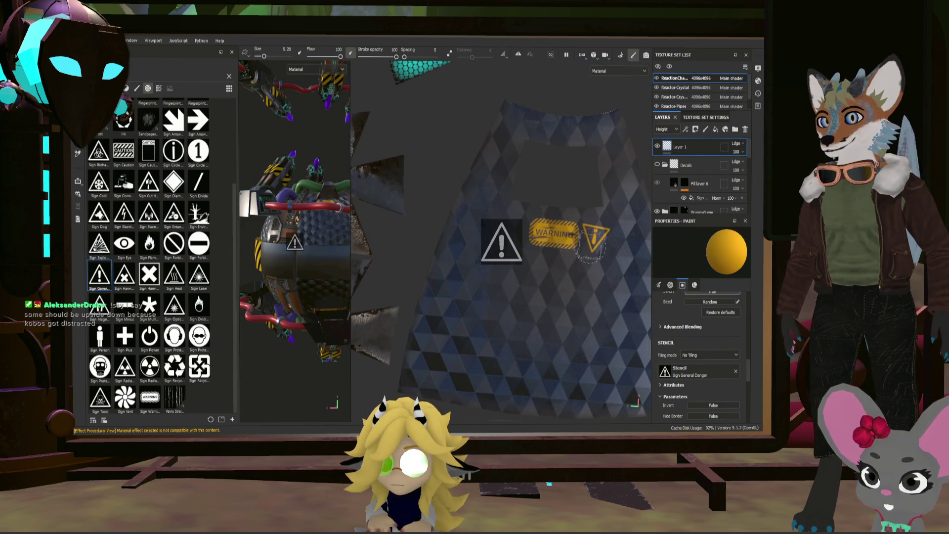
middle_click_drag(546, 218, 558, 227)
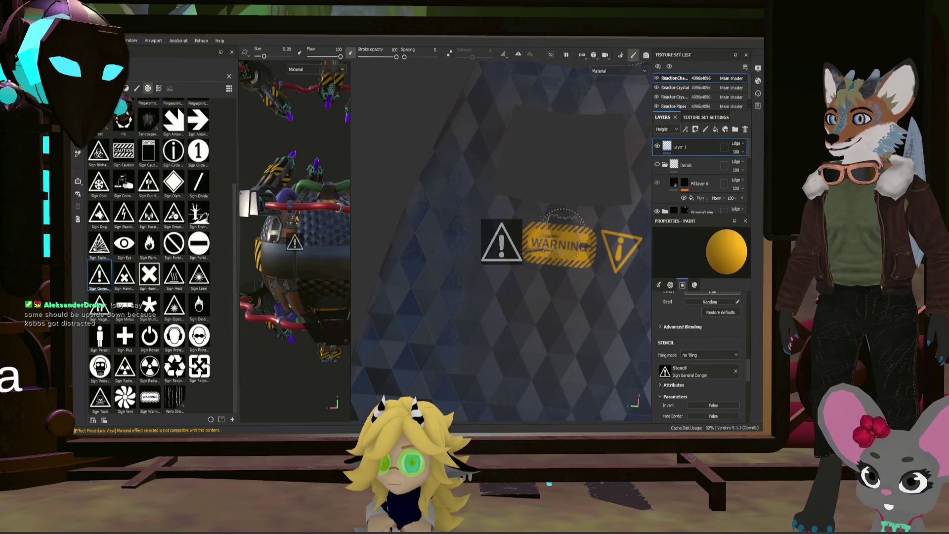
scroll(563, 230, "down", 5)
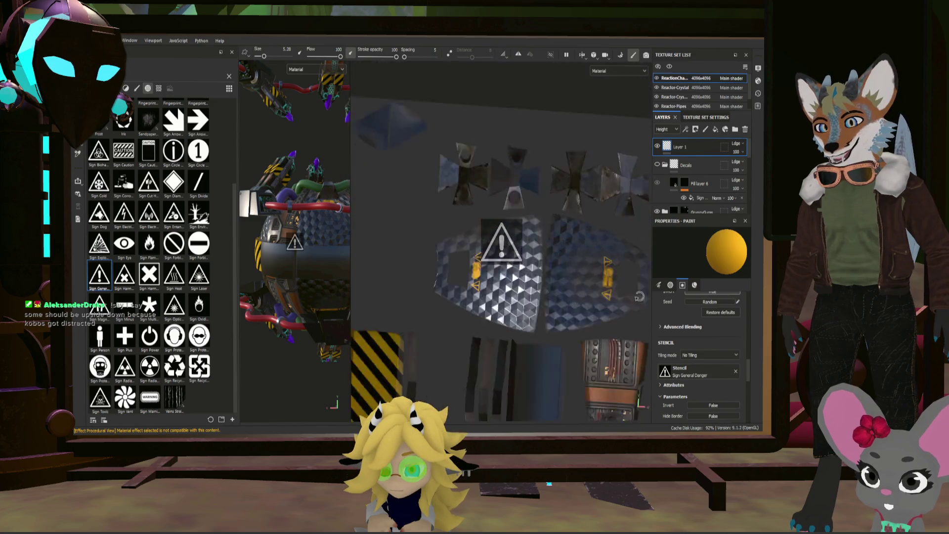
- Zoom out and rotate the UV layout upright, recentre the WARNING area, then widen the 3D view
scroll(507, 267, "down", 5)
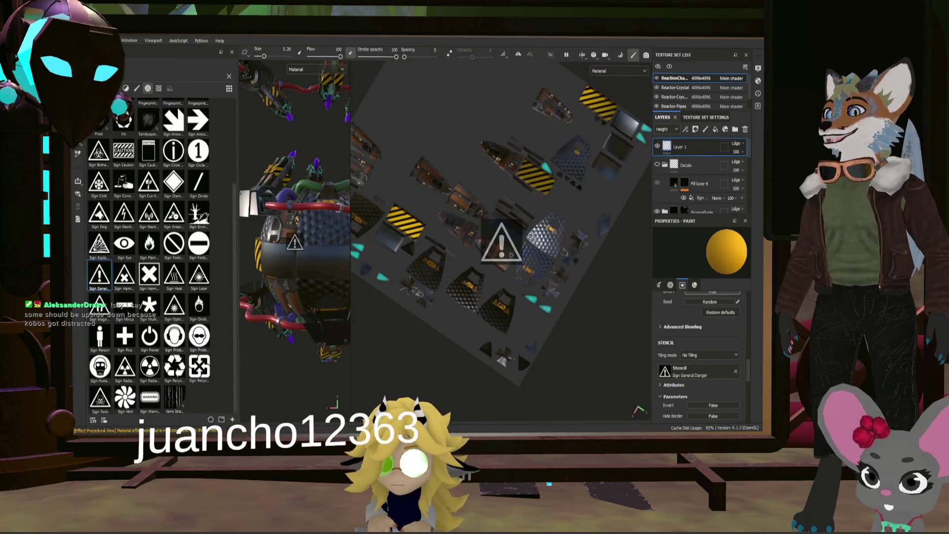
scroll(538, 245, "down", 3)
left_click_drag(524, 247, 538, 246, "alt")
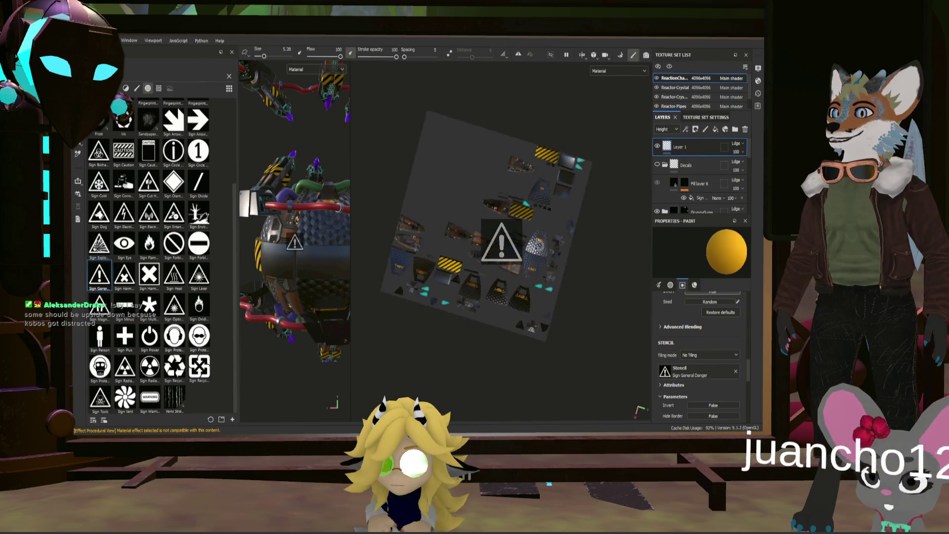
scroll(504, 227, "up", 8)
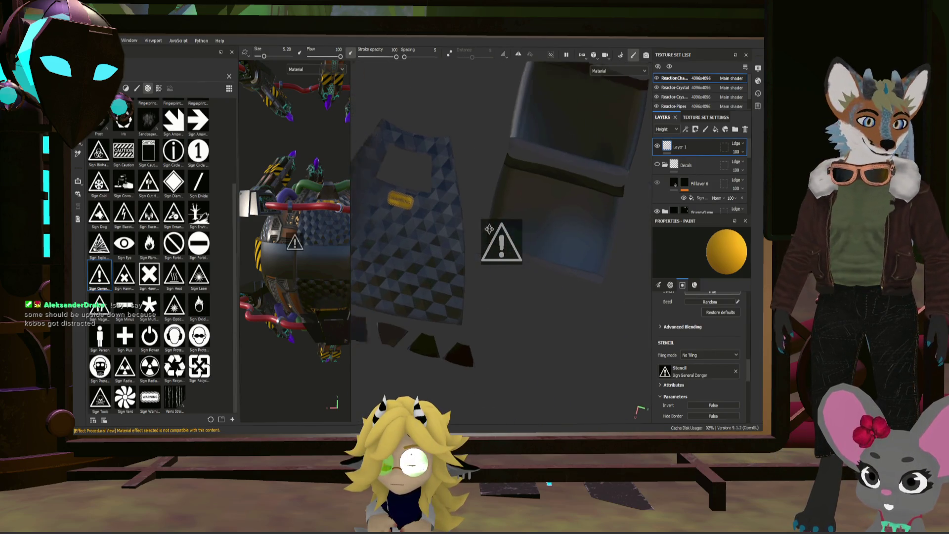
left_click_drag(509, 247, 576, 269, "alt")
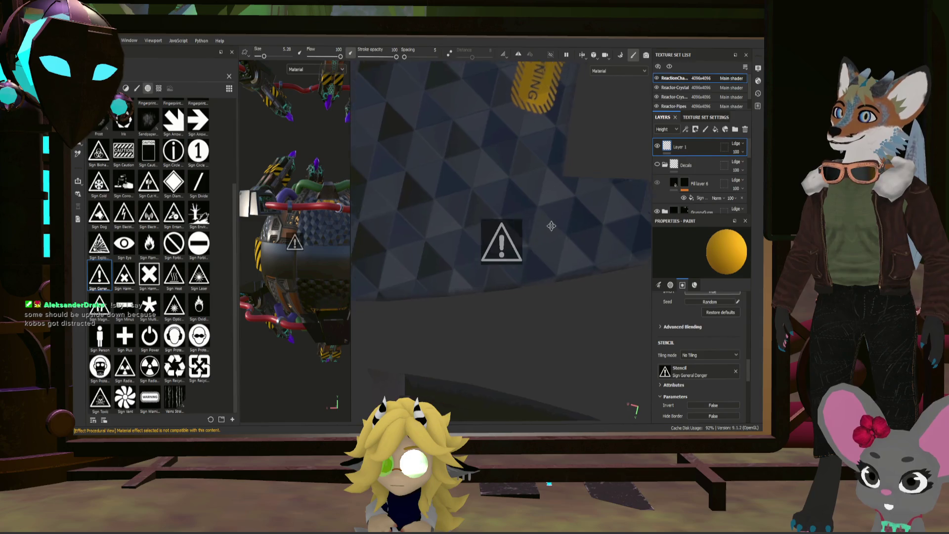
mouse_move(550, 223)
middle_mouse_down()
mouse_move(514, 311)
mouse_move(528, 329)
middle_mouse_up()
mouse_move(441, 273)
left_mouse_down("alt")
mouse_move(502, 247)
mouse_move(635, 310)
mouse_move(588, 267)
left_mouse_up("alt")
mouse_move(589, 254)
middle_mouse_down("alt")
mouse_move(598, 240)
mouse_move(585, 238)
middle_mouse_up("alt")
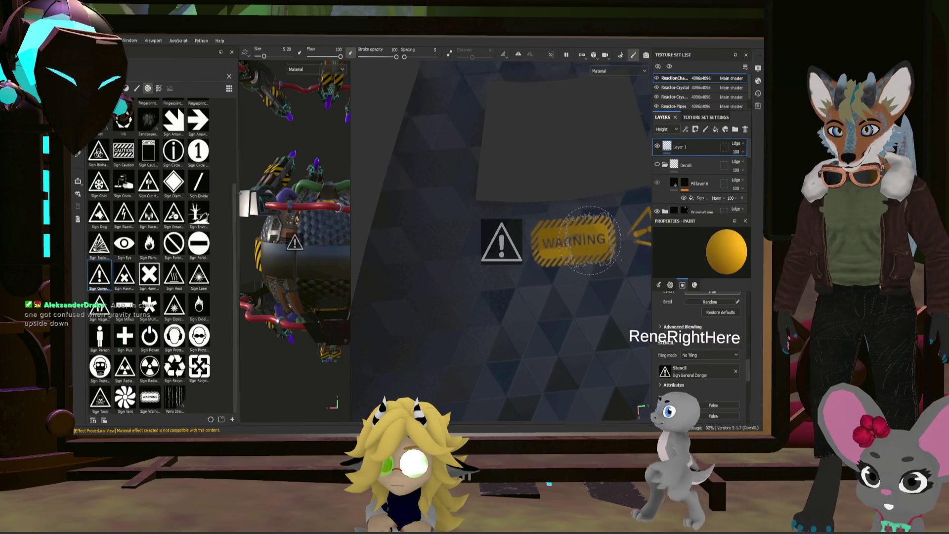
scroll(588, 262, "down", 5)
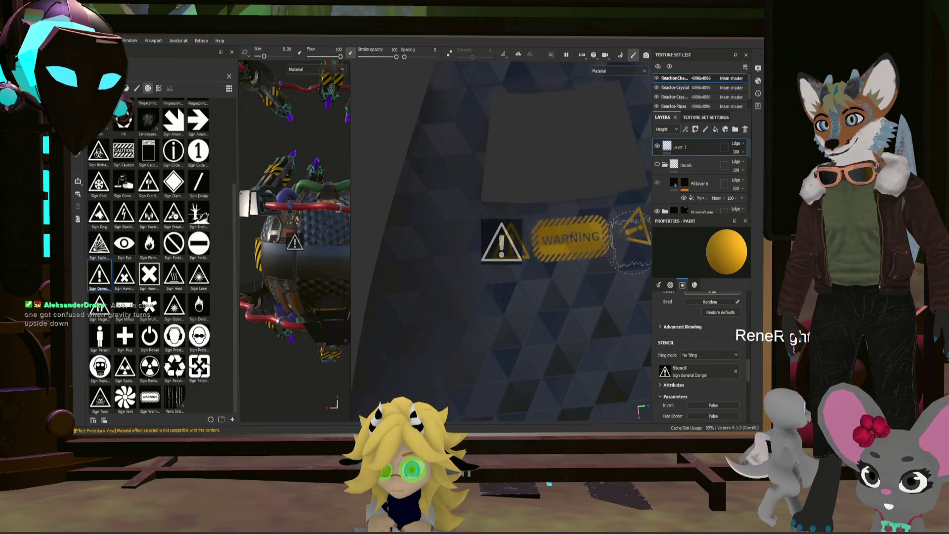
scroll(589, 278, "down", 4)
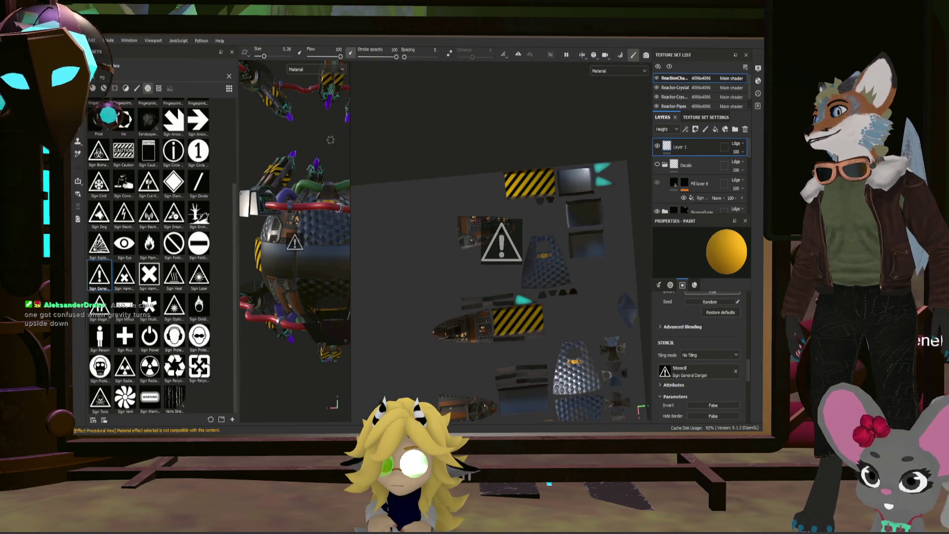
left_click_drag(349, 138, 517, 142)
- Orbit and zoom around the reactor sphere, swinging close to the red pipe
scroll(417, 226, "up", 5)
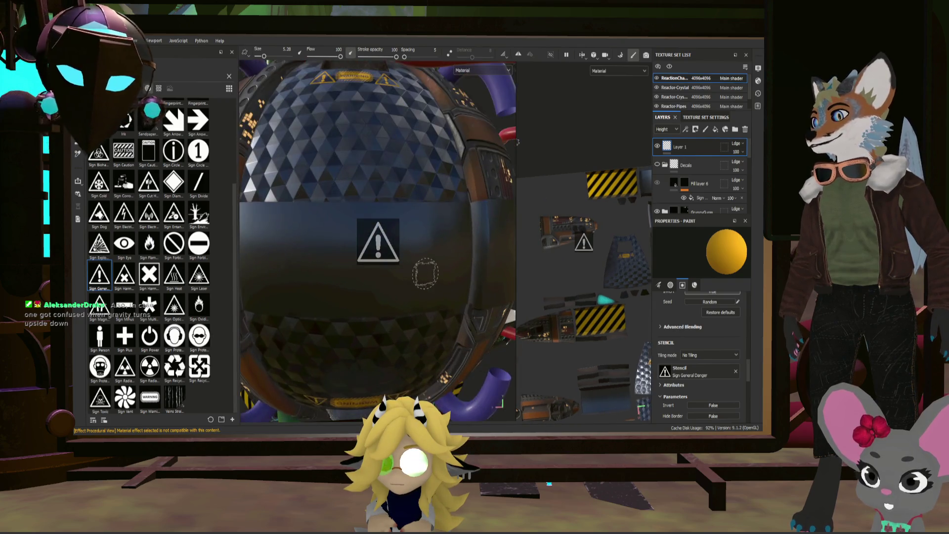
scroll(416, 226, "down", 5)
mouse_move(417, 226)
left_mouse_down("alt")
mouse_move(514, 265)
mouse_move(521, 254)
mouse_move(502, 259)
mouse_move(521, 239)
mouse_move(587, 197)
mouse_move(623, 254)
left_mouse_up("alt")
mouse_move(603, 295)
left_mouse_down("alt")
mouse_move(618, 295)
mouse_move(572, 298)
left_mouse_up("alt")
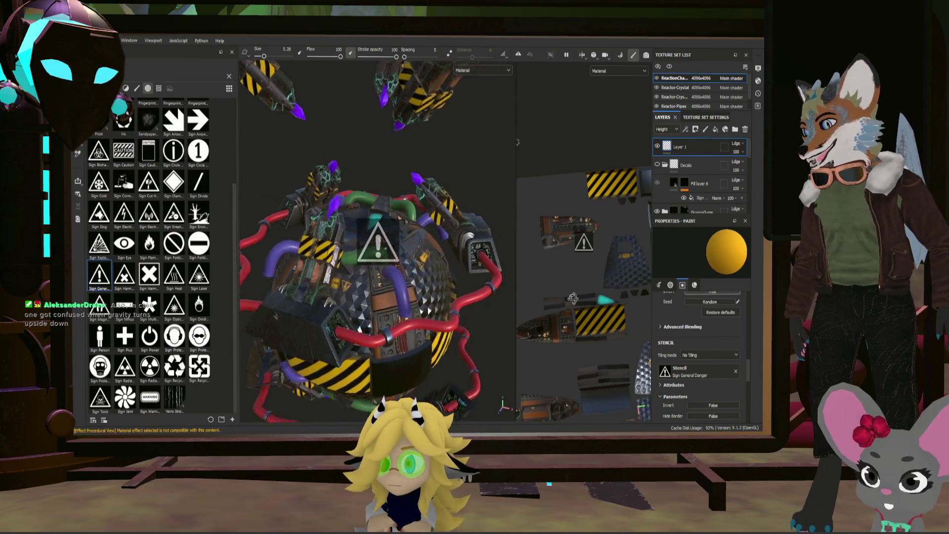
left_click_drag(298, 261, 366, 261, "alt")
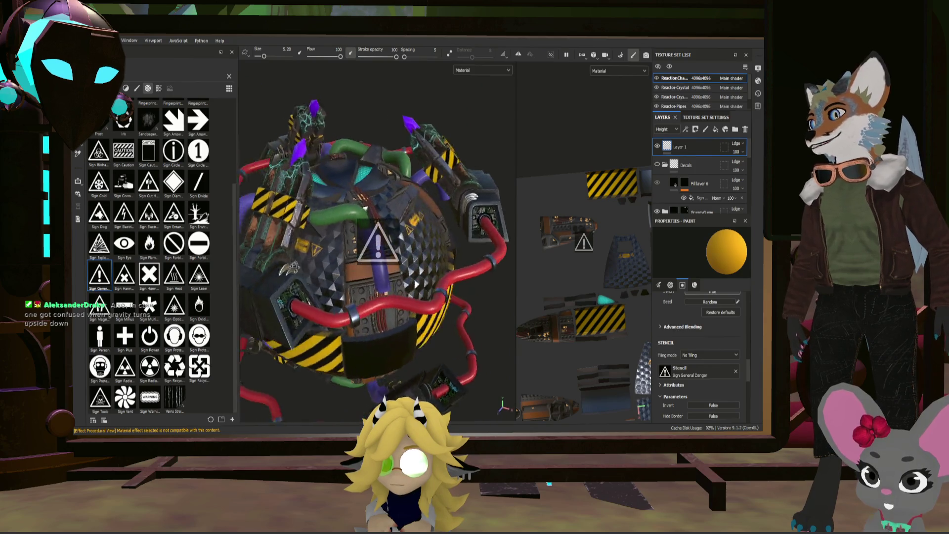
left_click_drag(293, 267, 184, 303, "alt")
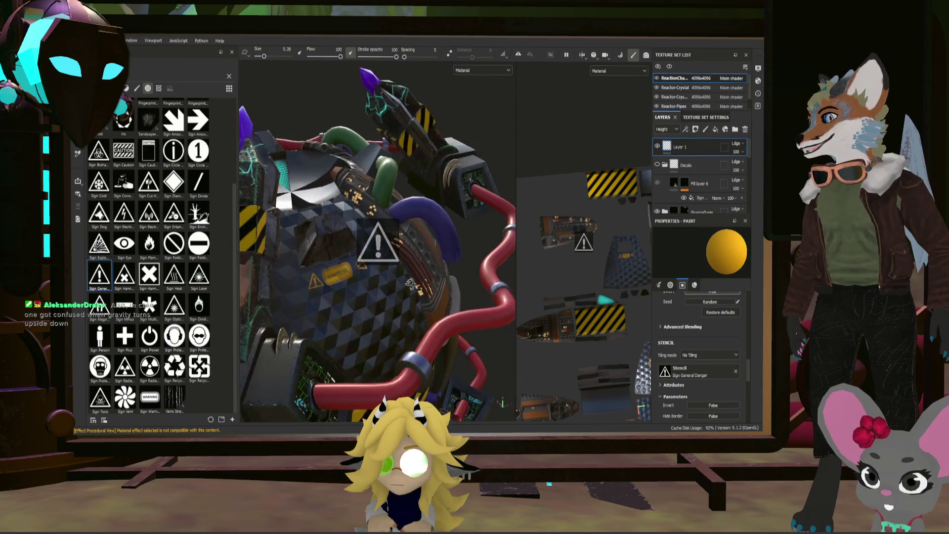
left_click_drag(385, 285, 438, 329, "alt")
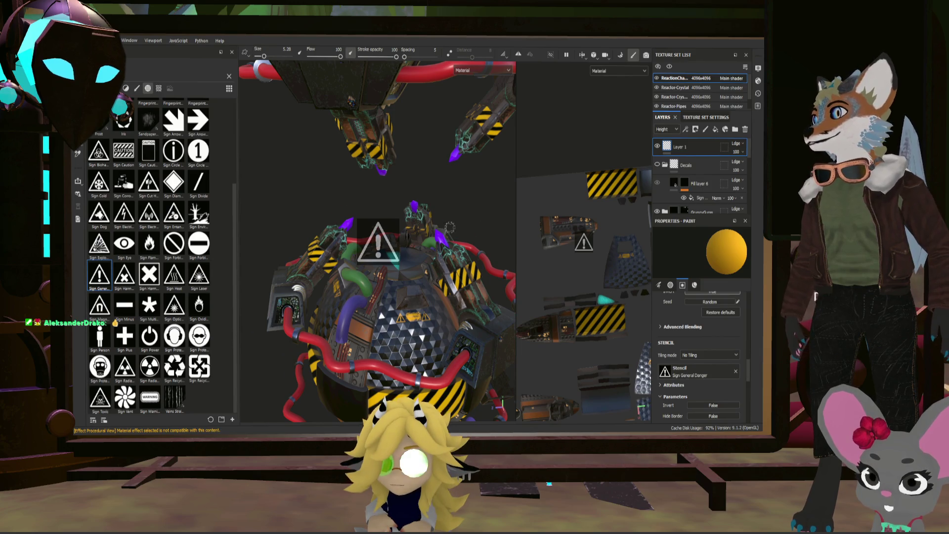
left_click_drag(450, 227, 405, 233, "alt")
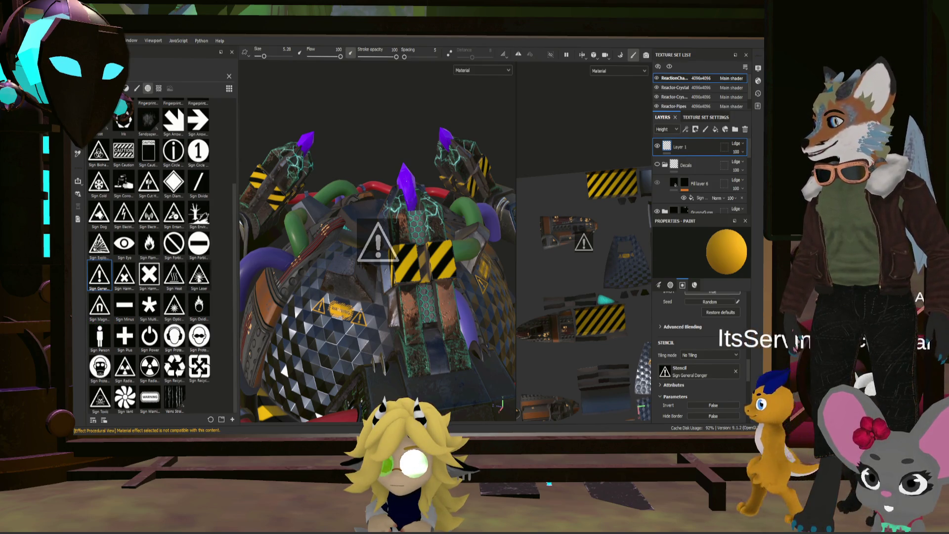
left_click_drag(199, 274, 667, 372)
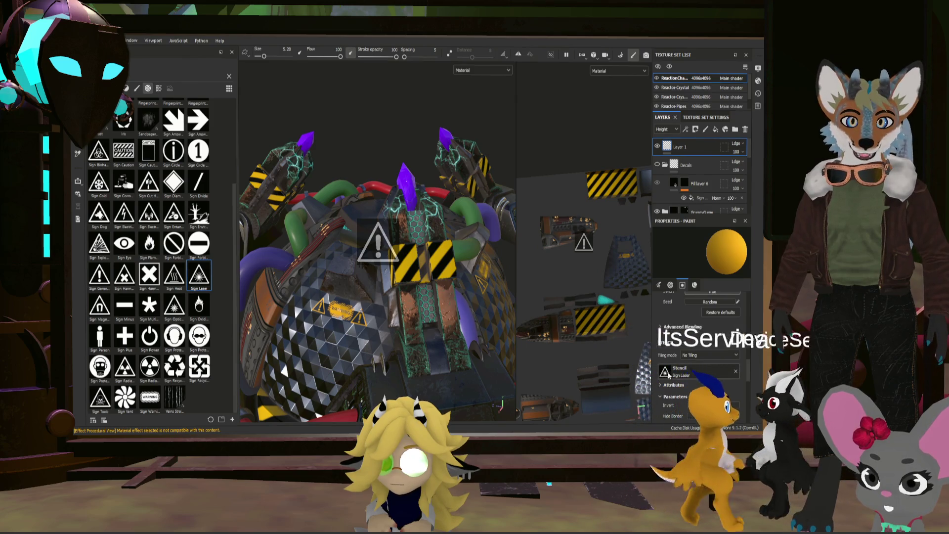
scroll(443, 290, "up", 3)
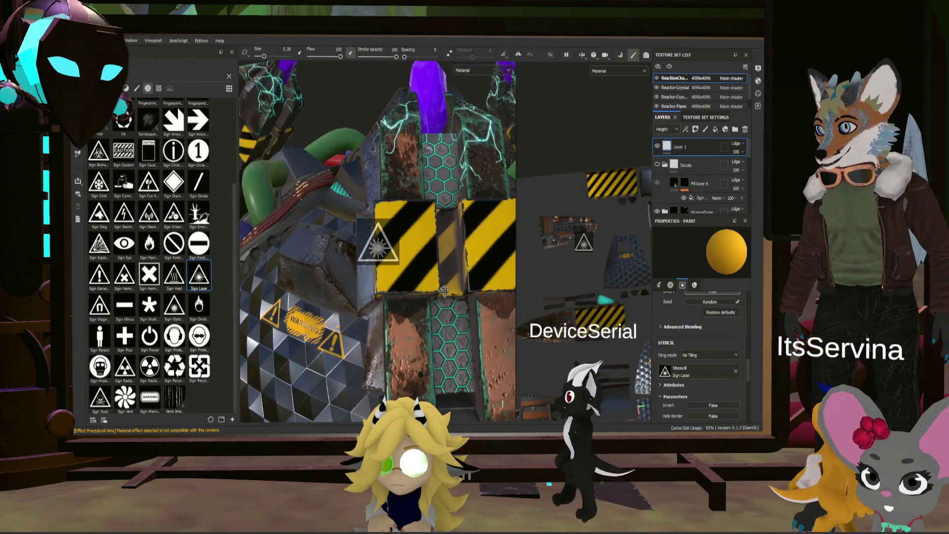
left_click_drag(443, 290, 425, 292, "alt")
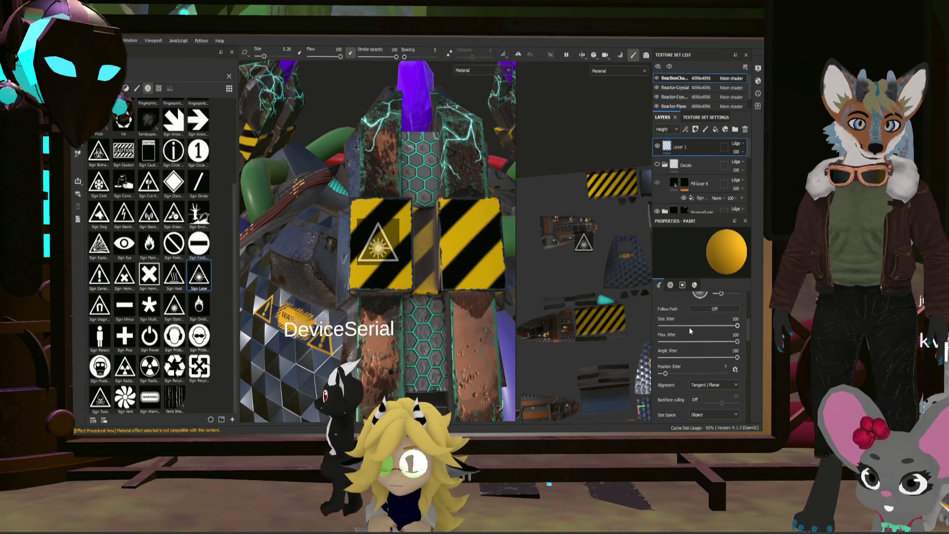
scroll(707, 327, "down", 10)
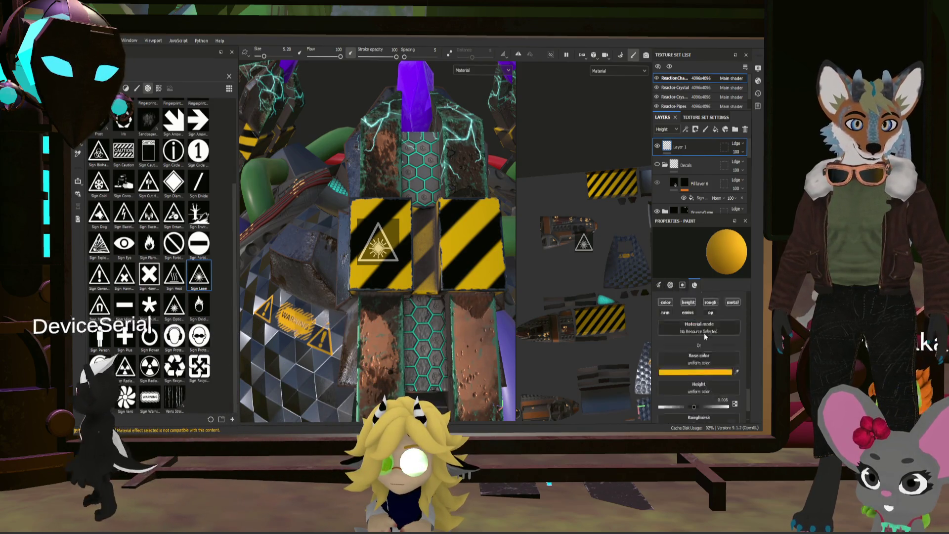
scroll(705, 336, "up", 1)
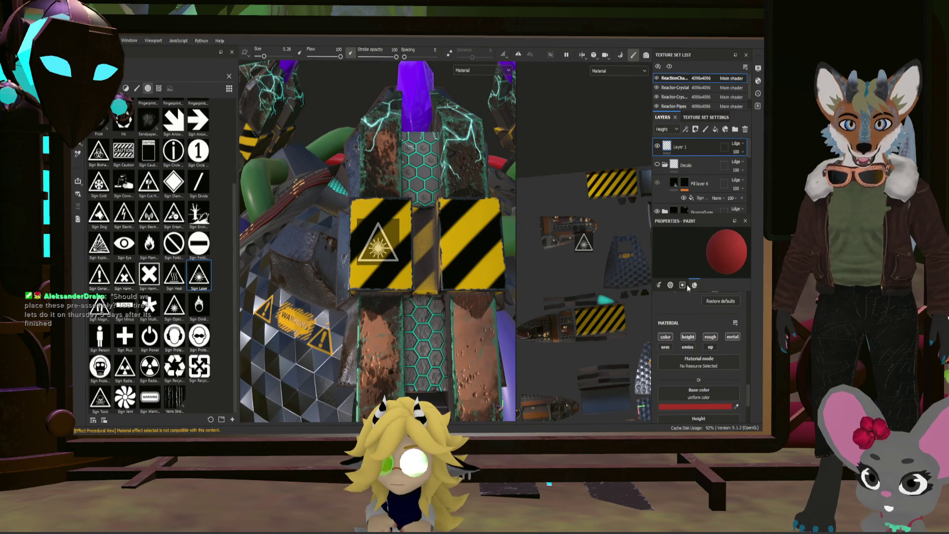
scroll(448, 265, "up", 5)
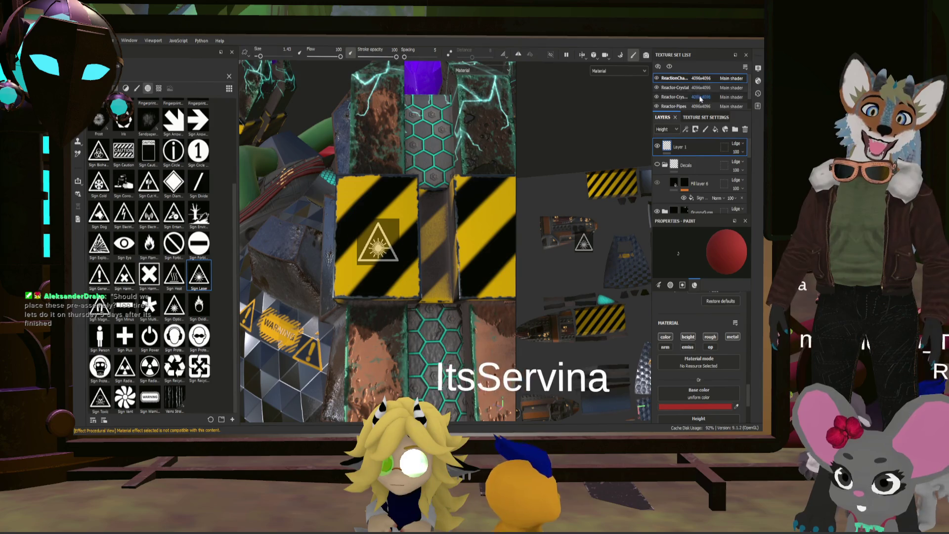
scroll(420, 198, "down", 5)
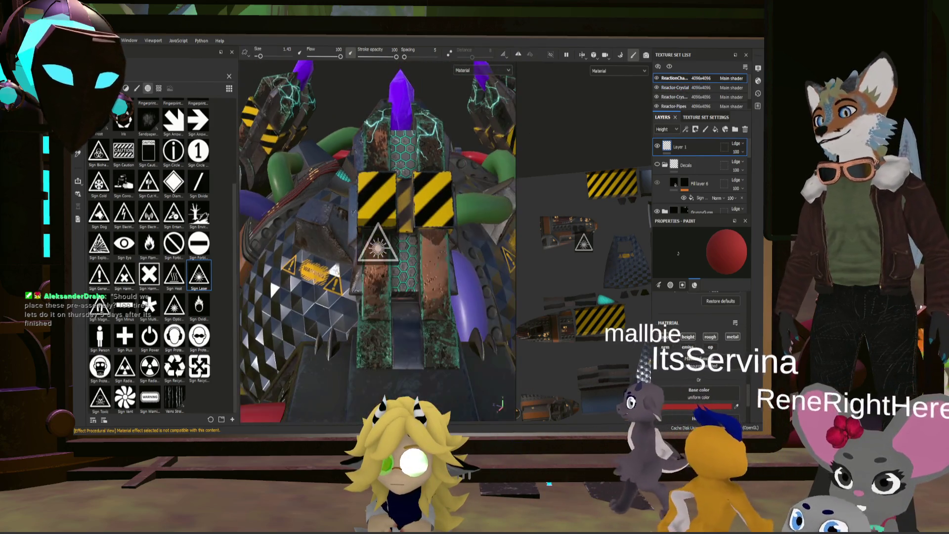
left_click_drag(420, 197, 472, 178, "alt")
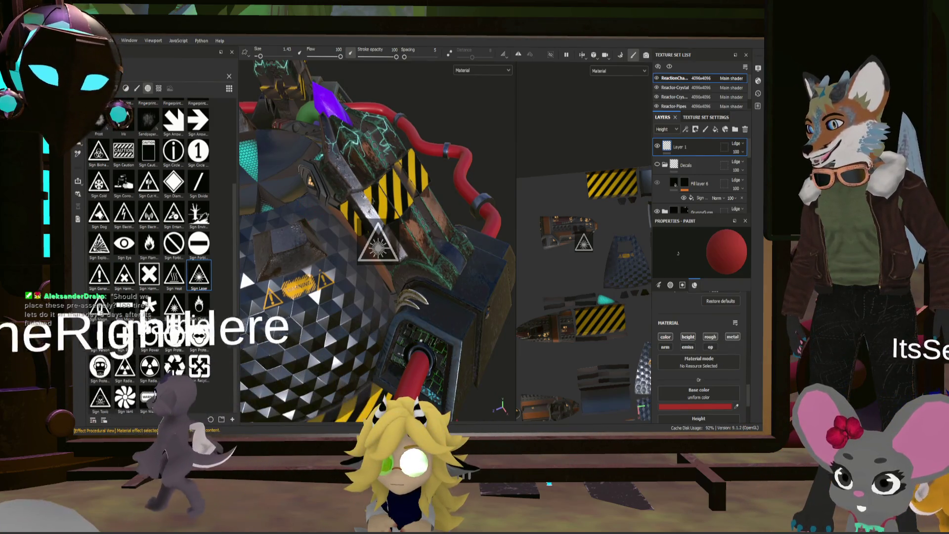
scroll(414, 204, "down", 5)
left_click_drag(414, 205, 525, 178, "alt")
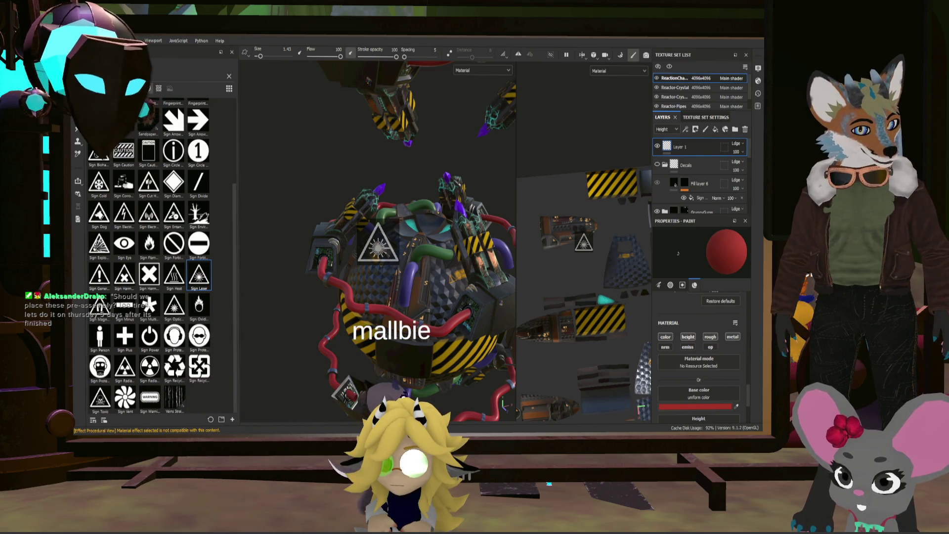
mouse_move(405, 223)
left_mouse_down("alt")
mouse_move(411, 260)
mouse_move(455, 262)
mouse_move(435, 250)
mouse_move(443, 234)
mouse_move(406, 240)
mouse_move(414, 212)
left_mouse_up("alt")
mouse_move(425, 248)
left_mouse_down("alt")
mouse_move(439, 228)
mouse_move(418, 236)
mouse_move(425, 220)
mouse_move(425, 244)
left_mouse_up("alt")
scroll(416, 241, "up", 3)
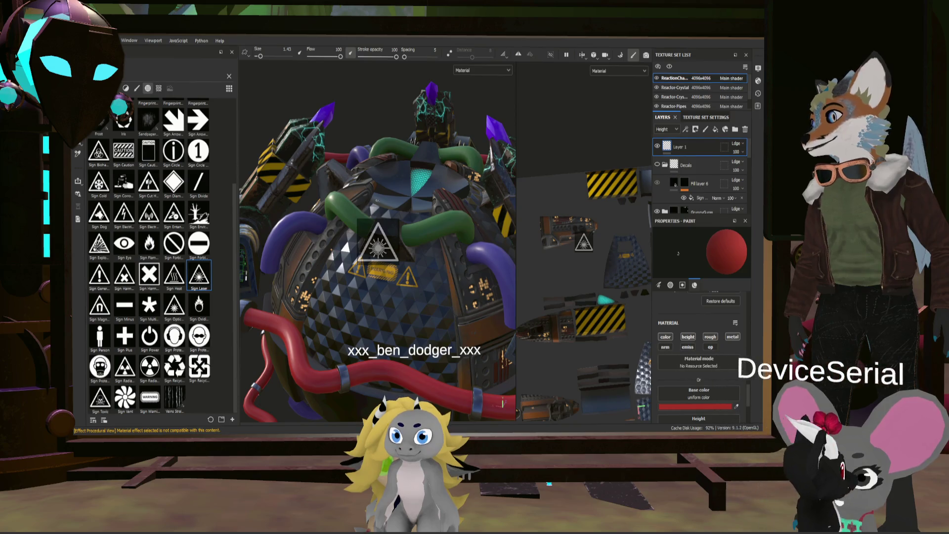
scroll(169, 223, "up", 3)
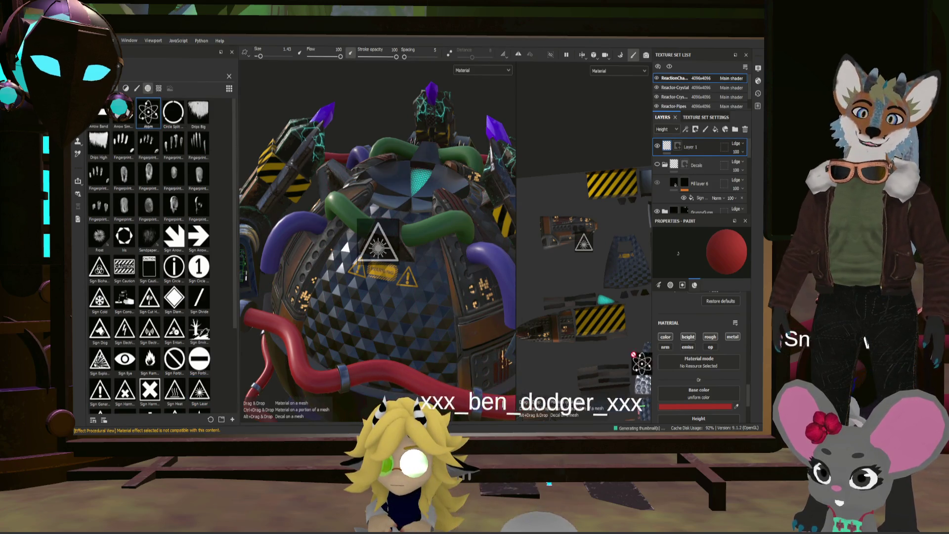
- Drop the Atom symbol into the Stencil slot and re-angle the view on the WARNING panel
mouse_move(149, 113)
left_mouse_down()
mouse_move(689, 332)
mouse_move(686, 321)
mouse_move(701, 390)
mouse_move(721, 416)
mouse_move(702, 302)
left_mouse_up()
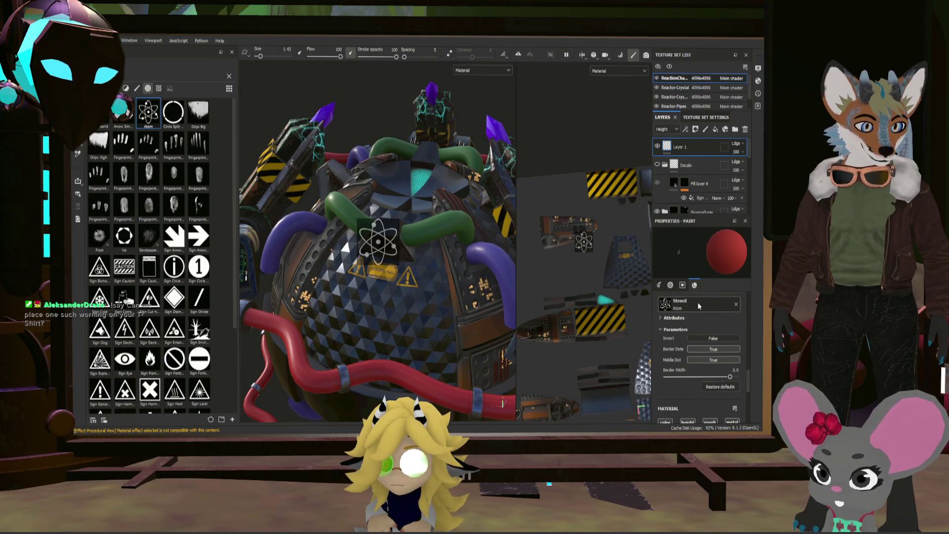
mouse_move(425, 296)
left_mouse_down("alt")
mouse_move(440, 304)
mouse_move(428, 302)
left_mouse_up("alt")
scroll(417, 269, "up", 5)
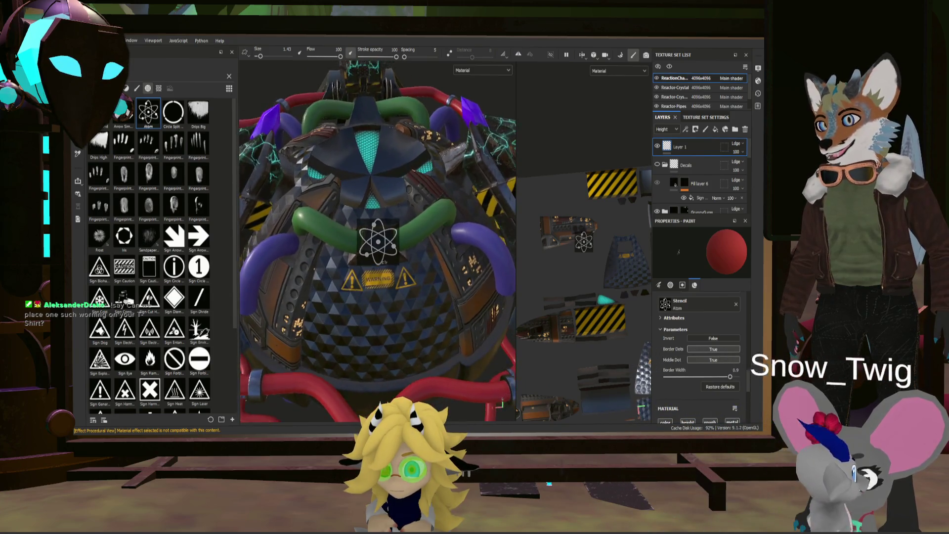
left_click_drag(417, 269, 498, 287, "alt")
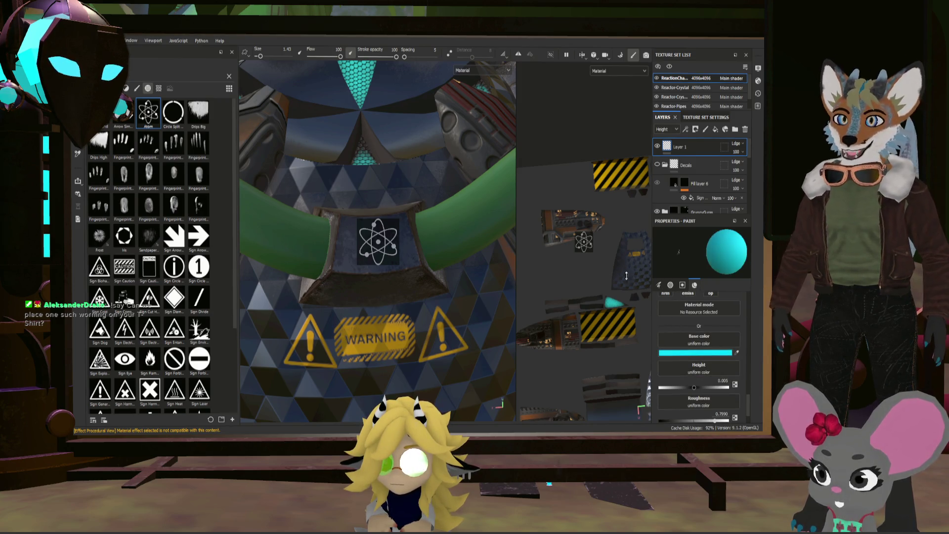
left_click_drag(447, 275, 433, 275, "alt")
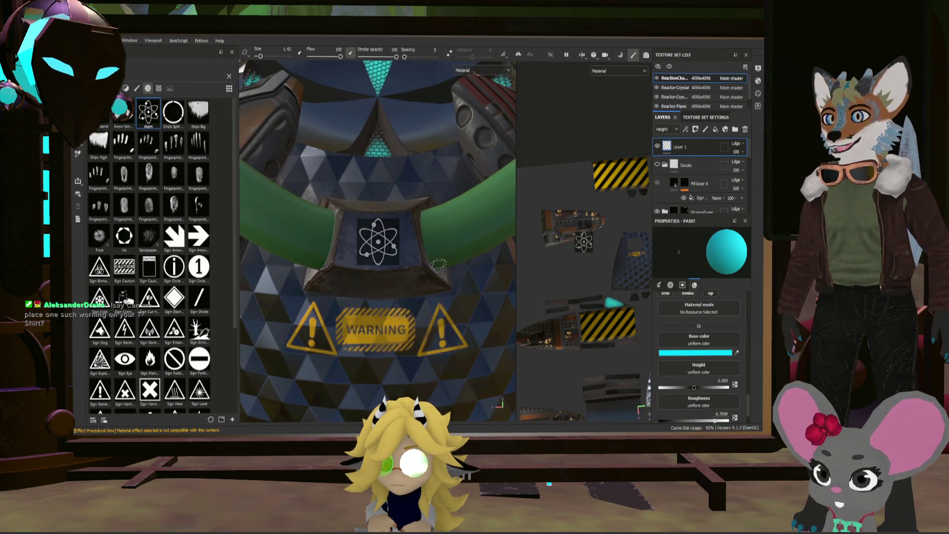
scroll(345, 256, "down", 10)
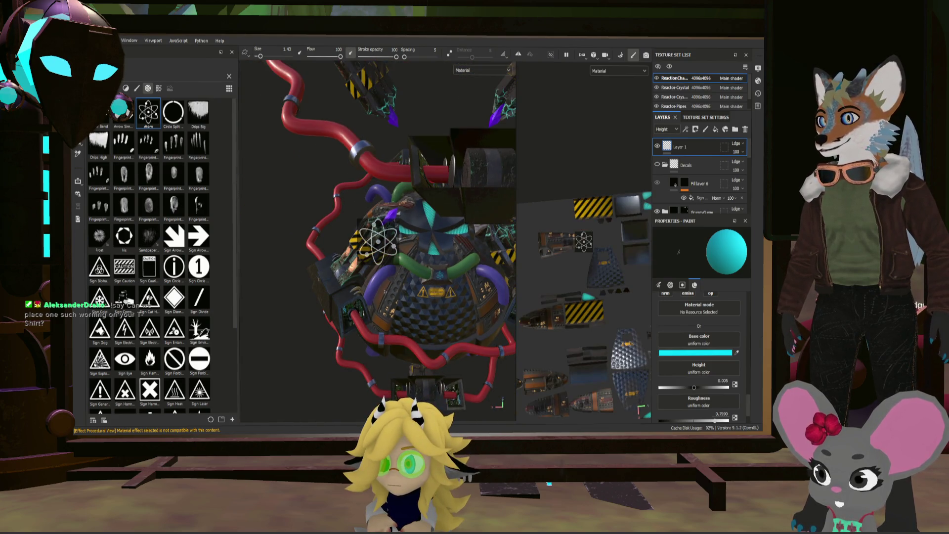
- Turn the reactor to a side view, widen the 2D UV view, and pan its islands into view
mouse_move(434, 275)
left_mouse_down("alt")
mouse_move(422, 270)
mouse_move(444, 270)
mouse_move(451, 244)
mouse_move(477, 309)
left_mouse_up("alt")
scroll(428, 264, "up", 10)
mouse_move(390, 280)
left_mouse_down("alt")
mouse_move(413, 329)
mouse_move(386, 281)
mouse_move(407, 283)
left_mouse_up("alt")
scroll(640, 227, "up", 3)
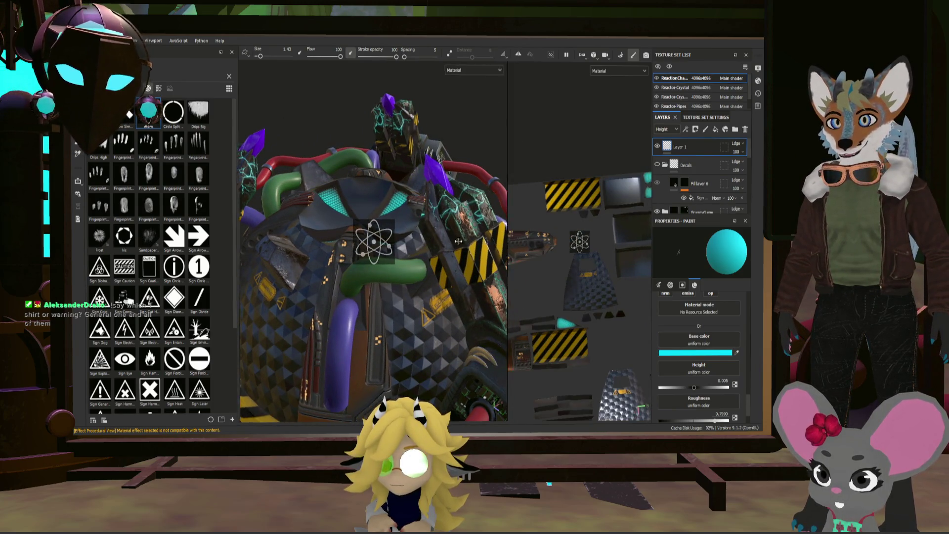
left_click_drag(517, 237, 328, 237)
left_click_drag(528, 316, 524, 318, "alt")
middle_click_drag(528, 326, 413, 190)
- Zoom the 2D UV view in and out and pan to reveal more UV islands
scroll(512, 185, "up", 5)
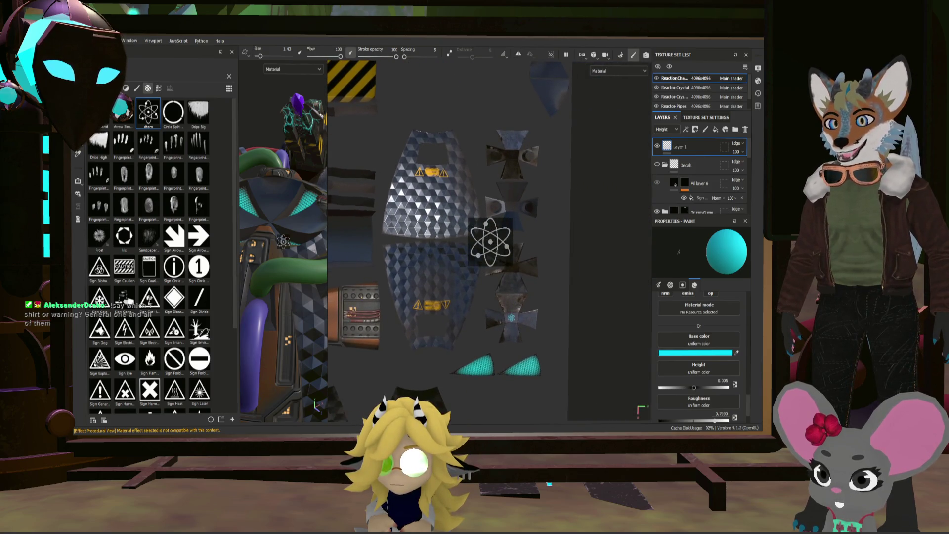
scroll(512, 186, "up", 3)
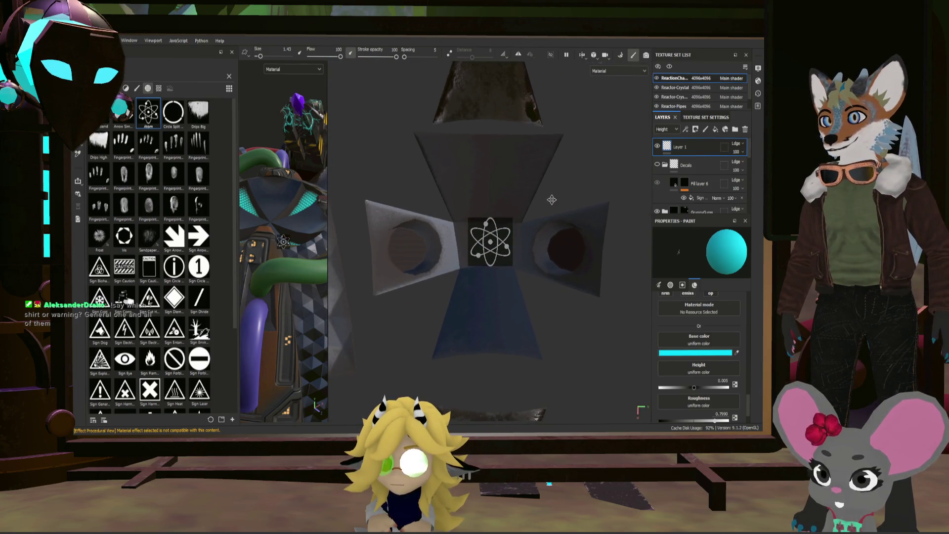
scroll(544, 204, "up", 2)
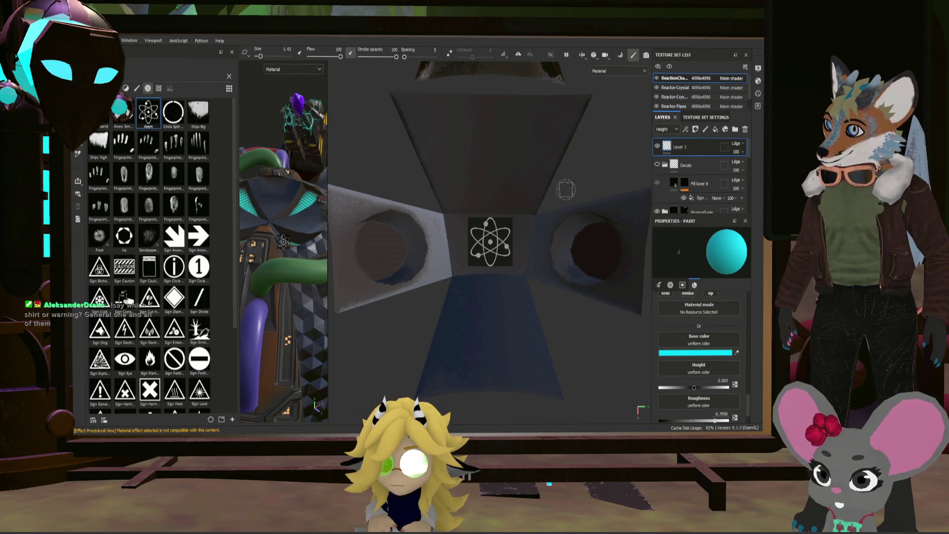
scroll(577, 277, "down", 3)
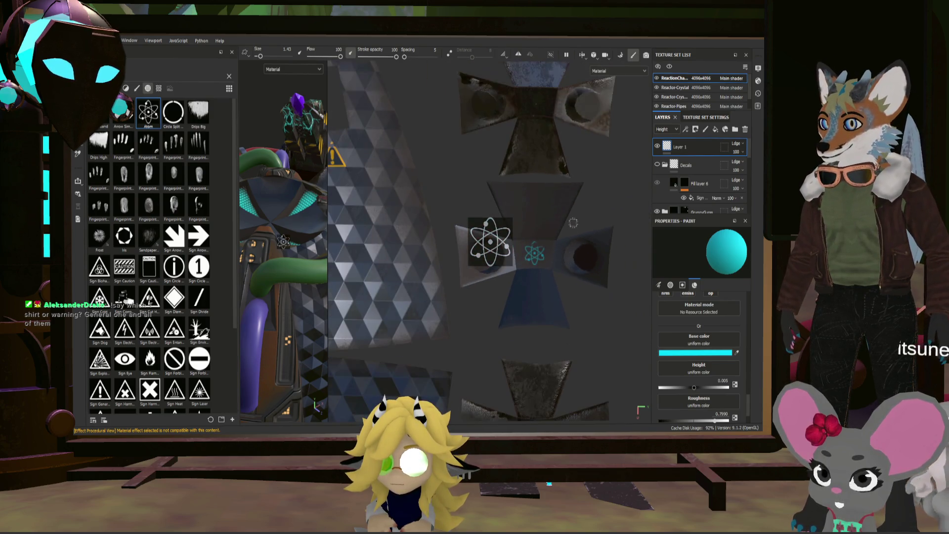
scroll(565, 294, "up", 4)
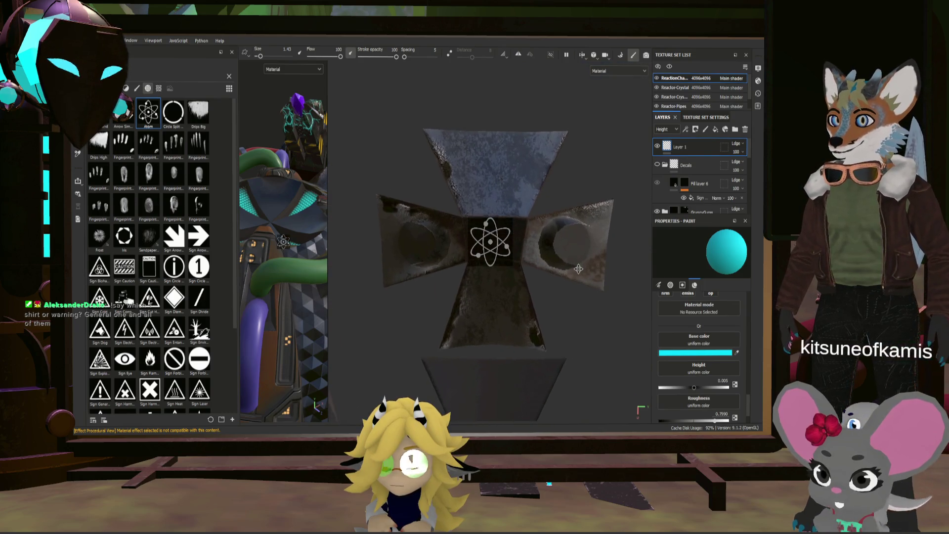
scroll(576, 268, "up", 1)
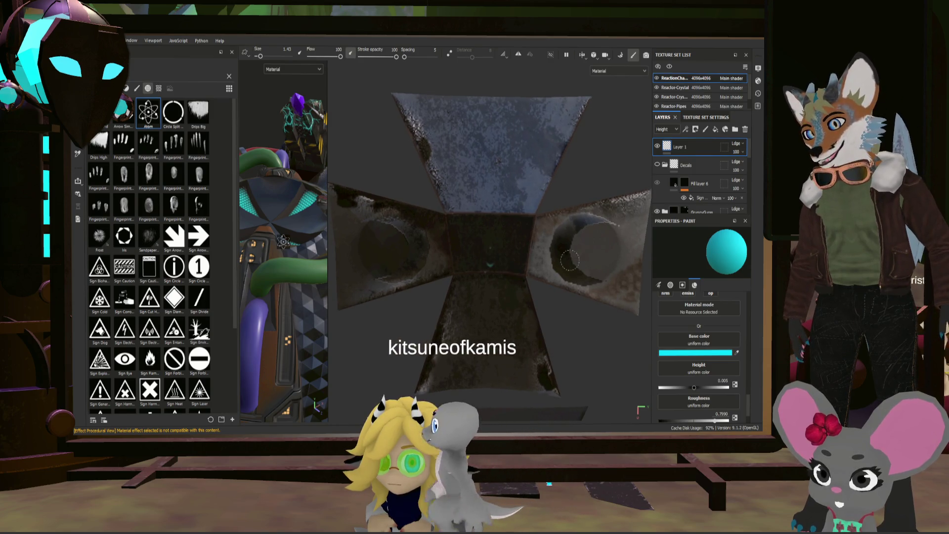
scroll(620, 246, "down", 2)
scroll(620, 246, "up", 1)
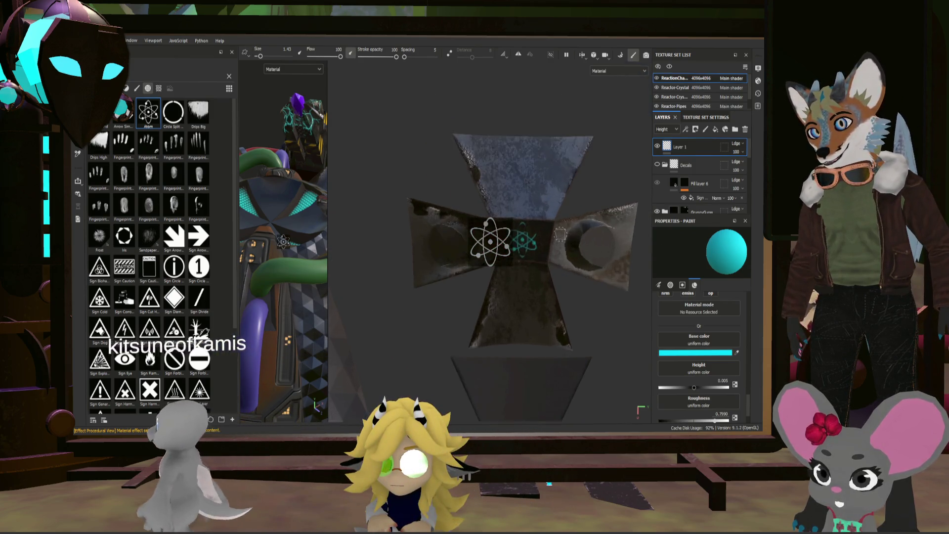
scroll(620, 246, "down", 5)
scroll(620, 246, "down", 2)
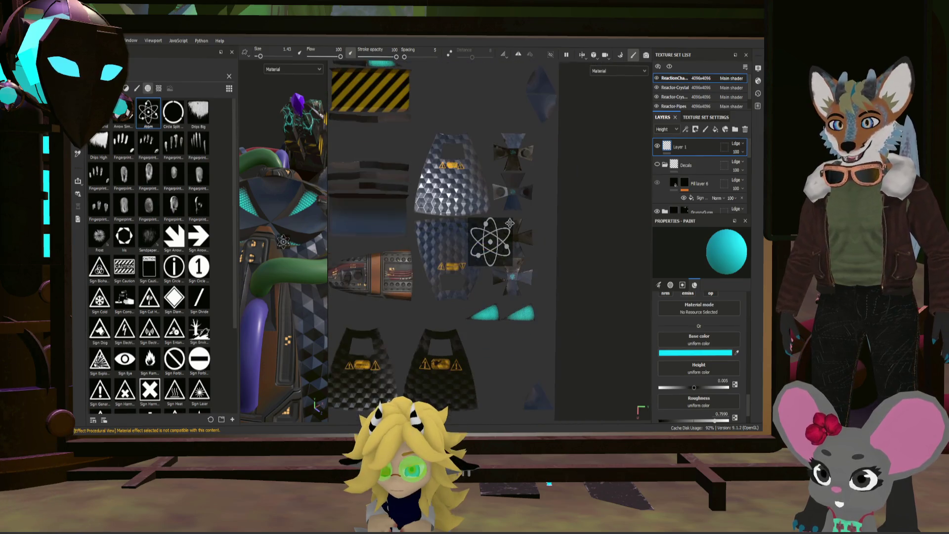
scroll(537, 265, "up", 5)
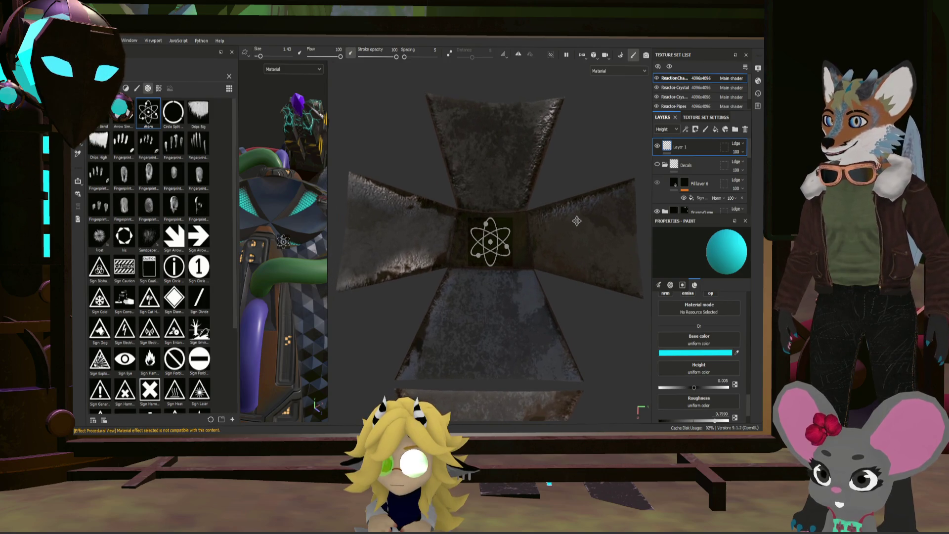
scroll(597, 232, "down", 4)
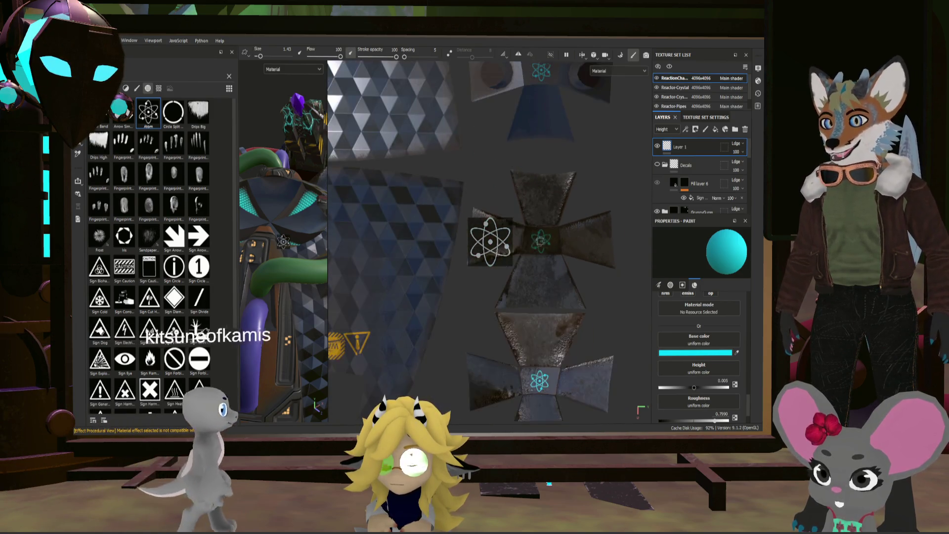
middle_click_drag(414, 294, 608, 171)
- Zoom and pan until the cross-shaped island sits centred under the Atom stencil
scroll(538, 240, "up", 4)
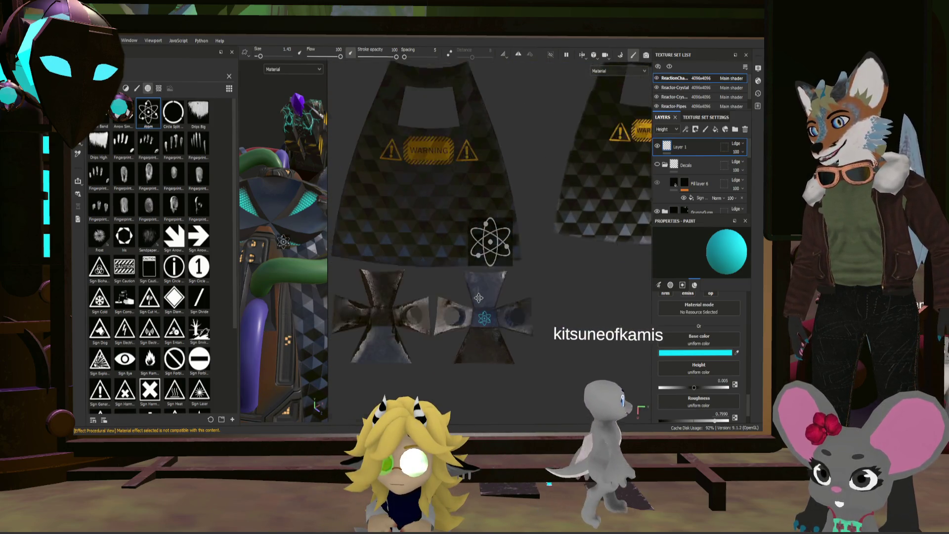
scroll(537, 240, "up", 4)
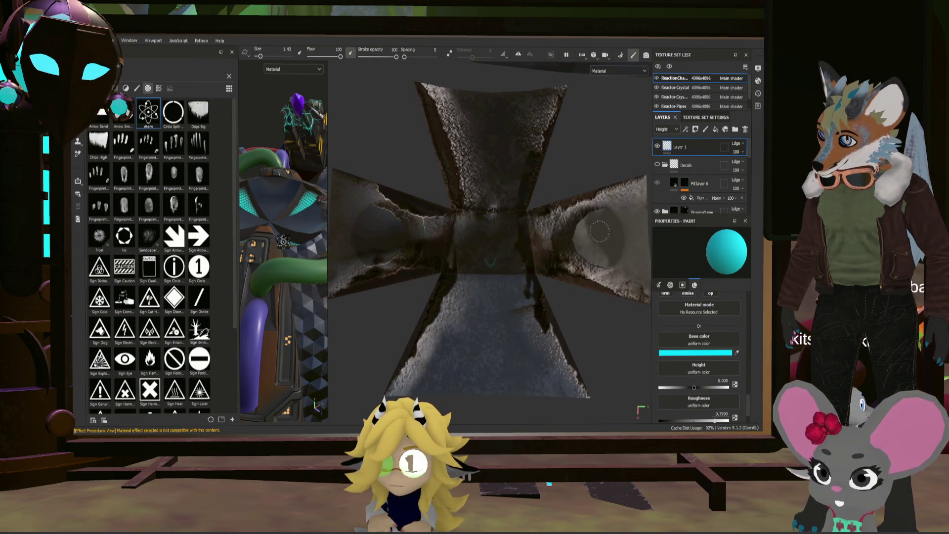
scroll(574, 267, "down", 10)
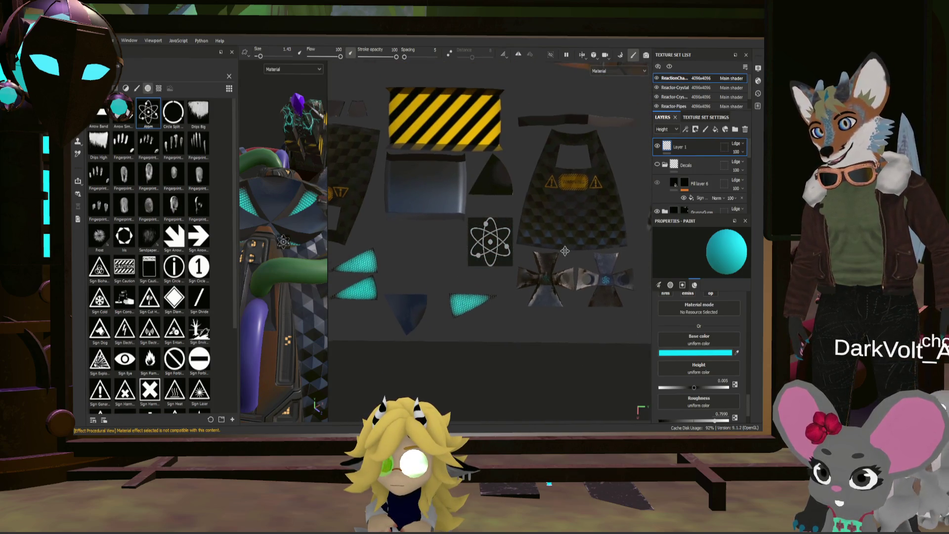
scroll(573, 267, "up", 10)
scroll(508, 250, "up", 4)
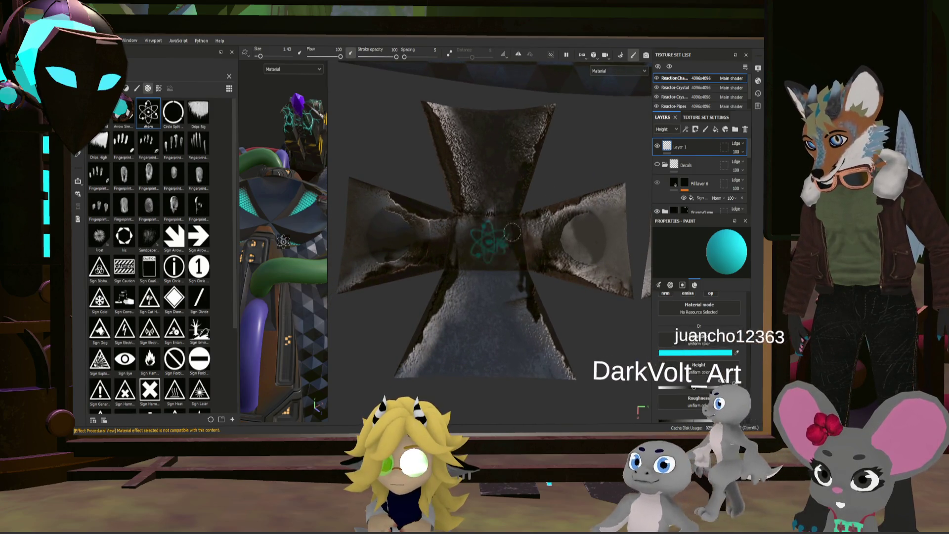
scroll(577, 233, "down", 5)
scroll(577, 233, "down", 4)
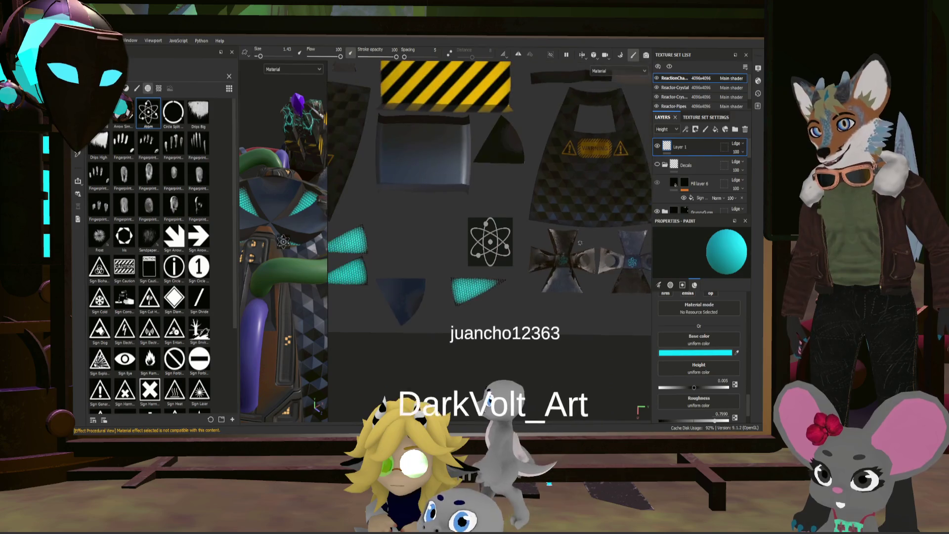
middle_click_drag(520, 218, 600, 174)
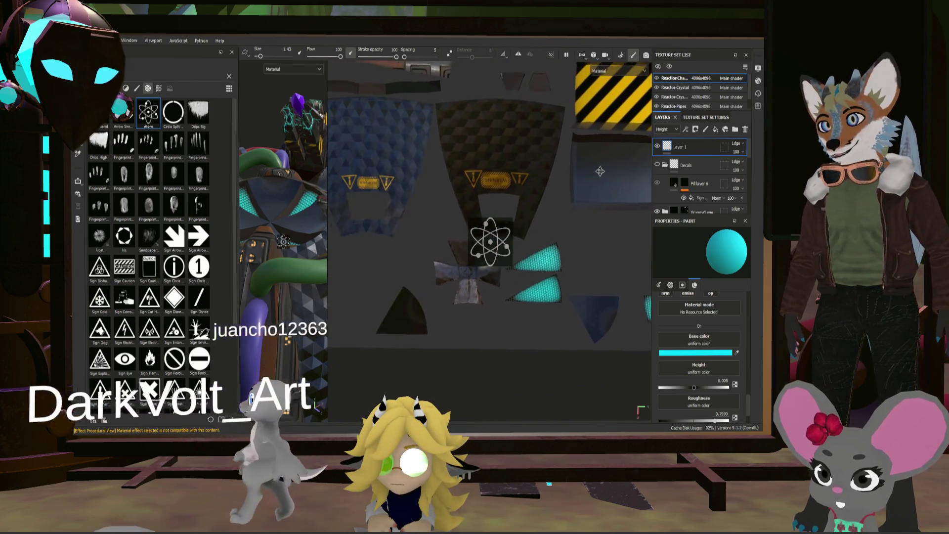
scroll(600, 175, "up", 5)
scroll(593, 180, "up", 4)
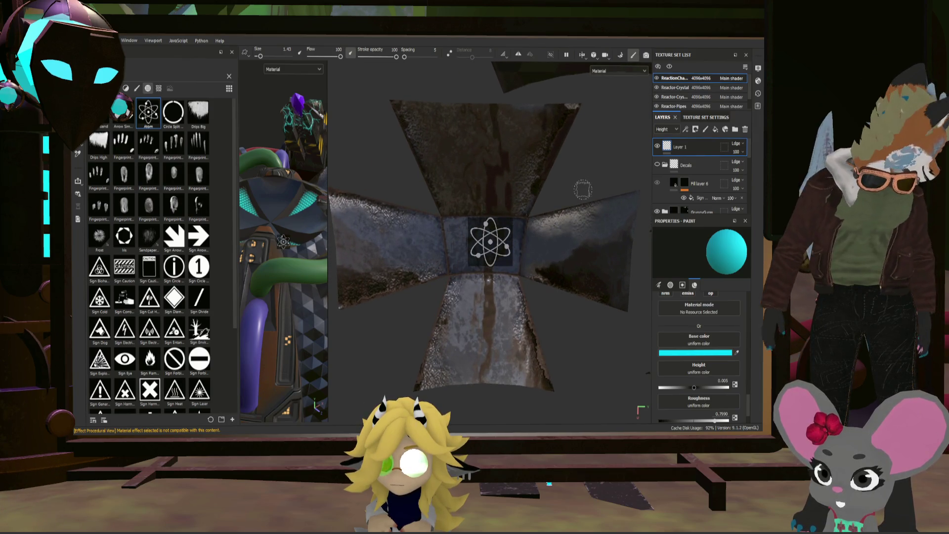
- Nudge the cross island into line with the stencil and survey the other UV islands
middle_click_drag(582, 190, 588, 188)
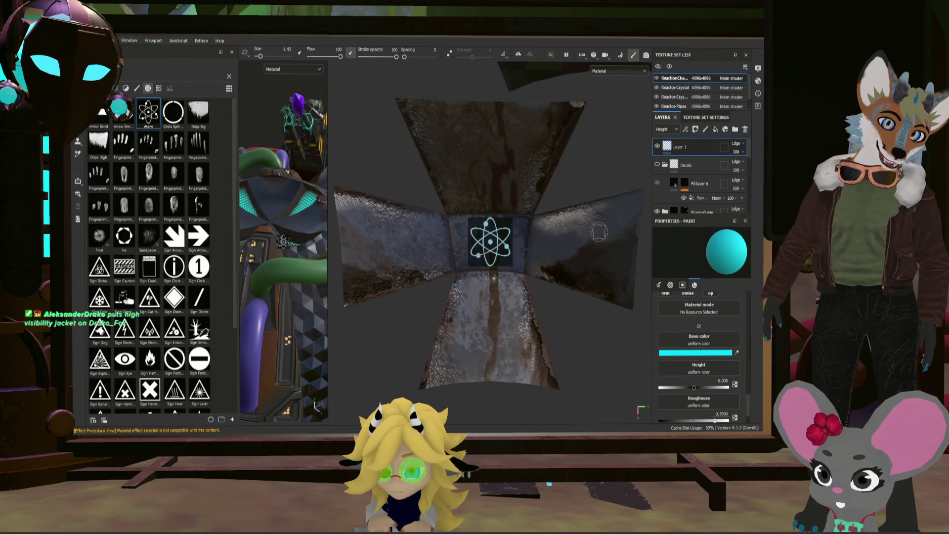
scroll(598, 231, "down", 6)
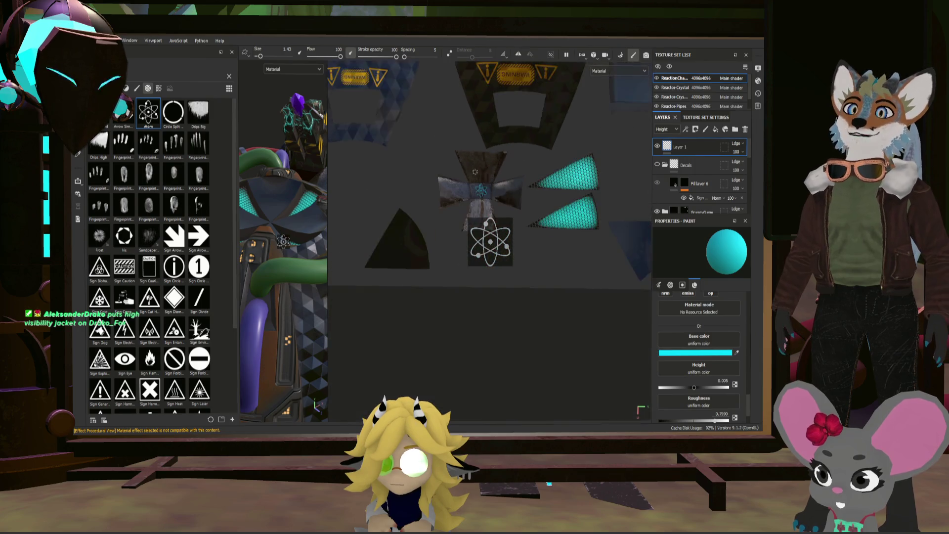
mouse_move(502, 174)
middle_mouse_down()
mouse_move(514, 247)
mouse_move(479, 307)
mouse_move(455, 175)
mouse_move(327, 178)
mouse_move(308, 161)
middle_mouse_up()
mouse_move(513, 158)
middle_mouse_down()
mouse_move(482, 158)
mouse_move(478, 120)
middle_mouse_up()
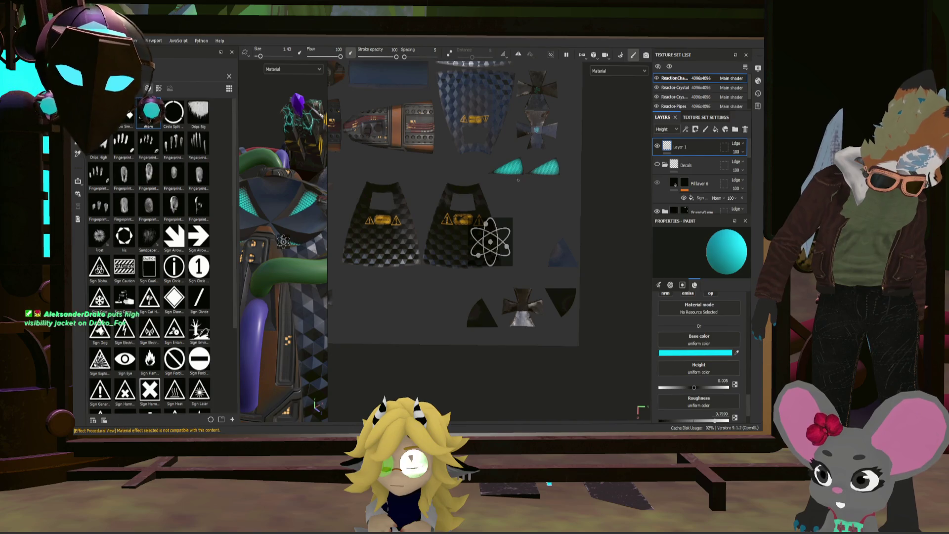
scroll(505, 238, "up", 5)
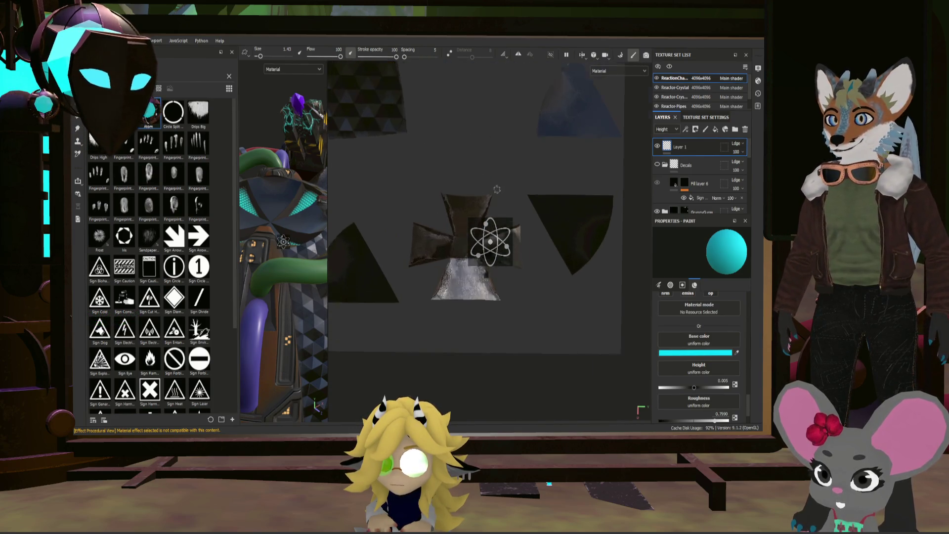
scroll(506, 238, "up", 4)
middle_click_drag(568, 199, 577, 214)
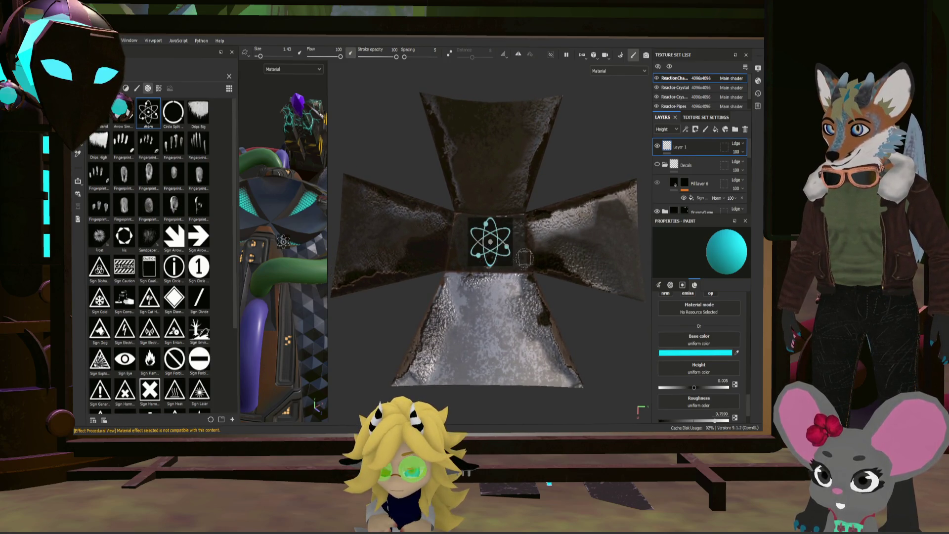
scroll(605, 230, "down", 6)
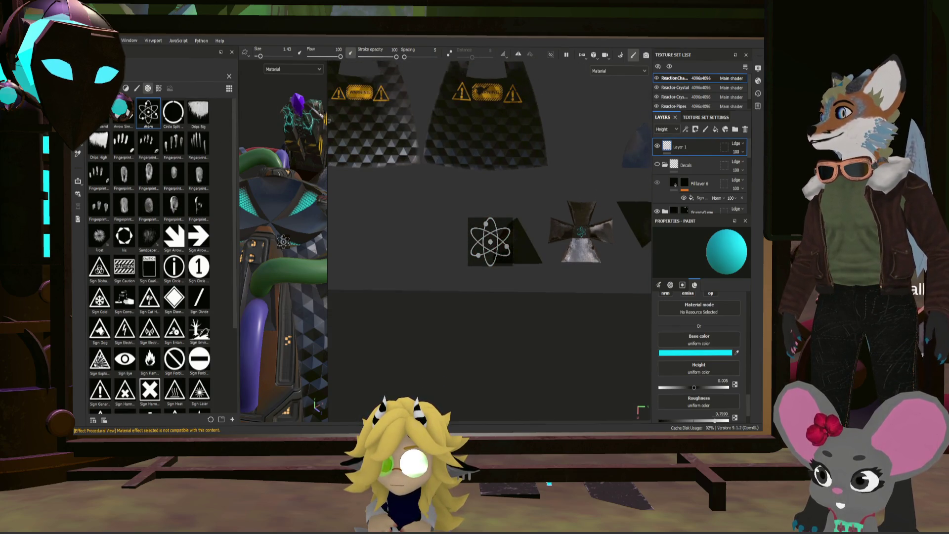
- Widen the 3D view, select the Decals layer, and frame the reactor frontally
left_click_drag(328, 241, 565, 241)
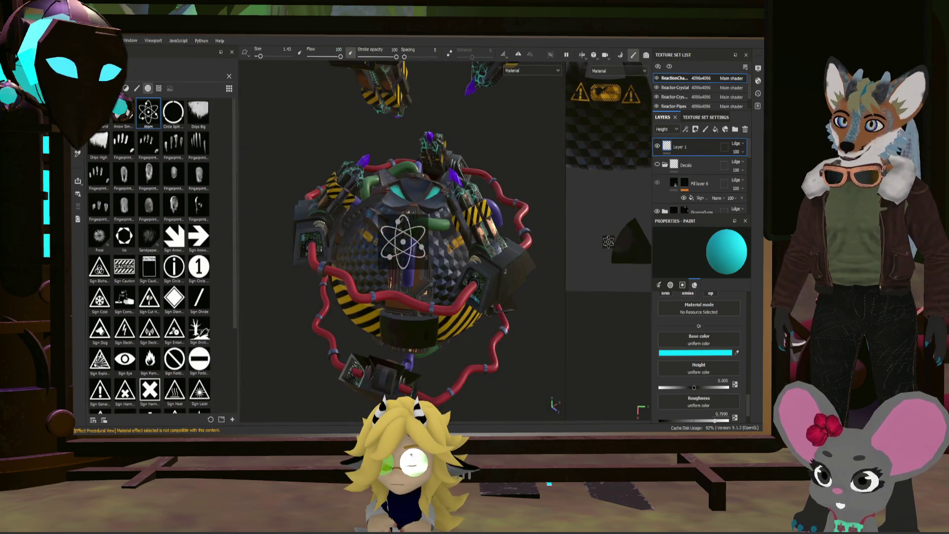
left_click(703, 168)
mouse_move(445, 207)
left_mouse_down("alt")
mouse_move(394, 219)
mouse_move(544, 212)
mouse_move(460, 148)
left_mouse_up("alt")
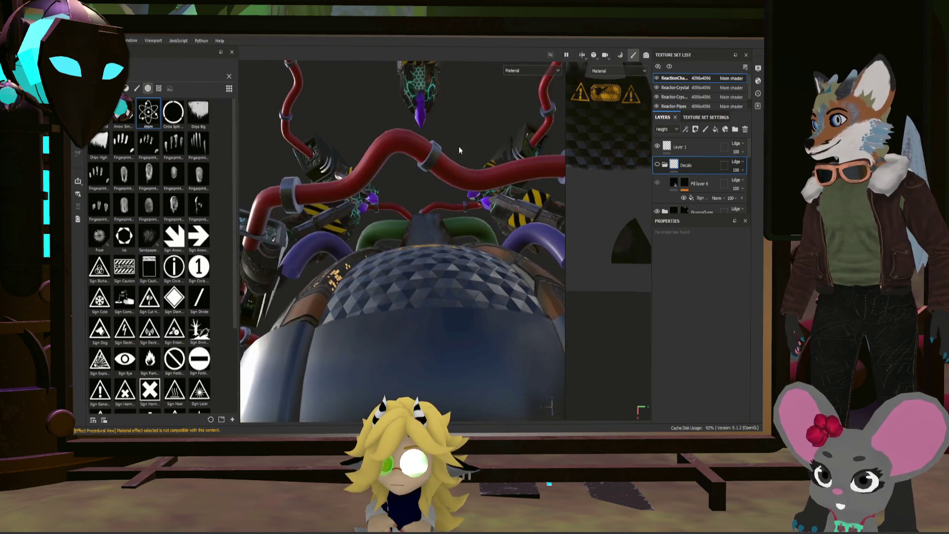
mouse_move(459, 146)
right_mouse_down("alt")
mouse_move(447, 289)
mouse_move(459, 155)
right_mouse_up("alt")
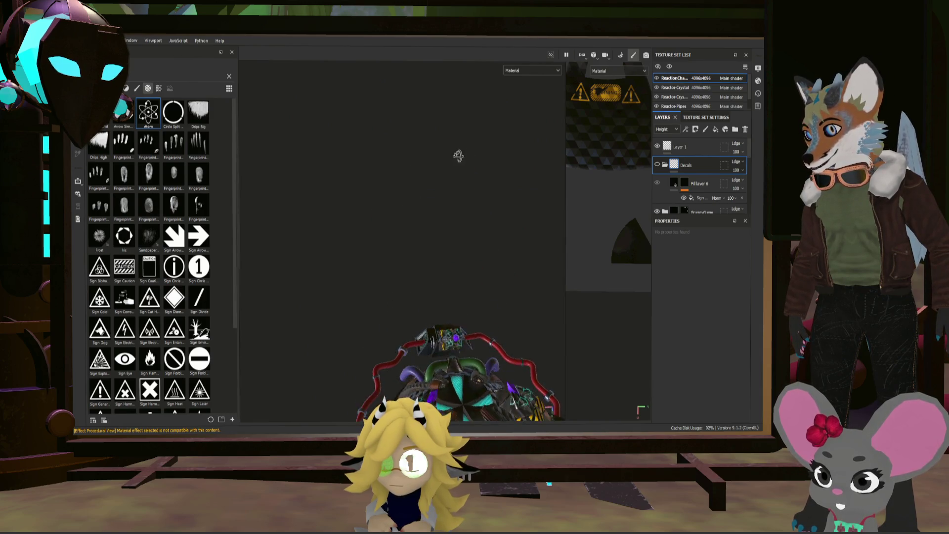
left_click_drag(459, 155, 472, 164, "alt")
mouse_move(441, 366)
left_mouse_down("alt")
mouse_move(414, 282)
mouse_move(422, 324)
left_mouse_up("alt")
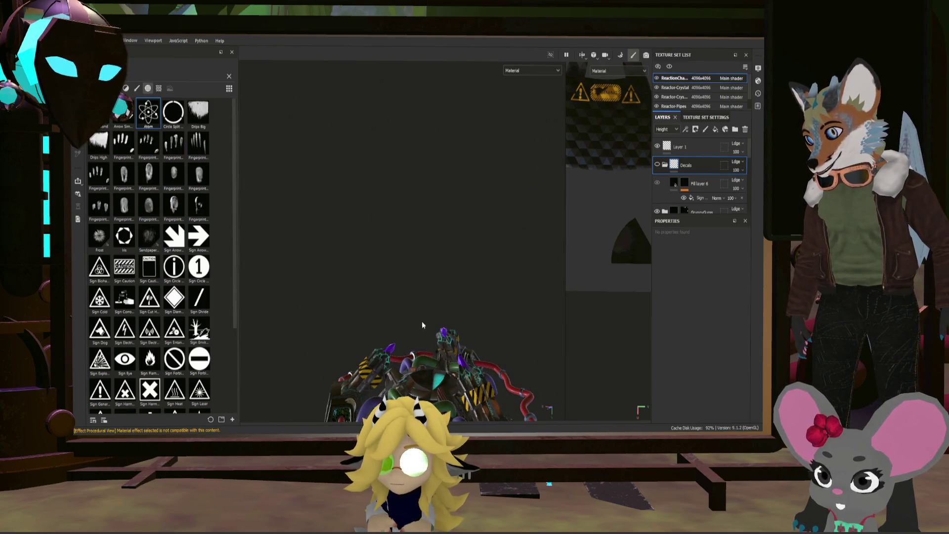
right_click_drag(422, 324, 397, 289, "alt")
mouse_move(397, 289)
left_mouse_down("alt")
mouse_move(451, 322)
mouse_move(440, 316)
left_mouse_up("alt")
- Orbit around the reactor's rear and top, then select the Reactor-Pipes texture set
right_click_drag(440, 316, 420, 306, "alt")
mouse_move(420, 307)
left_mouse_down("alt")
mouse_move(371, 291)
mouse_move(427, 295)
mouse_move(416, 289)
mouse_move(387, 295)
mouse_move(466, 324)
mouse_move(434, 270)
mouse_move(423, 185)
left_mouse_up("alt")
mouse_move(449, 227)
left_mouse_down("alt")
mouse_move(444, 154)
mouse_move(452, 154)
left_mouse_up("alt")
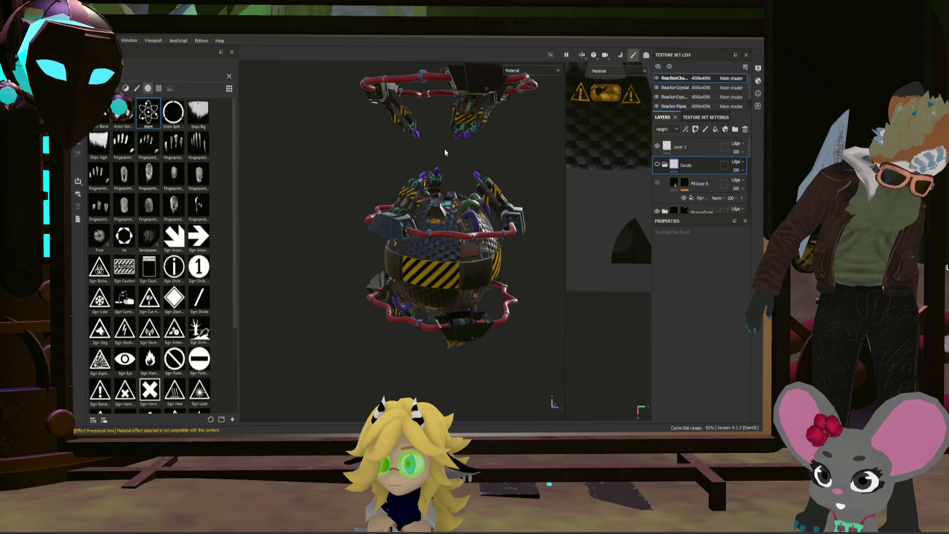
right_click_drag(444, 149, 476, 189, "alt")
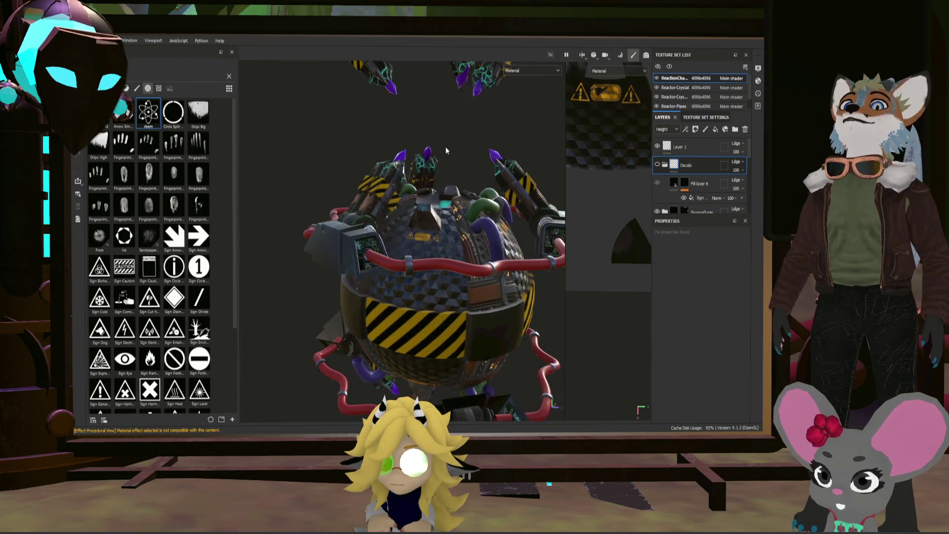
middle_click_drag(476, 189, 482, 231, "alt")
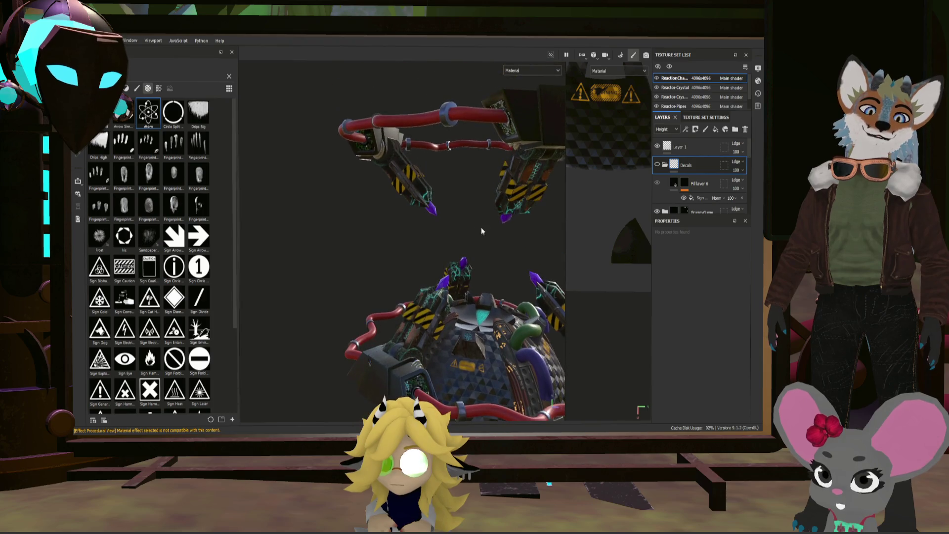
mouse_move(490, 280)
left_mouse_down("alt")
mouse_move(343, 230)
mouse_move(431, 230)
left_mouse_up("alt")
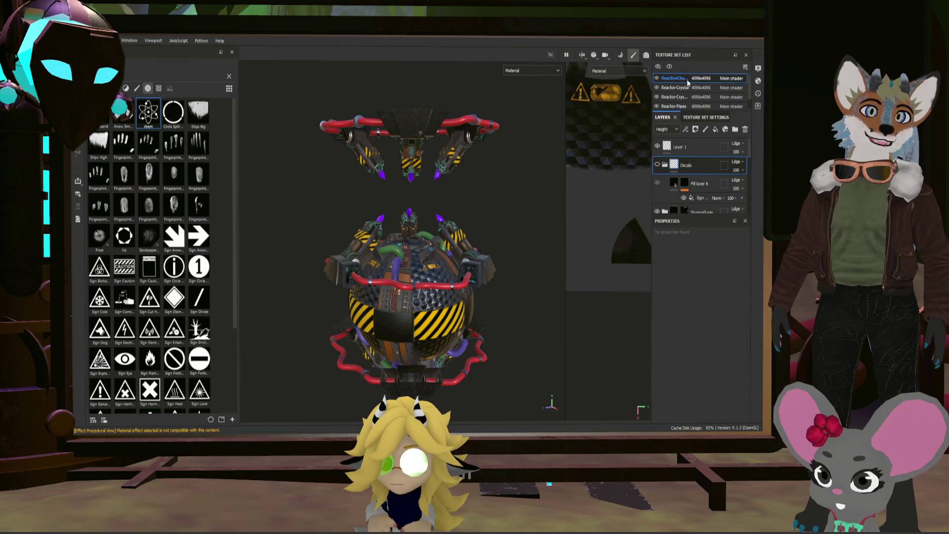
left_click(691, 118)
- Review the Reactor-Pipes texture set settings, then return to its layer stack
scroll(688, 105, "down", 1)
left_click(675, 97)
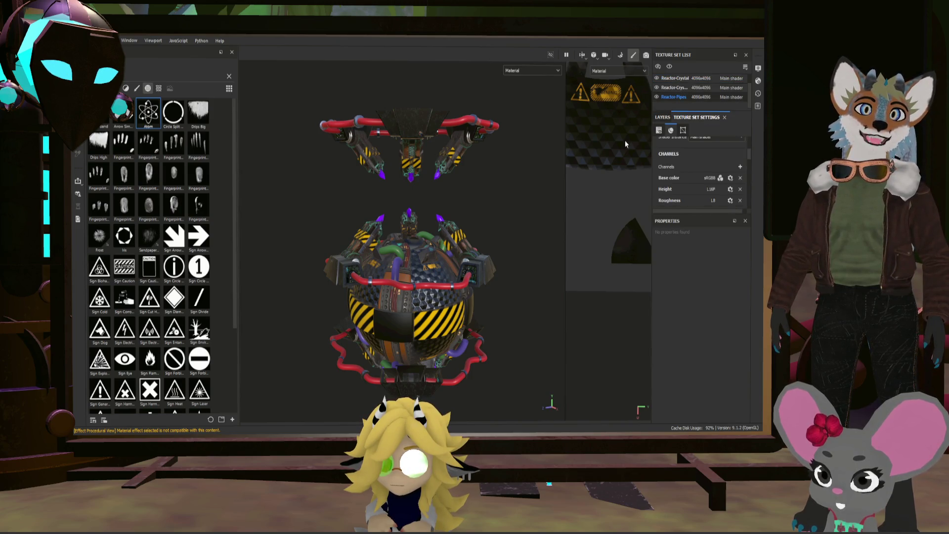
scroll(465, 269, "up", 2)
scroll(464, 219, "up", 5)
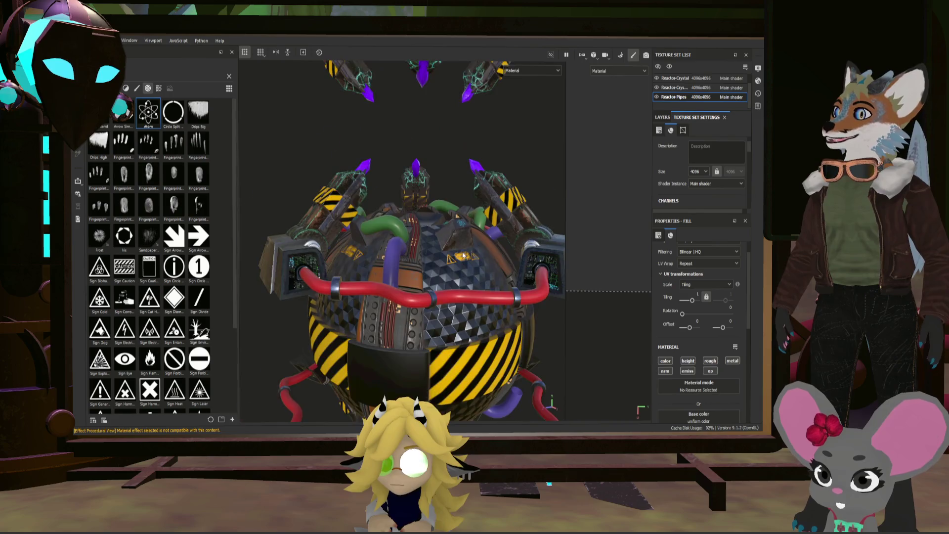
left_click_drag(433, 264, 450, 248, "alt")
scroll(456, 250, "down", 3)
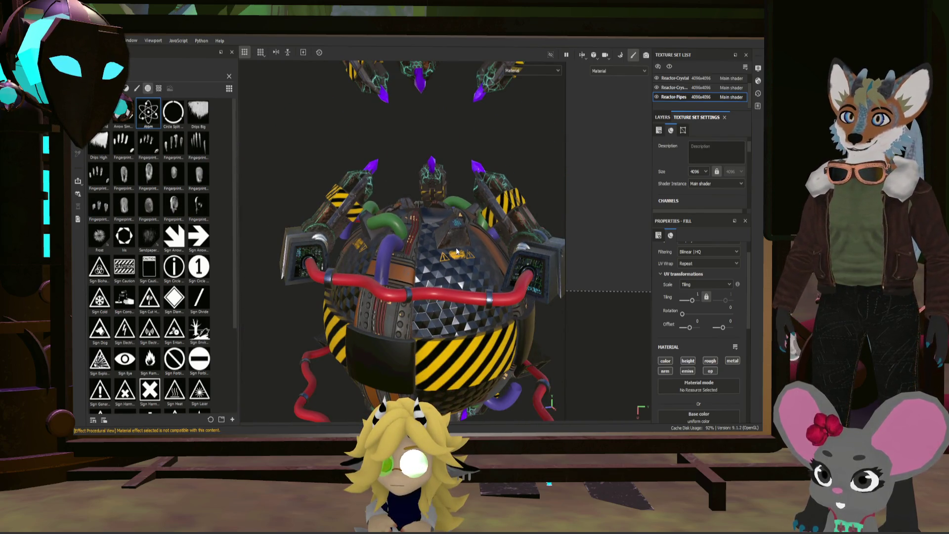
scroll(689, 271, "down", 6)
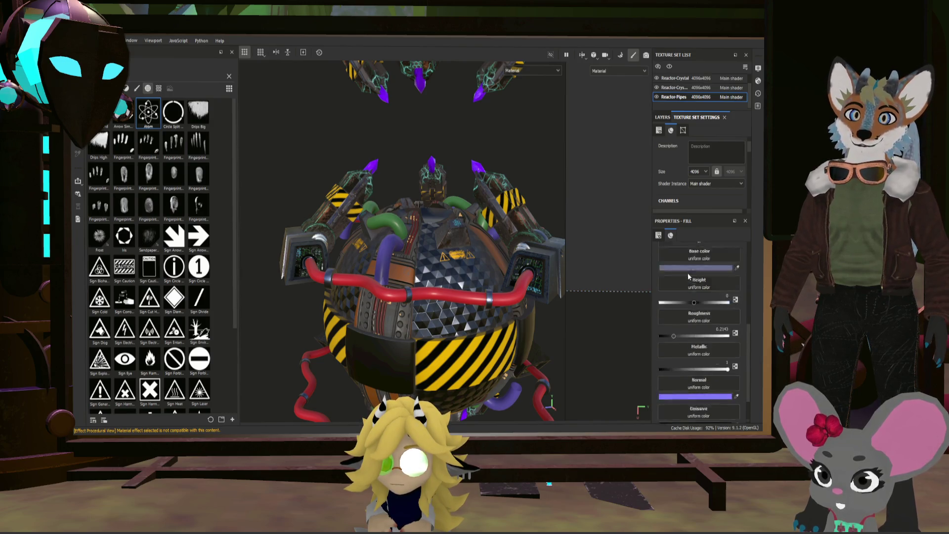
scroll(691, 284, "up", 5)
left_click(688, 98)
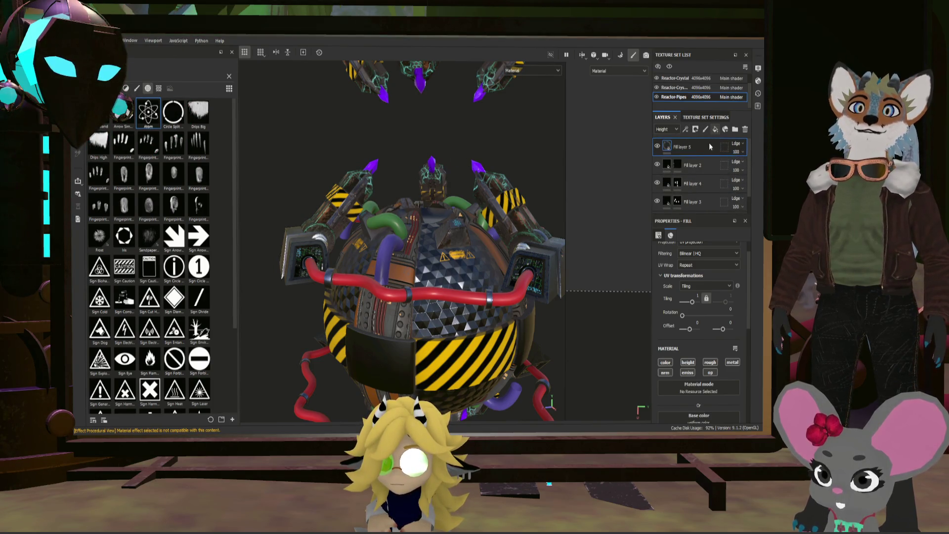
- Add a grey fill layer over the pipes with roughness about 0.81 and a black mask
left_click(715, 129)
scroll(700, 288, "down", 5)
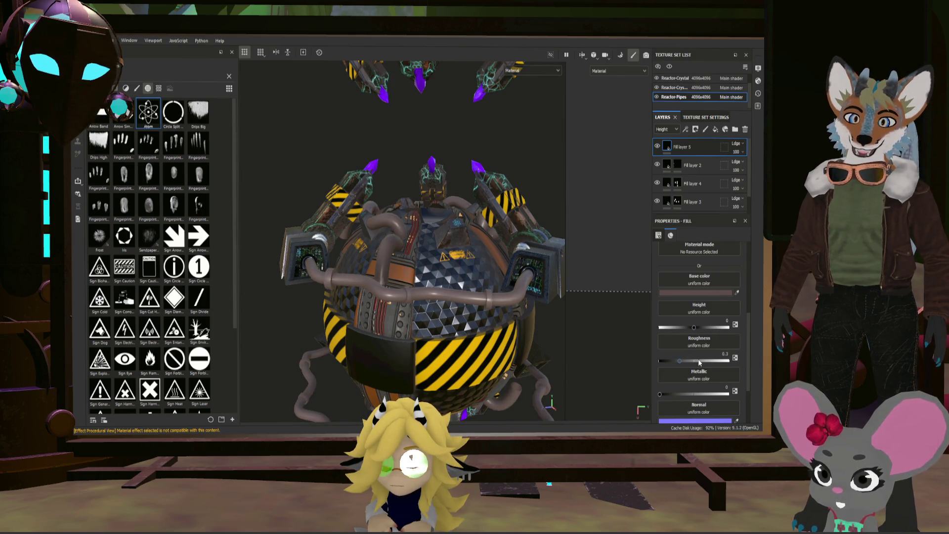
left_click_drag(707, 361, 715, 361)
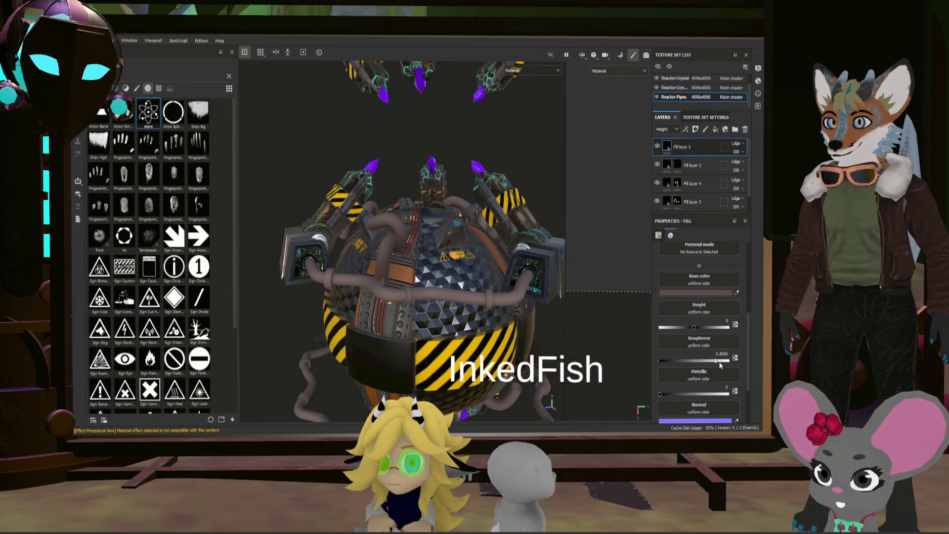
scroll(527, 305, "up", 3)
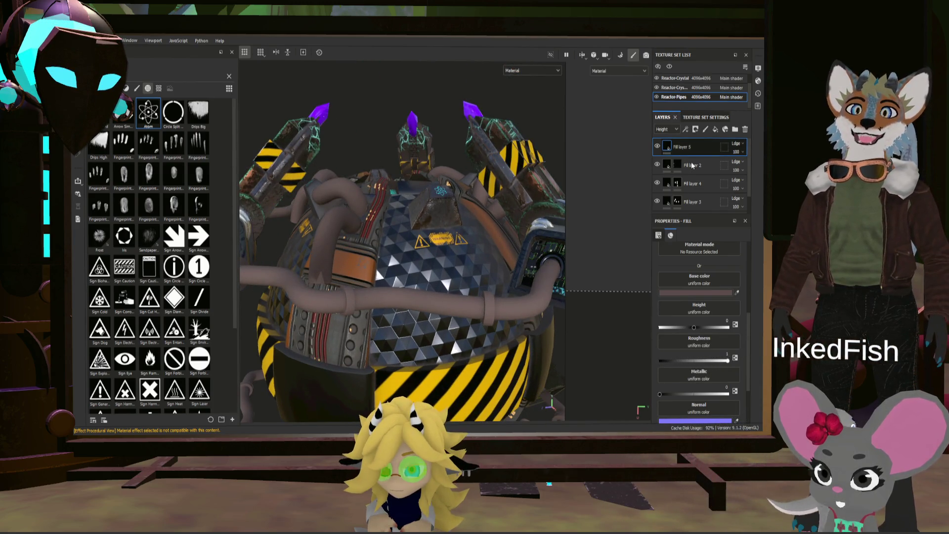
left_click(696, 129)
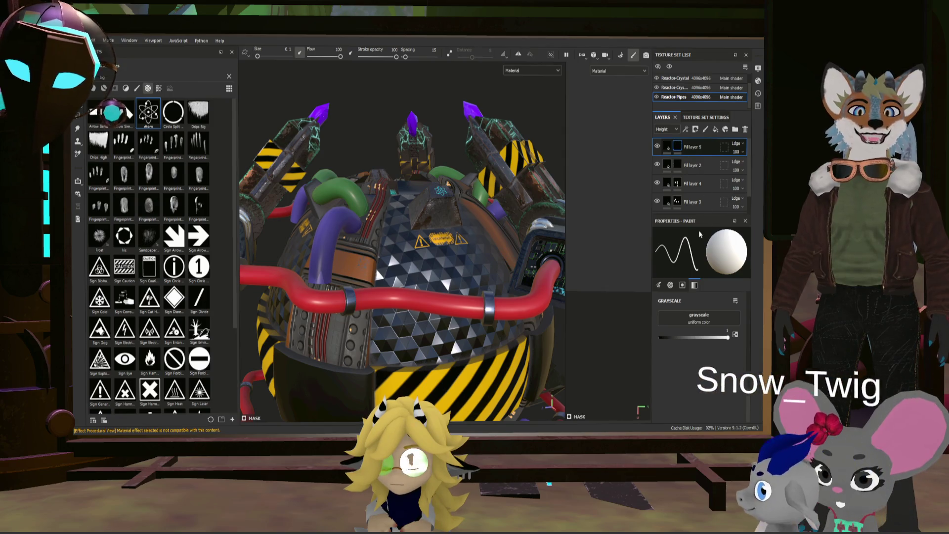
- Add a Dirt generator to Fill layer 5's mask and set Dirt Level to 0.47
left_click(685, 129)
left_click(702, 168)
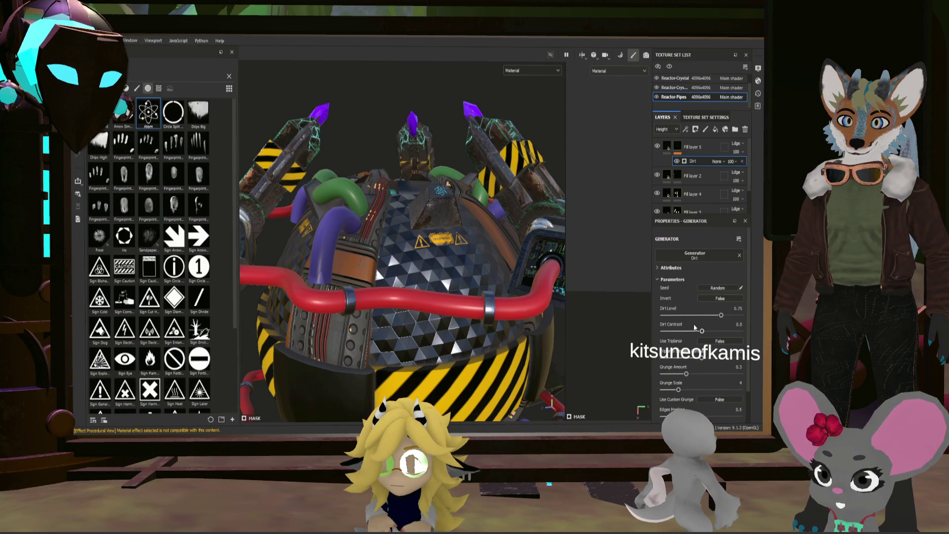
scroll(529, 281, "up", 3)
mouse_move(530, 284)
left_mouse_down("alt")
mouse_move(490, 258)
mouse_move(486, 288)
mouse_move(492, 282)
mouse_move(460, 290)
mouse_move(456, 226)
mouse_move(544, 280)
left_mouse_up("alt")
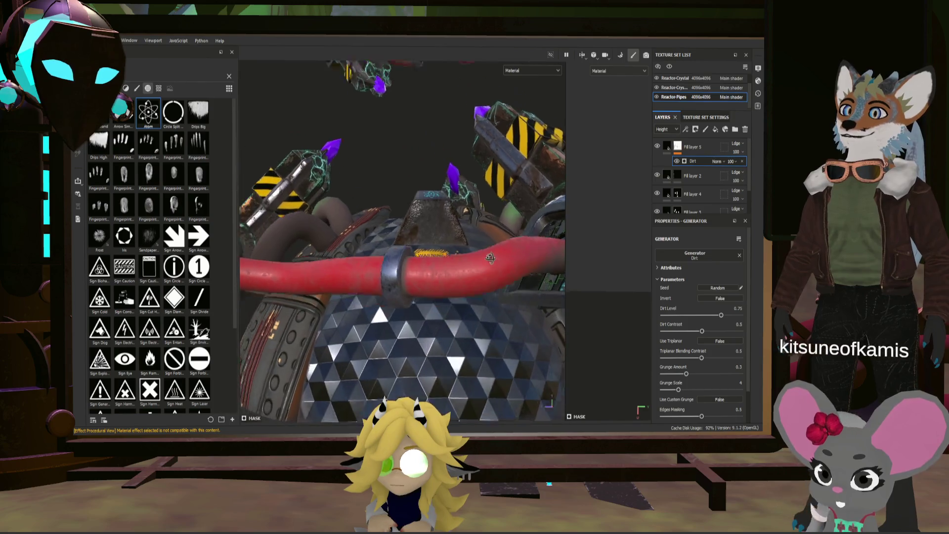
scroll(480, 296, "down", 3)
scroll(544, 279, "up", 5)
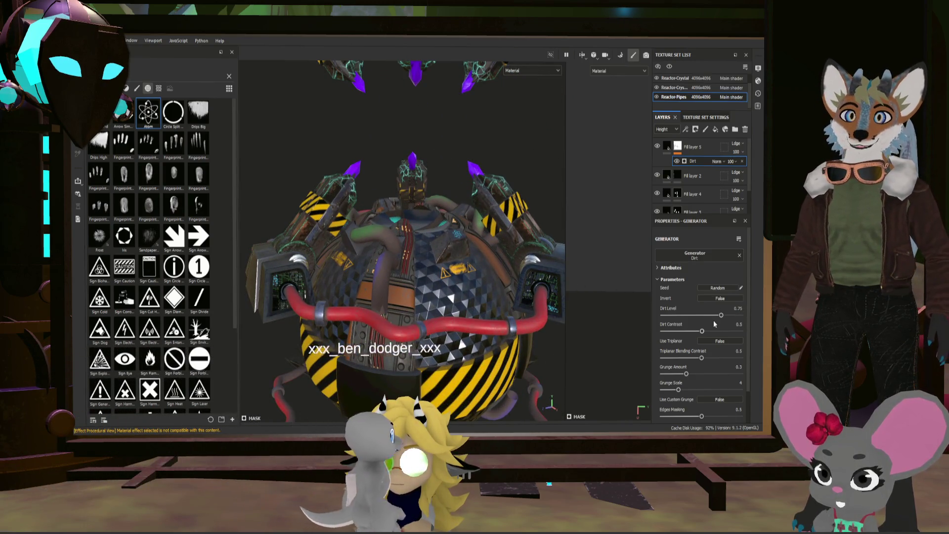
left_click_drag(700, 317, 684, 315)
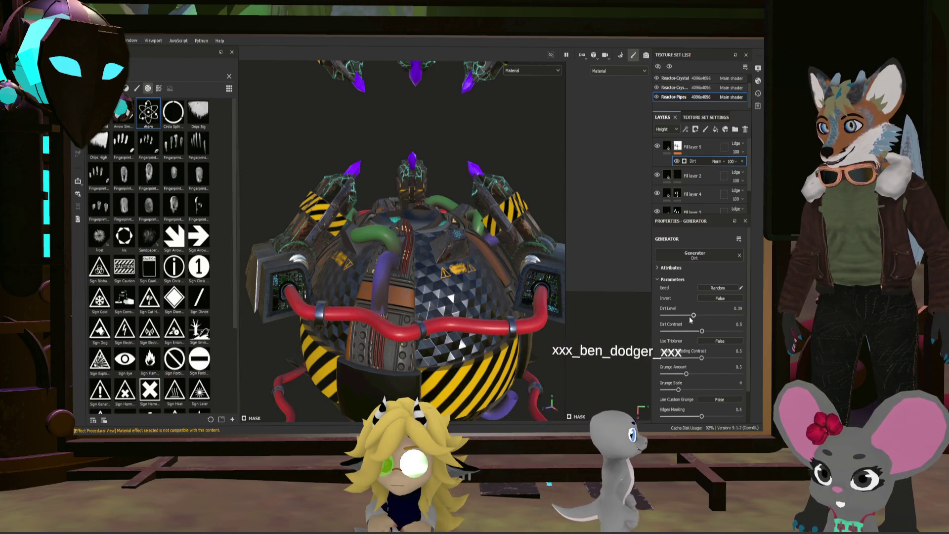
left_click(695, 317)
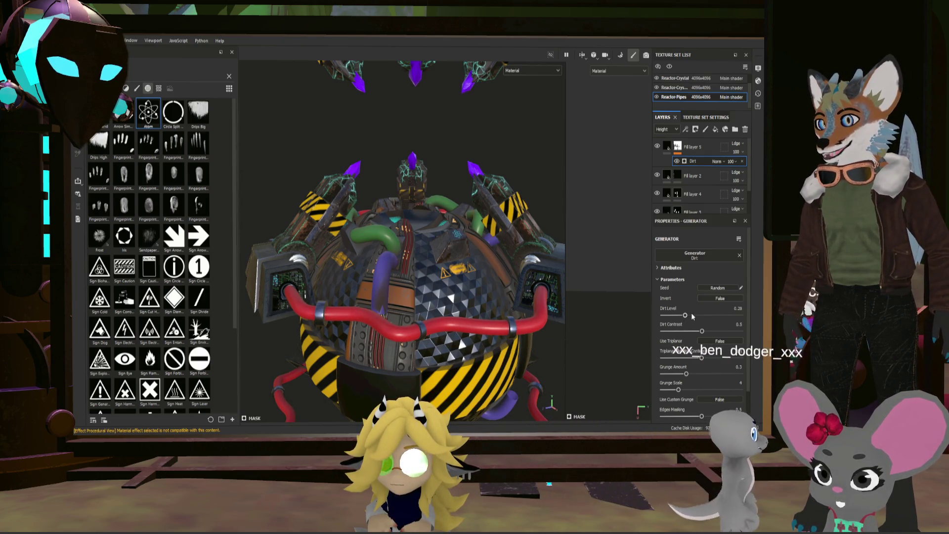
left_click_drag(695, 317, 702, 316)
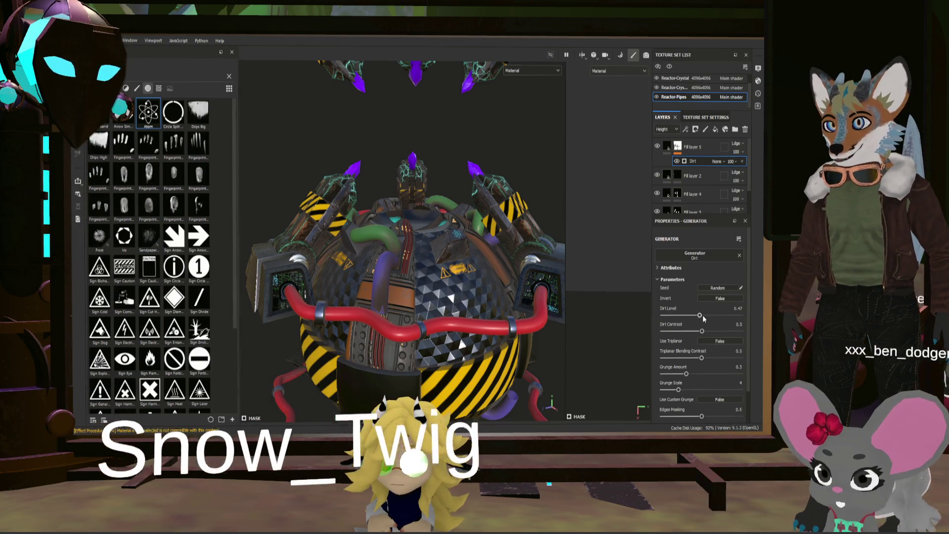
- Lower Dirt Contrast to 0.42 and enable triplanar projection, checking the dirt on the pipes
mouse_move(445, 247)
left_mouse_down("alt")
mouse_move(447, 210)
mouse_move(477, 261)
mouse_move(401, 270)
mouse_move(422, 235)
mouse_move(496, 264)
left_mouse_up("alt")
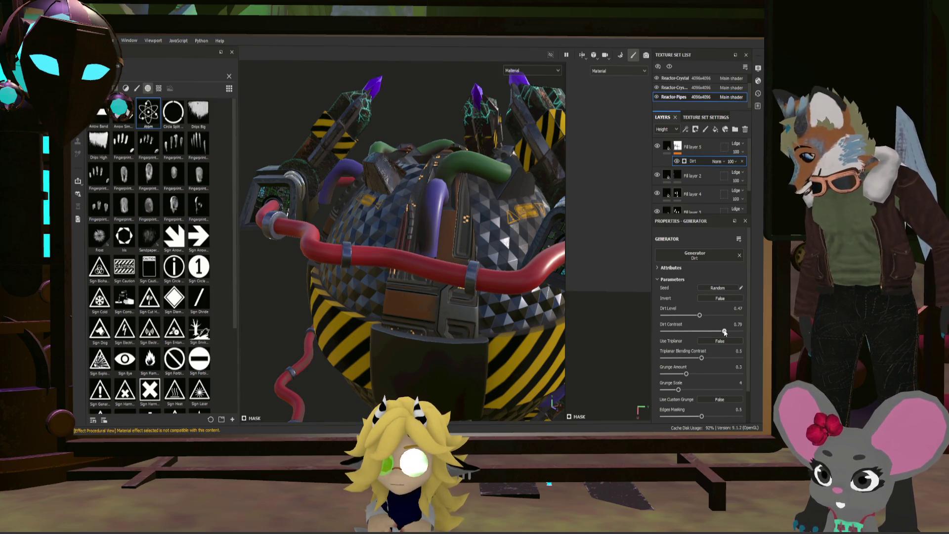
left_click_drag(726, 332, 700, 333)
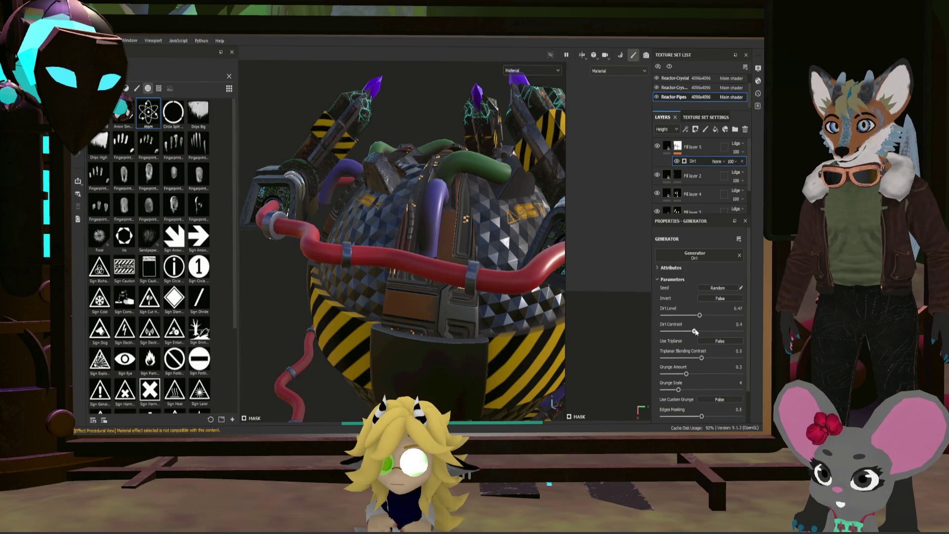
right_click_drag(504, 256, 599, 299, "alt")
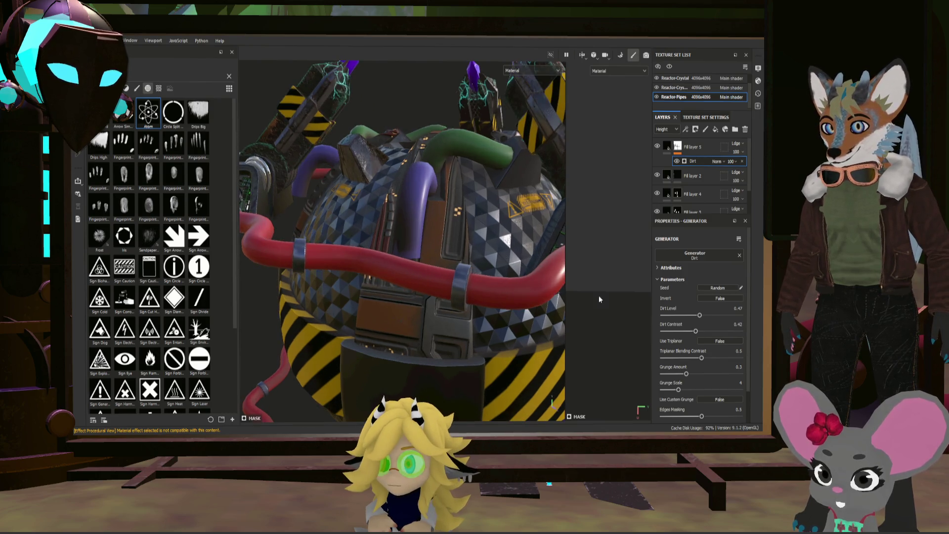
left_click(712, 340)
mouse_move(514, 281)
left_mouse_down("alt")
mouse_move(499, 278)
mouse_move(481, 241)
mouse_move(537, 249)
left_mouse_up("alt")
scroll(529, 285, "down", 8)
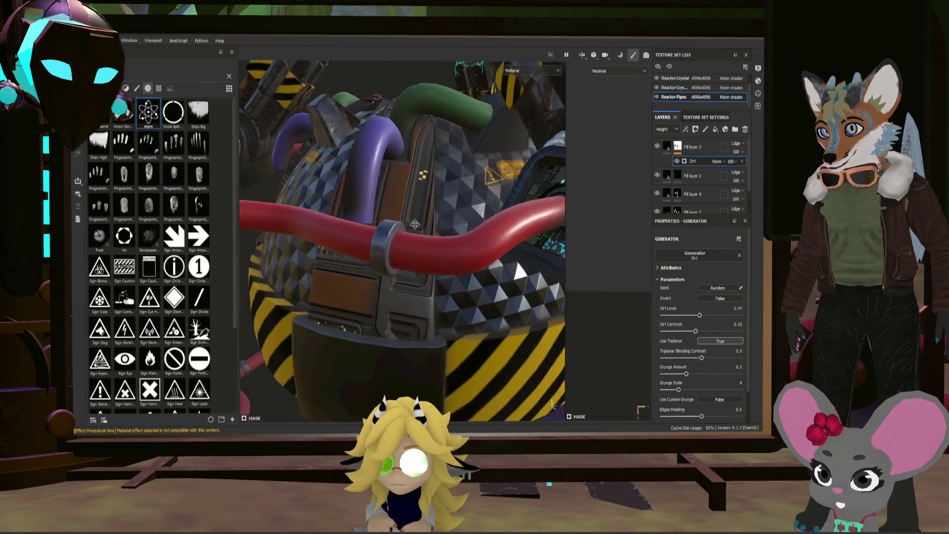
mouse_move(523, 215)
left_mouse_down("alt")
mouse_move(437, 214)
mouse_move(455, 211)
left_mouse_up("alt")
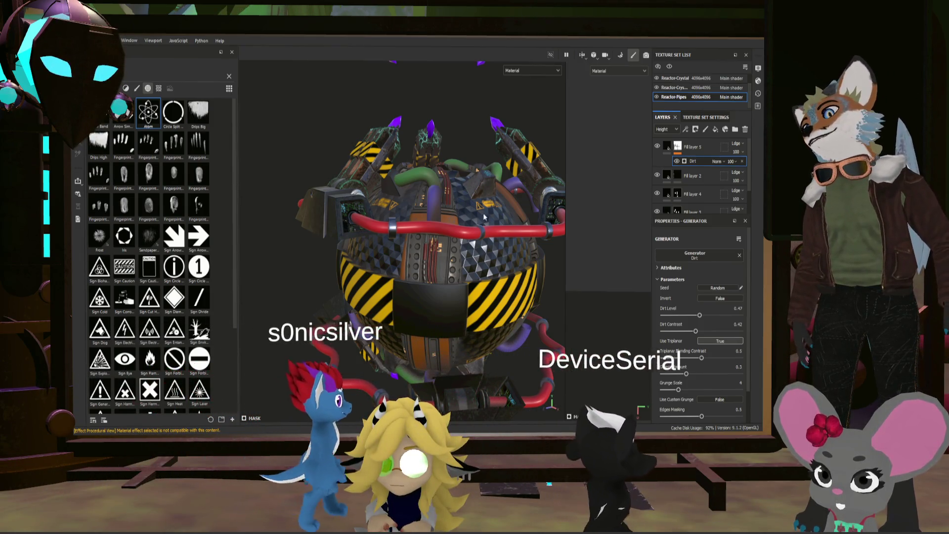
- Orbit the reactor for a final check, save with Ctrl+S, and select the Reactor-Crystal texture set
scroll(483, 294, "down", 3)
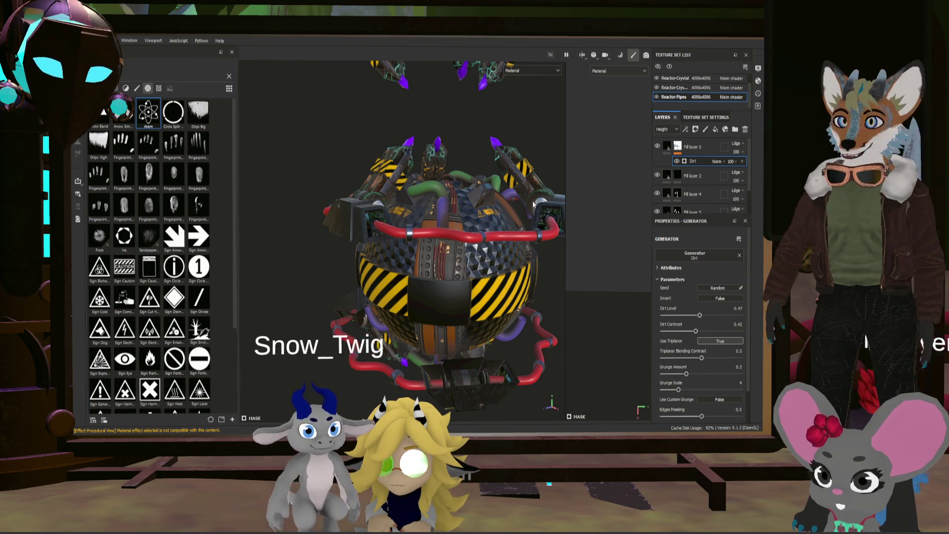
scroll(496, 263, "up", 3)
mouse_move(496, 263)
left_mouse_down("alt")
mouse_move(517, 278)
mouse_move(555, 264)
mouse_move(579, 278)
mouse_move(463, 251)
mouse_move(489, 234)
mouse_move(496, 244)
left_mouse_up("alt")
key("ctrl+s")
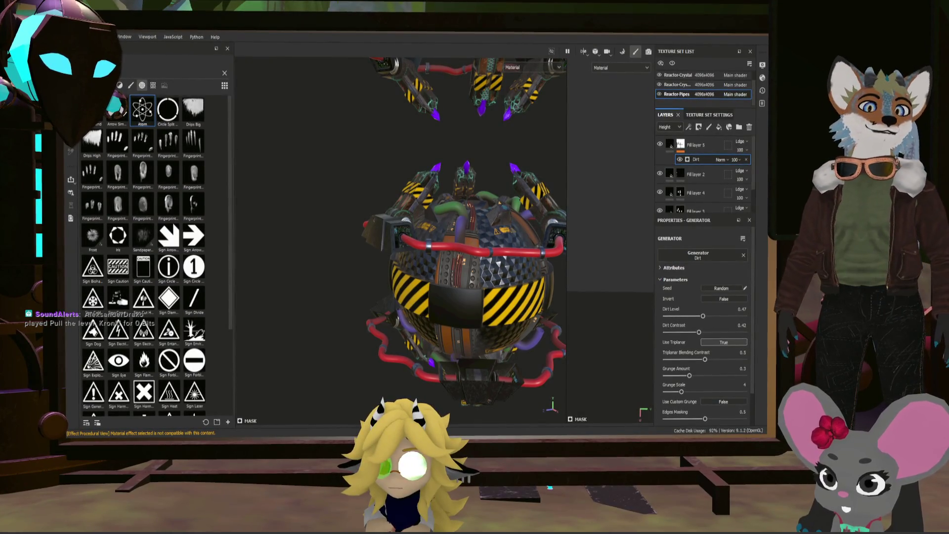
scroll(442, 259, "up", 5)
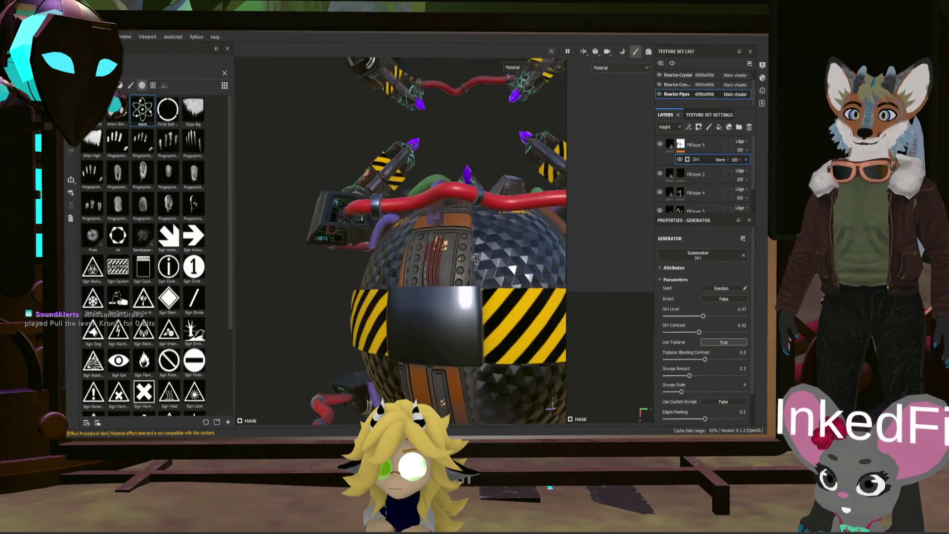
scroll(497, 272, "down", 3)
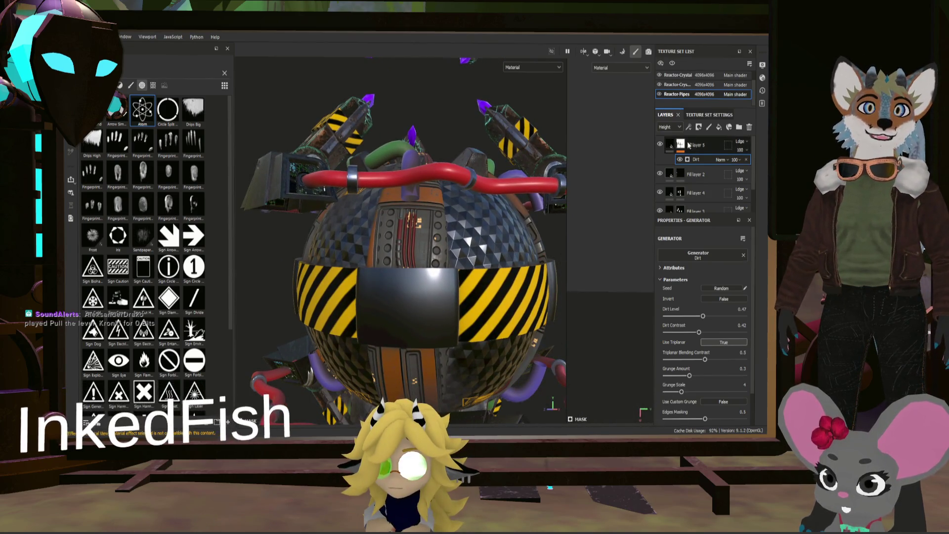
left_click(682, 85)
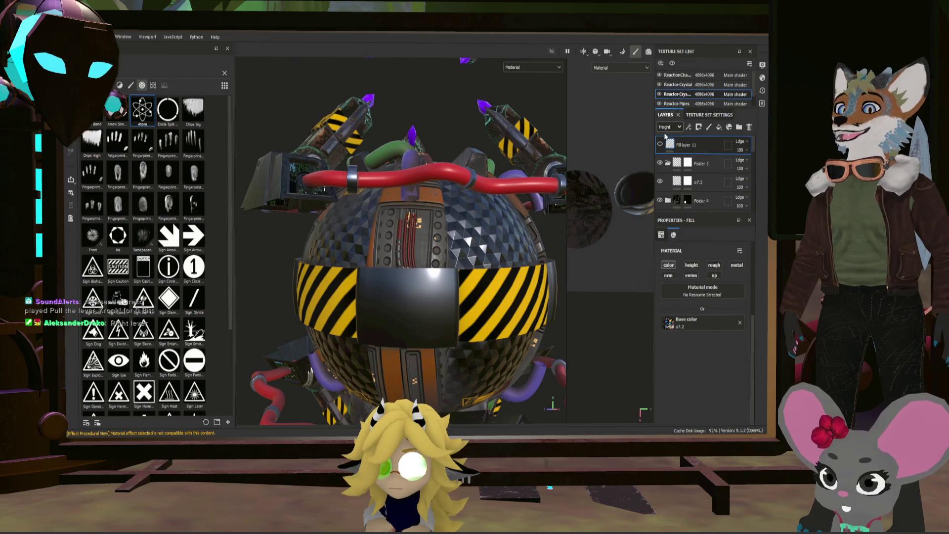
- Add a paint layer to ReactionChamber and drag the GrungyGunmetal folder to the top of the stack
scroll(707, 183, "down", 3)
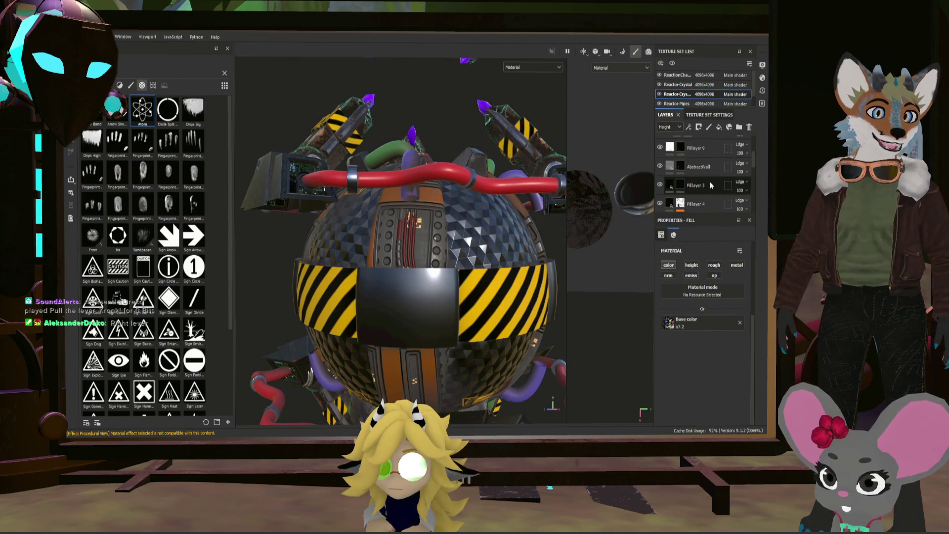
scroll(707, 170, "down", 2)
left_click(714, 190)
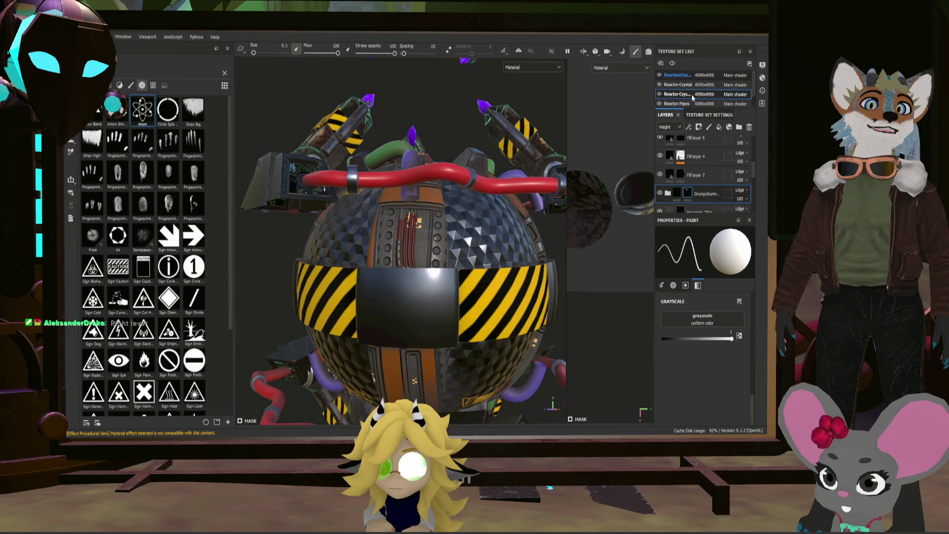
left_click(677, 75)
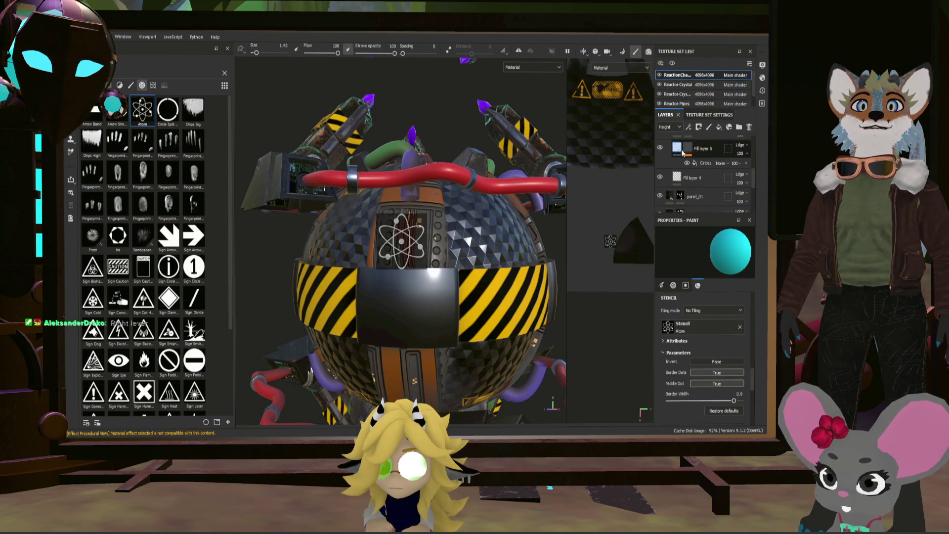
scroll(692, 168, "up", 3)
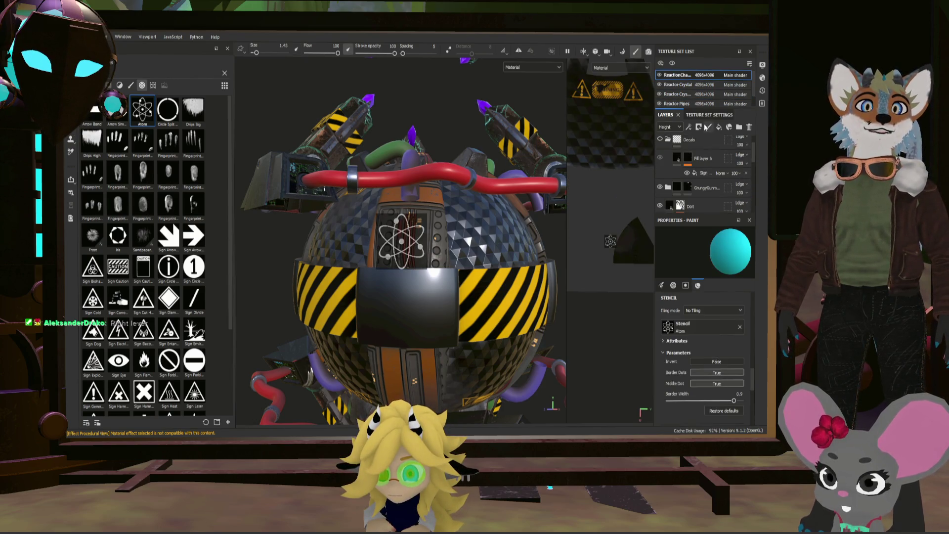
left_click(707, 128)
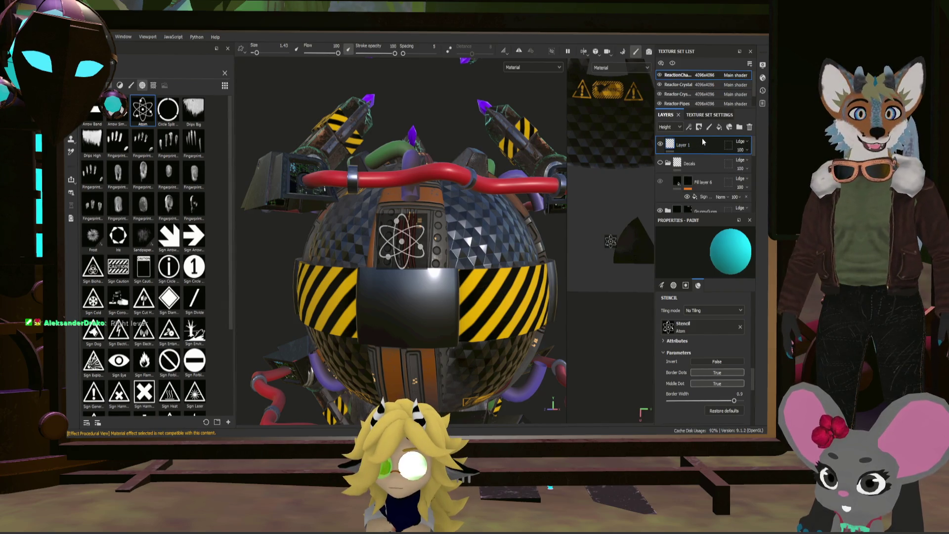
left_click_drag(707, 210, 707, 143)
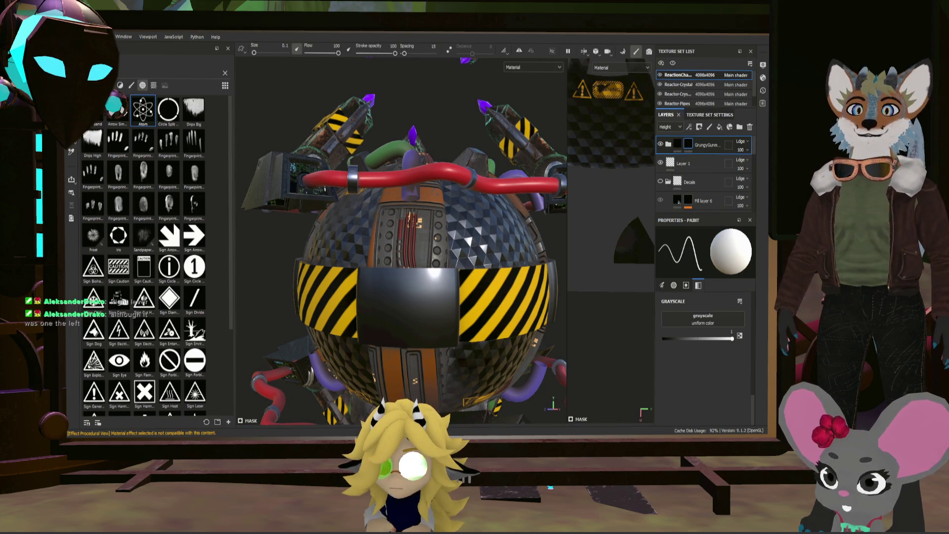
key("4")
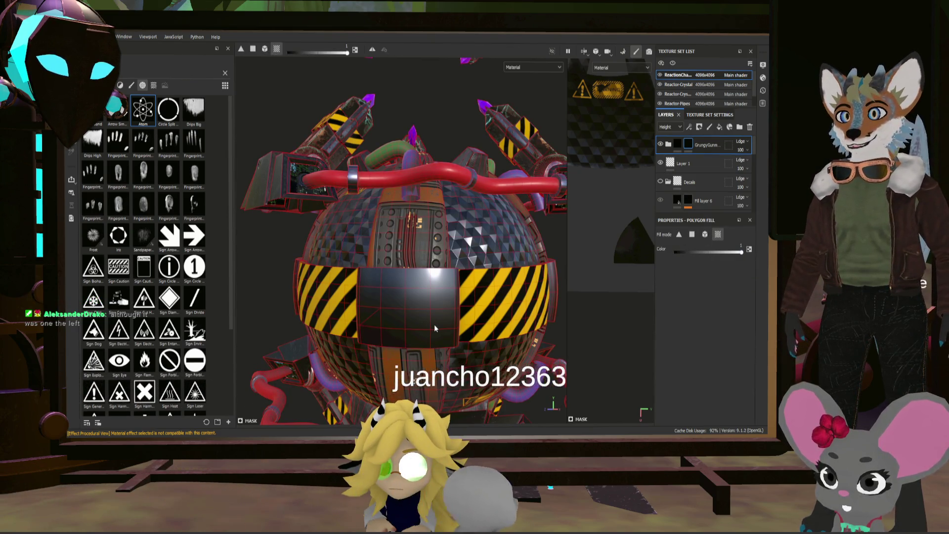
- Orbit the reactor to a top-down frontal view and select Folder 2's mask
mouse_move(434, 328)
left_mouse_down("alt")
mouse_move(479, 354)
mouse_move(449, 265)
left_mouse_up("alt")
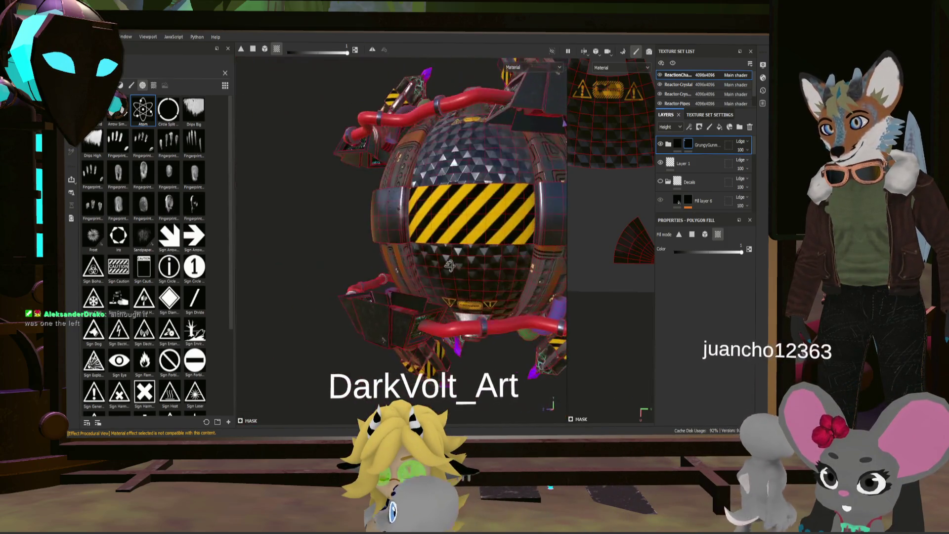
mouse_move(556, 227)
left_mouse_down("alt")
mouse_move(486, 247)
mouse_move(466, 236)
mouse_move(501, 241)
mouse_move(473, 236)
mouse_move(589, 218)
left_mouse_up("alt")
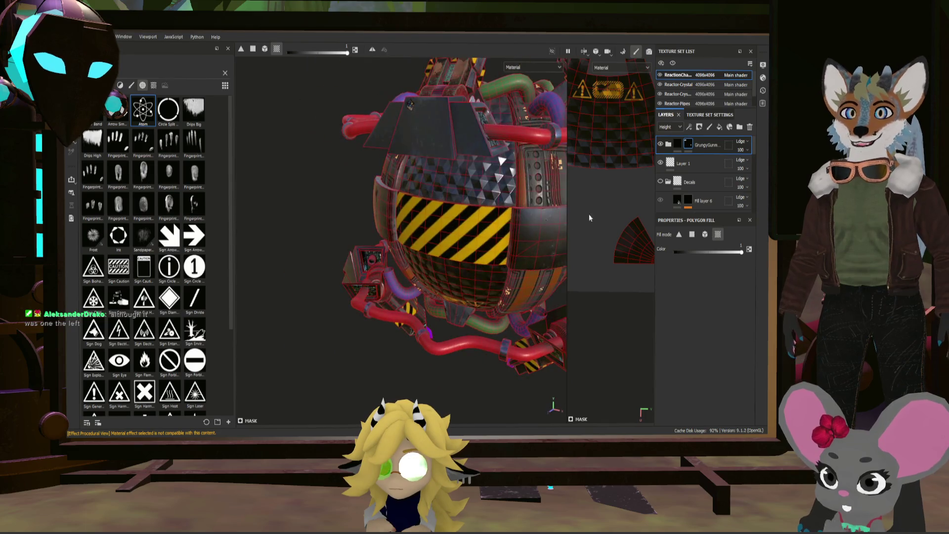
scroll(699, 178, "down", 3)
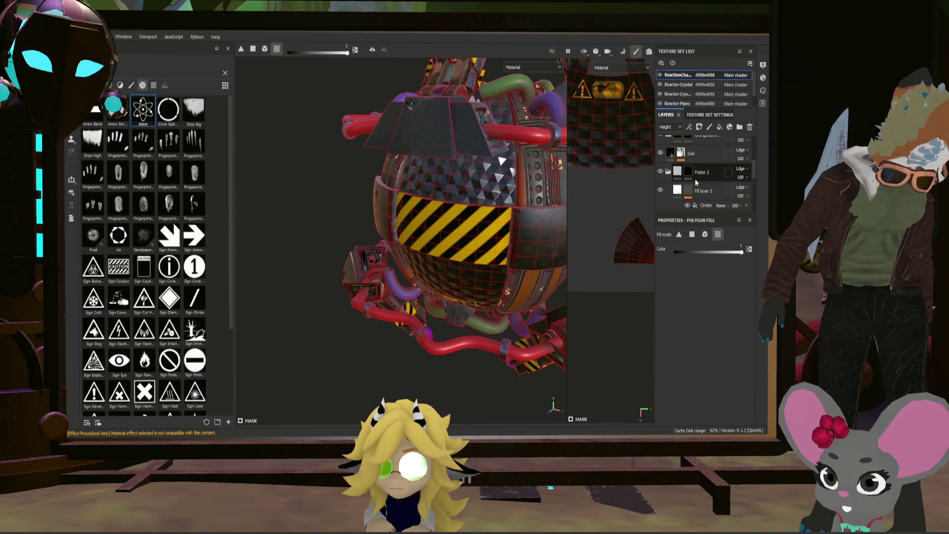
left_click(688, 173)
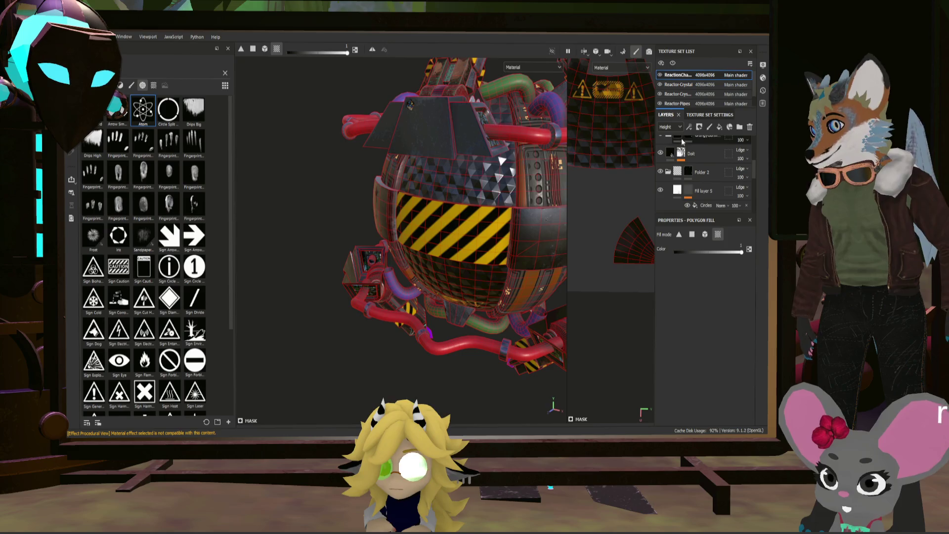
scroll(500, 192, "up", 3)
mouse_move(503, 235)
left_mouse_down("alt")
mouse_move(473, 200)
mouse_move(446, 200)
mouse_move(517, 190)
mouse_move(449, 225)
mouse_move(385, 197)
left_mouse_up("alt")
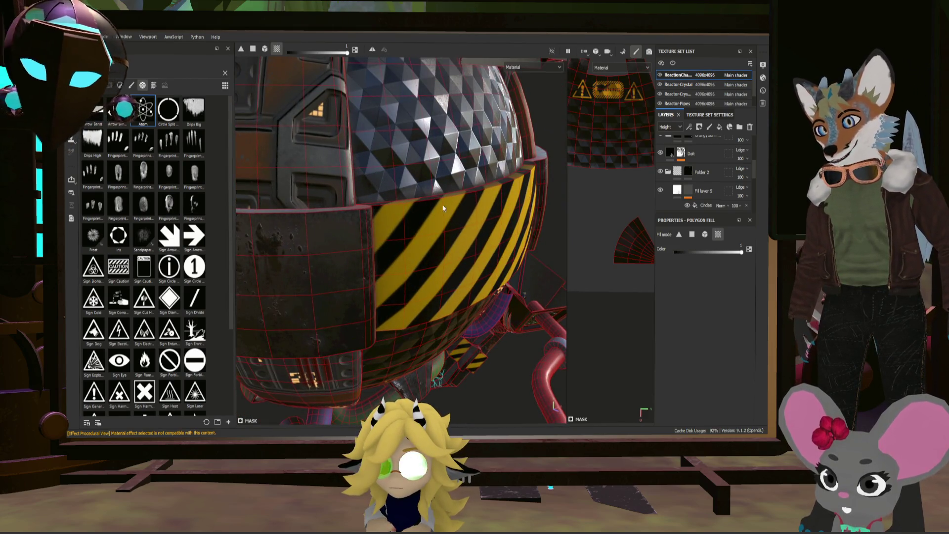
left_click_drag(359, 161, 457, 230, "alt")
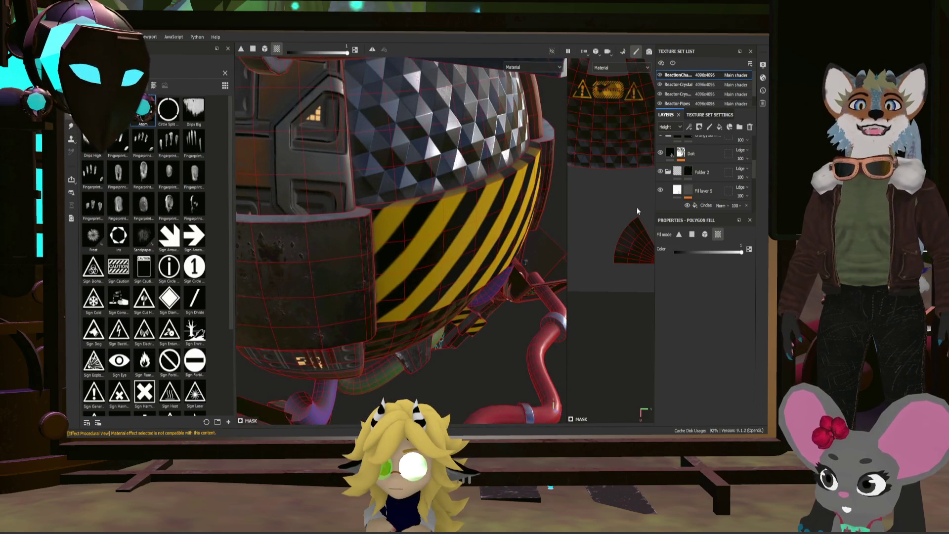
scroll(697, 207, "down", 3)
scroll(695, 203, "down", 2)
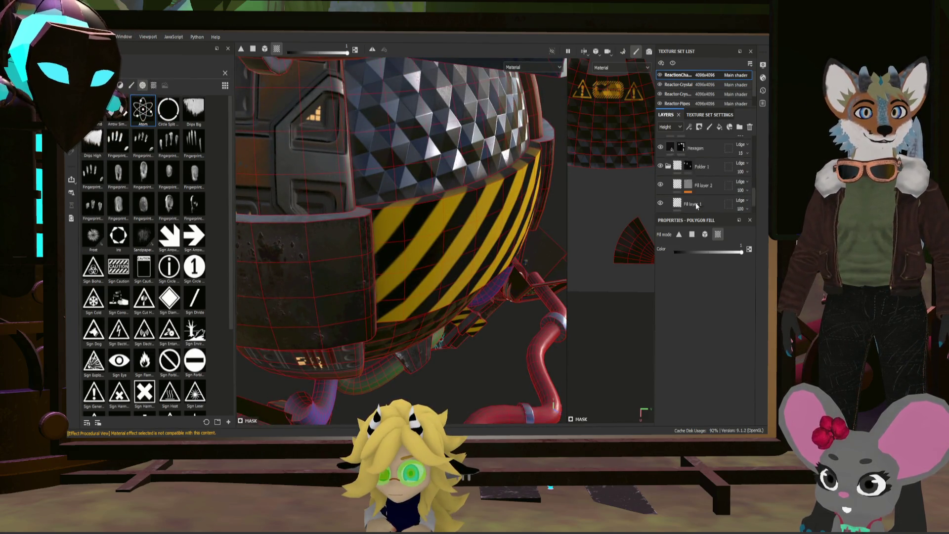
- Widen the layers panel and scroll through the ReactionChamber layer stack
left_click_drag(656, 195, 567, 193)
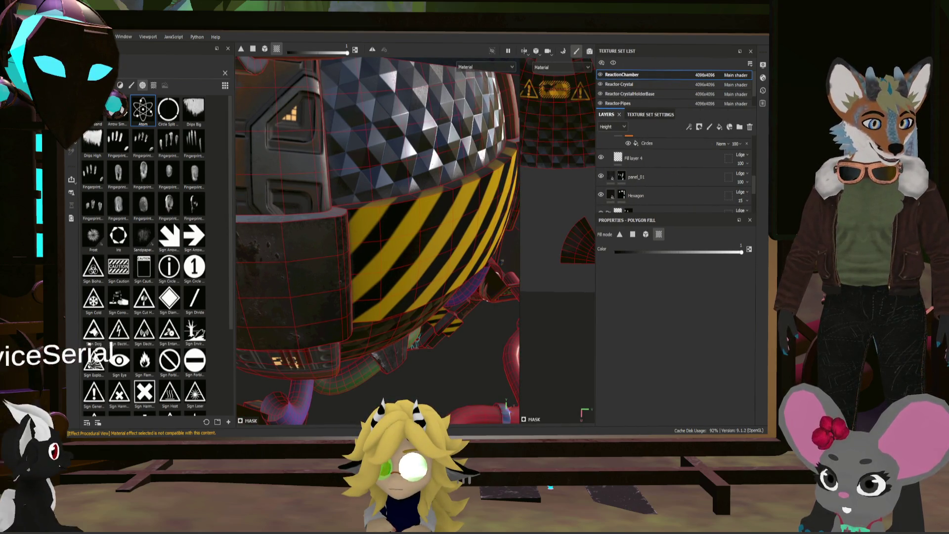
scroll(641, 194, "down", 3)
scroll(639, 197, "up", 4)
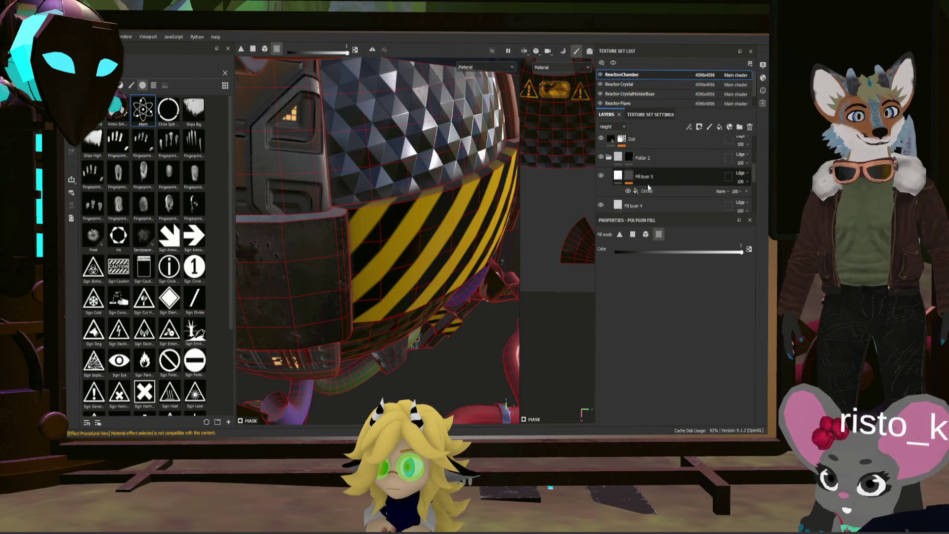
scroll(652, 189, "down", 5)
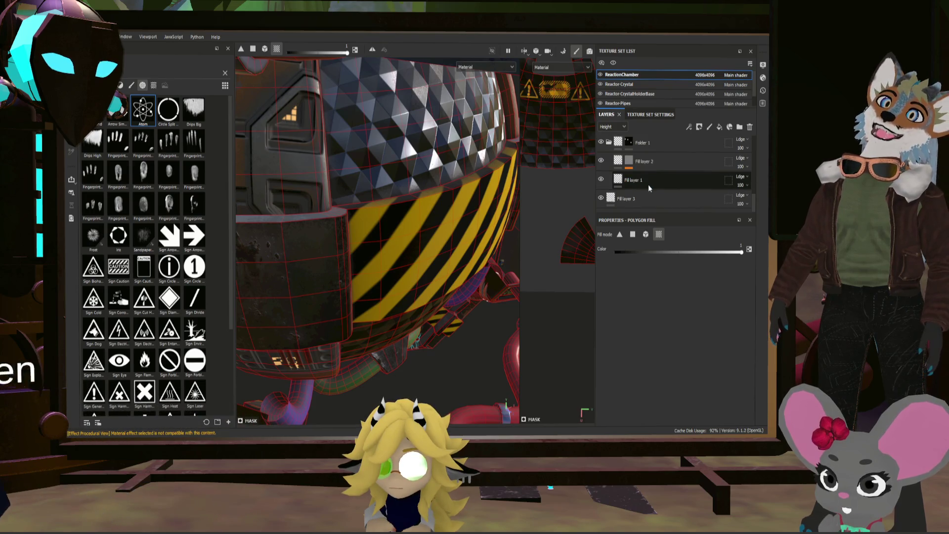
scroll(645, 187, "up", 5)
scroll(638, 196, "down", 2)
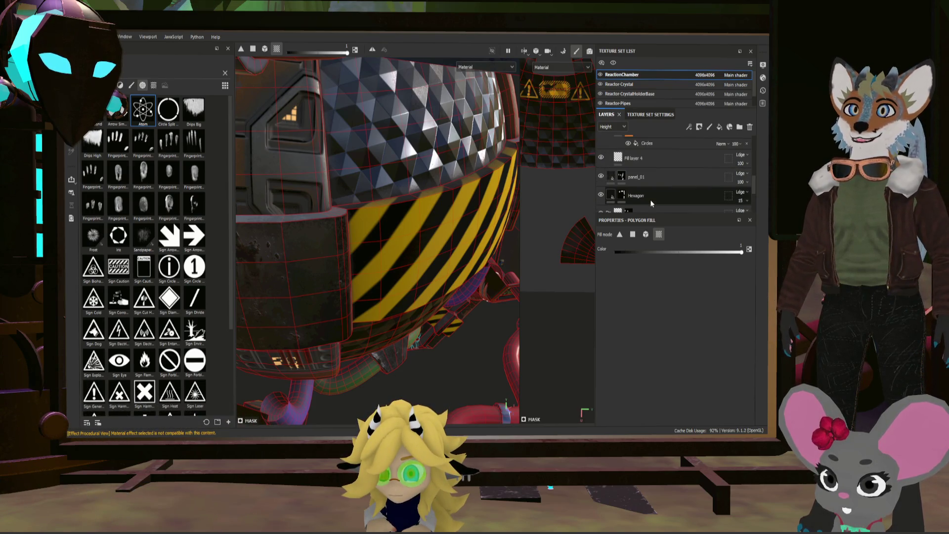
scroll(651, 199, "up", 1)
scroll(650, 198, "up", 3)
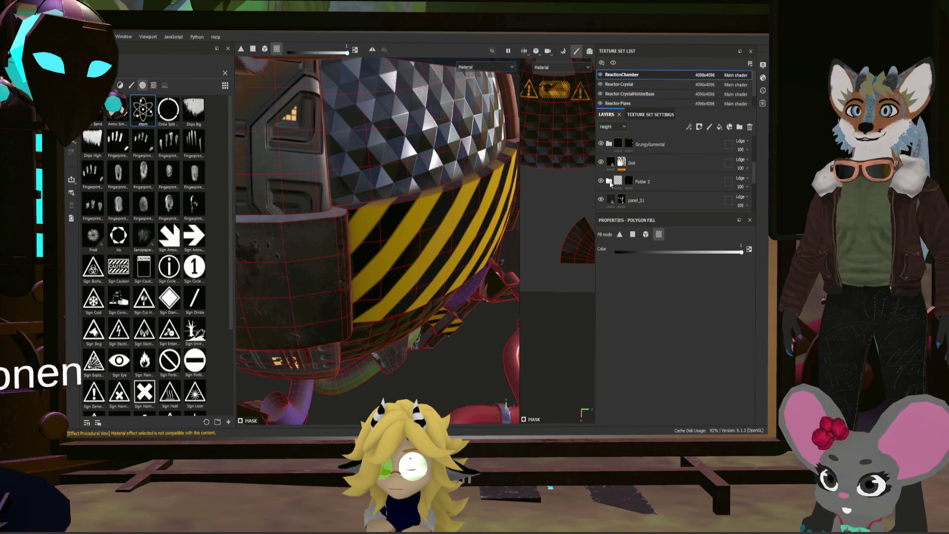
scroll(609, 187, "down", 2)
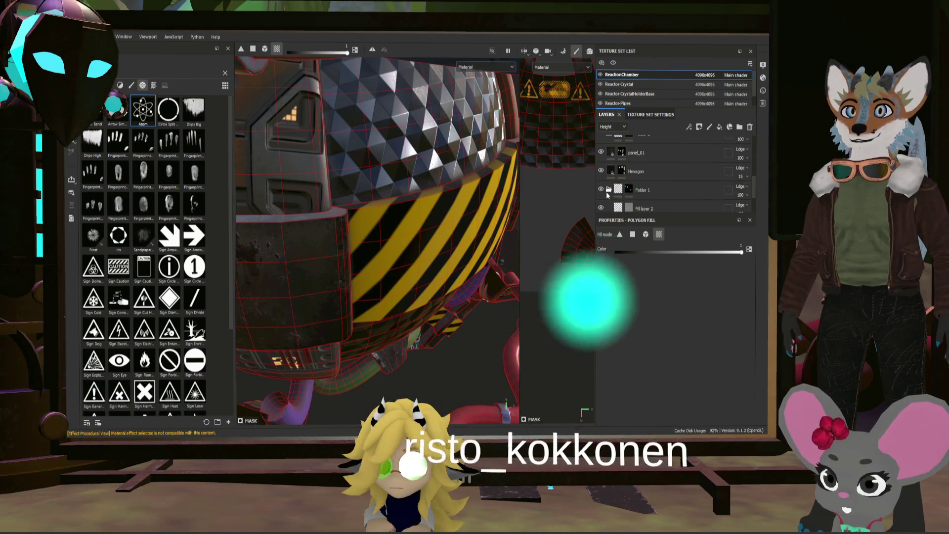
- Collapse and expand Folder 1, then select the whole Folder 1 group
left_click(609, 190)
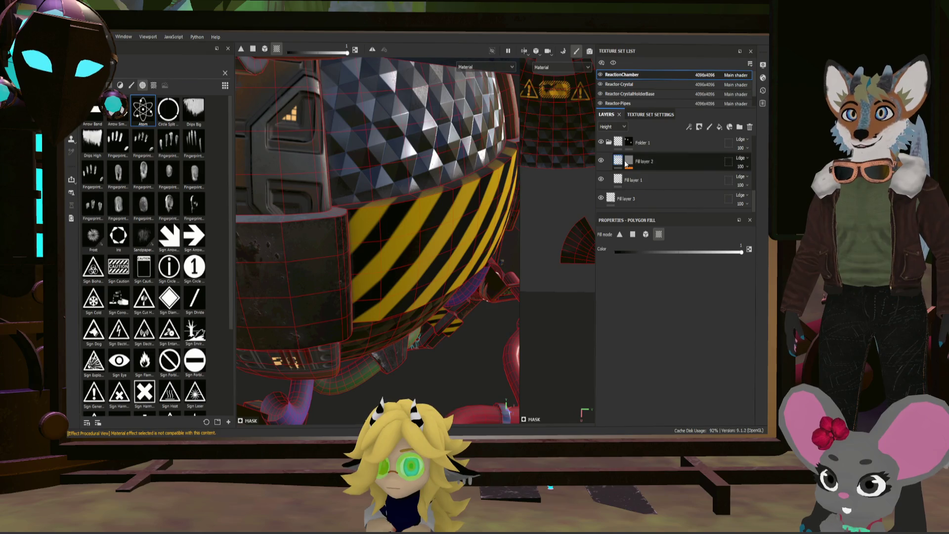
scroll(608, 166, "down", 1)
left_click(609, 166)
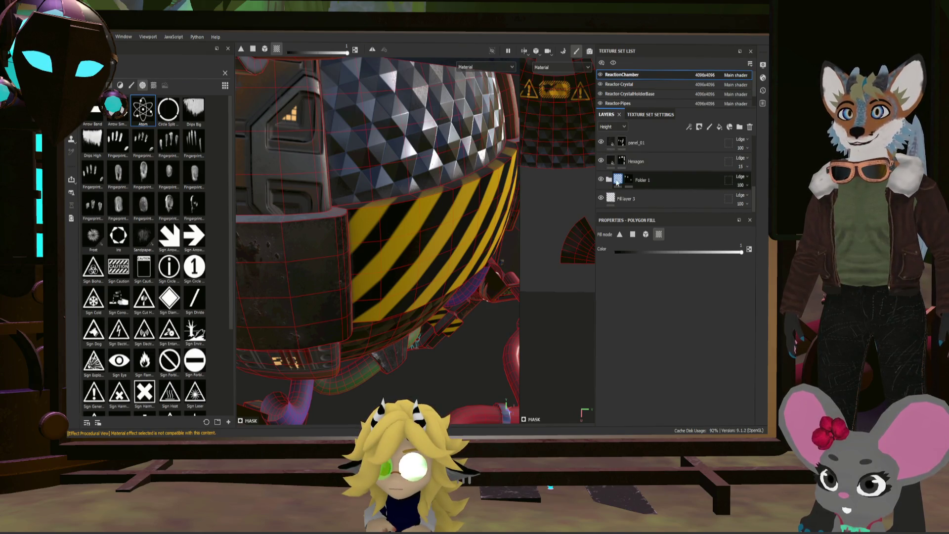
left_click(609, 179)
left_click(643, 200)
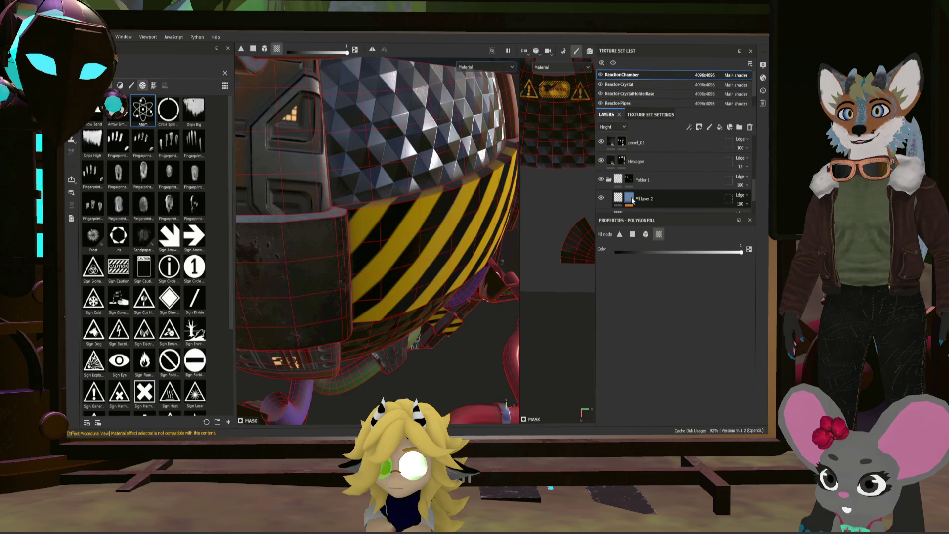
left_click(618, 189)
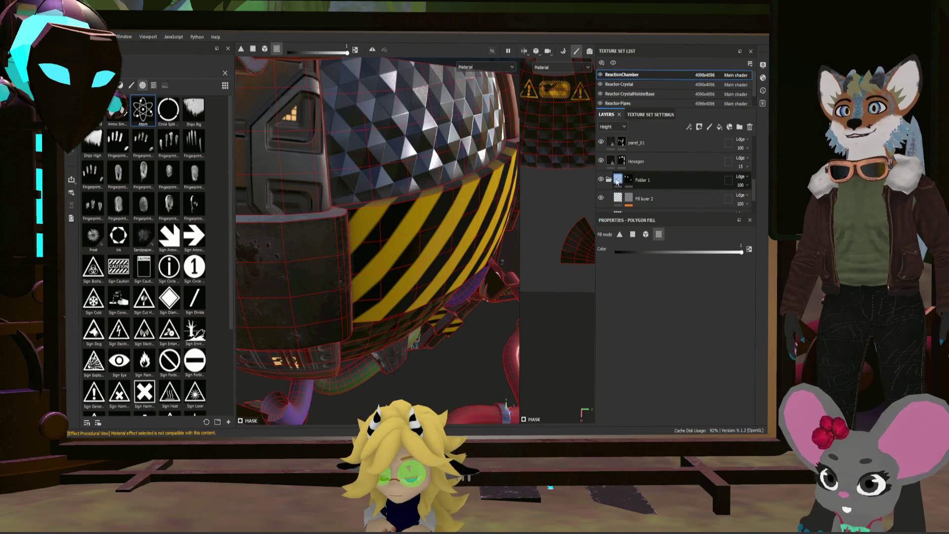
left_click(655, 182)
left_click(682, 182)
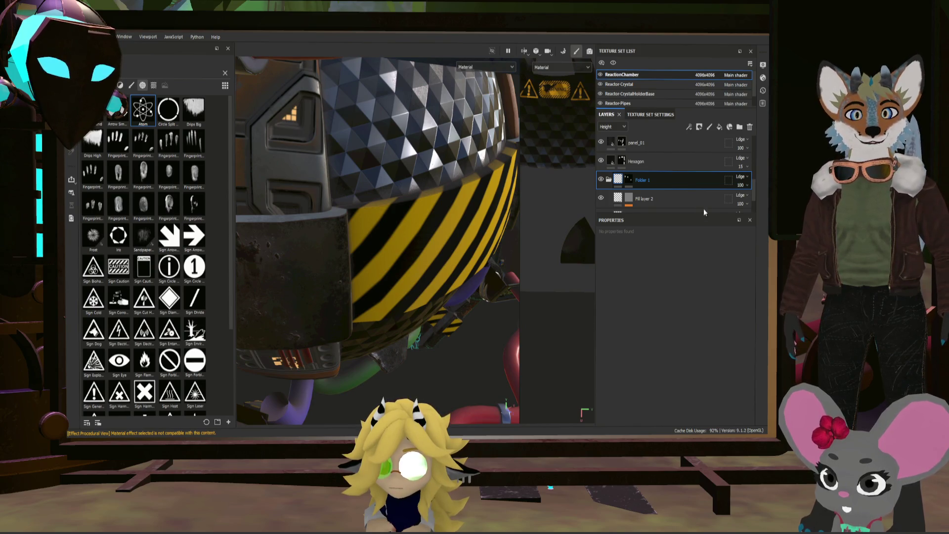
- Create Folder 3 with Ctrl+G and nest Folder 1 inside it
key("ctrl+g")
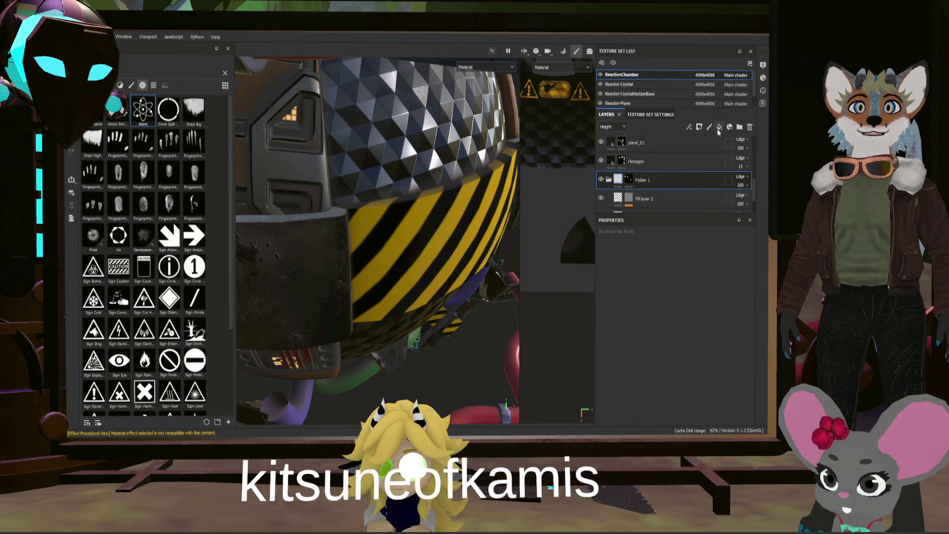
left_click(661, 195)
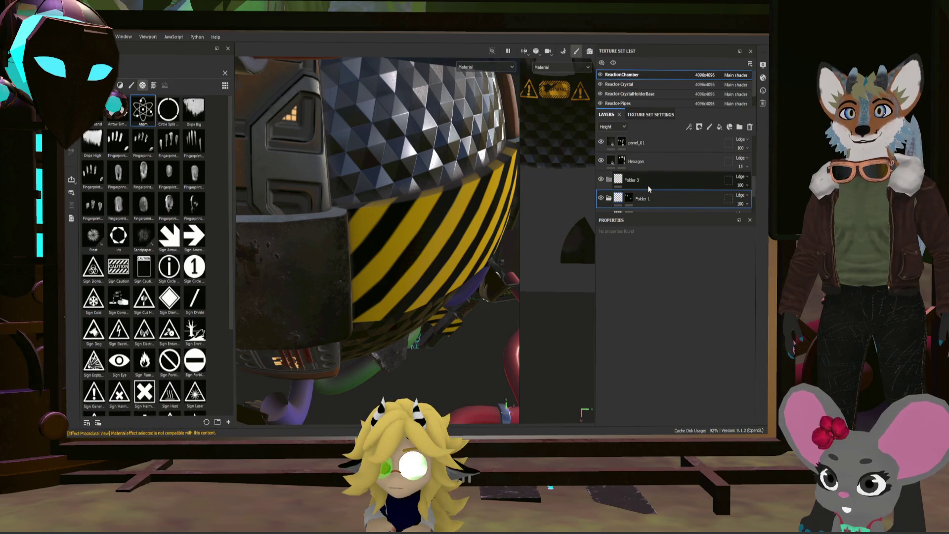
left_click_drag(645, 182, 634, 185)
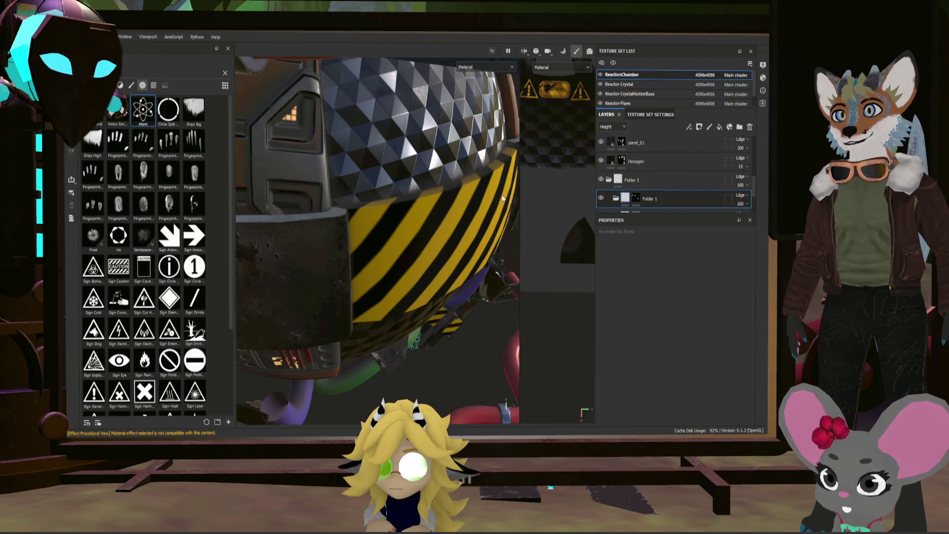
scroll(632, 184, "down", 3)
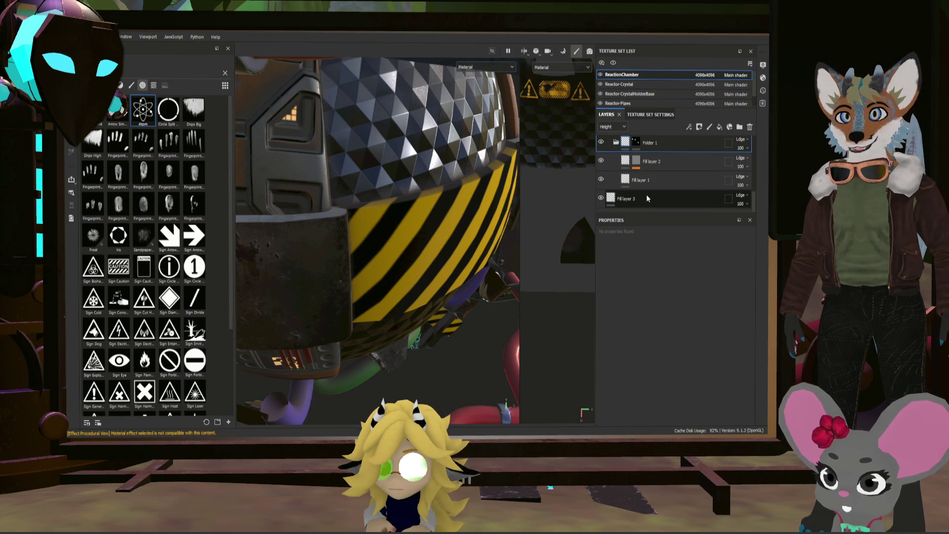
- Add Fill layer 7 and drag it into position in the stack
left_click(719, 127)
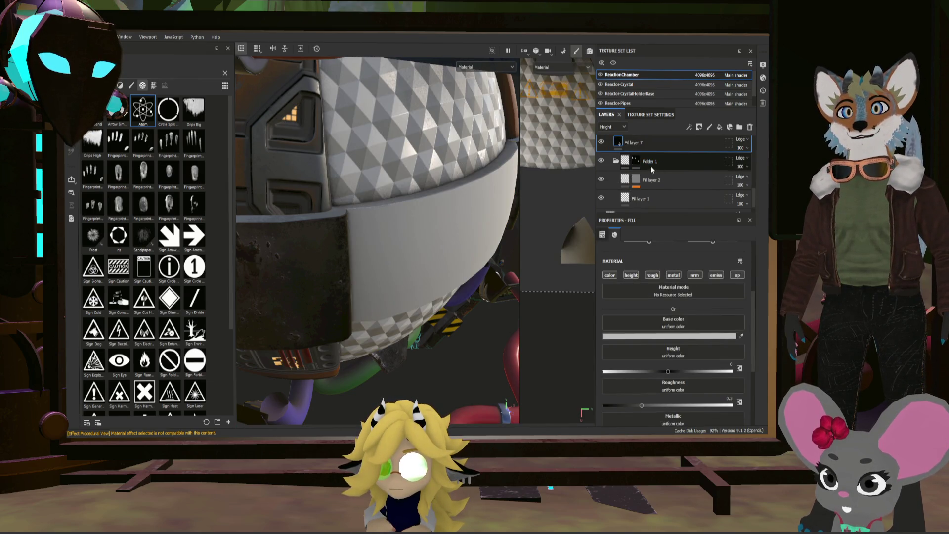
scroll(678, 164, "down", 1)
left_click(673, 180)
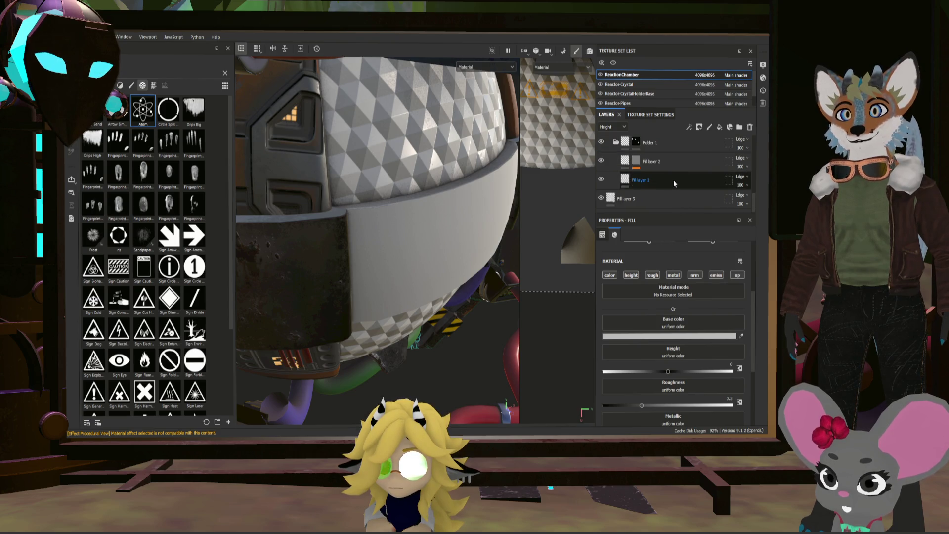
key("ctrl+z")
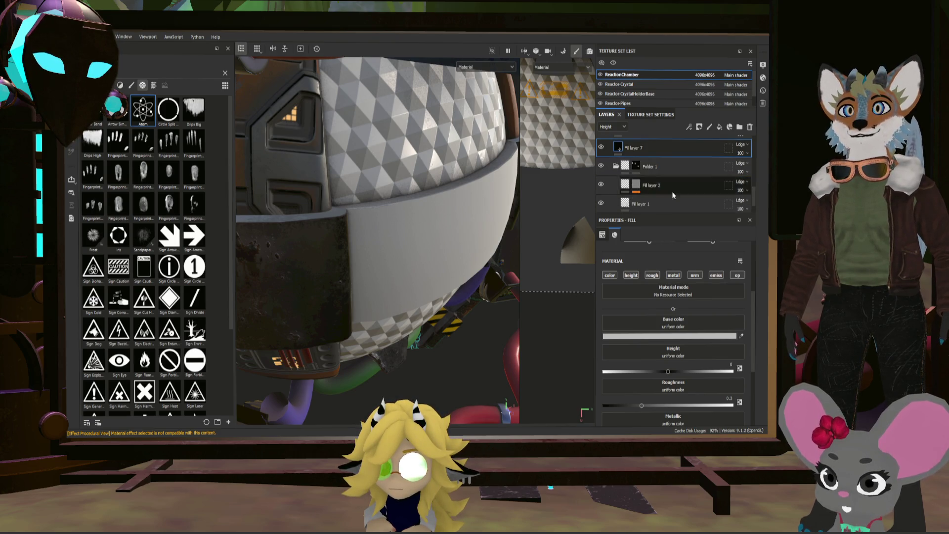
mouse_move(669, 203)
left_mouse_down()
mouse_move(674, 218)
mouse_move(669, 165)
left_mouse_up()
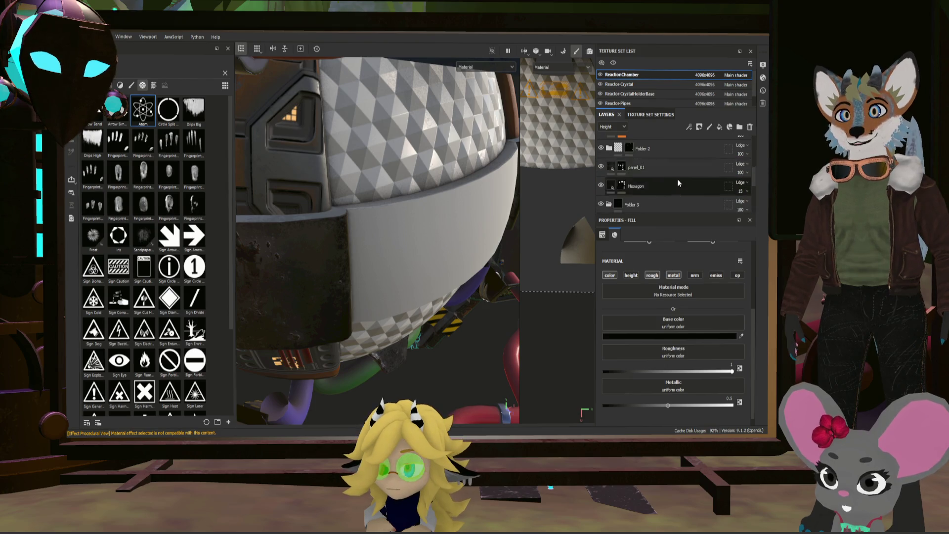
- Select Fill layer 3 and add another fill layer above it
scroll(687, 158, "up", 5)
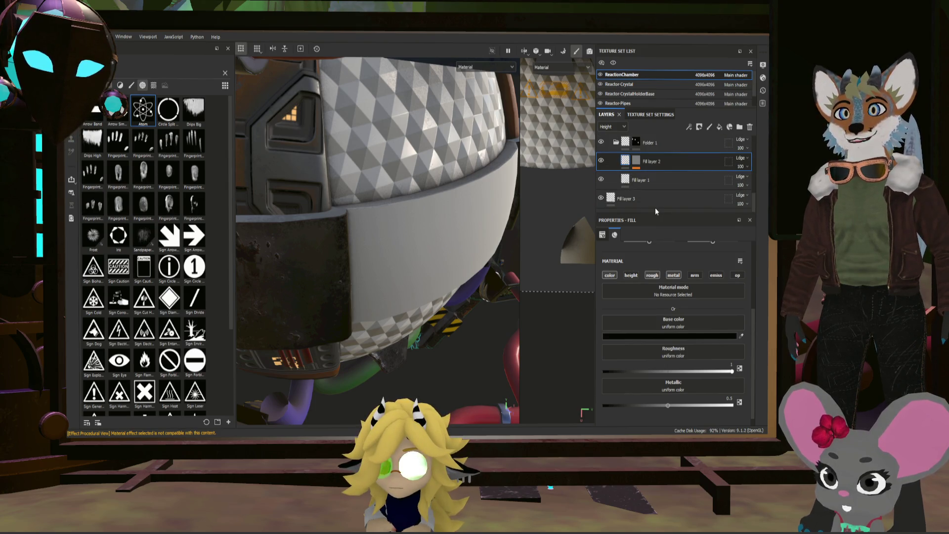
scroll(672, 176, "up", 1)
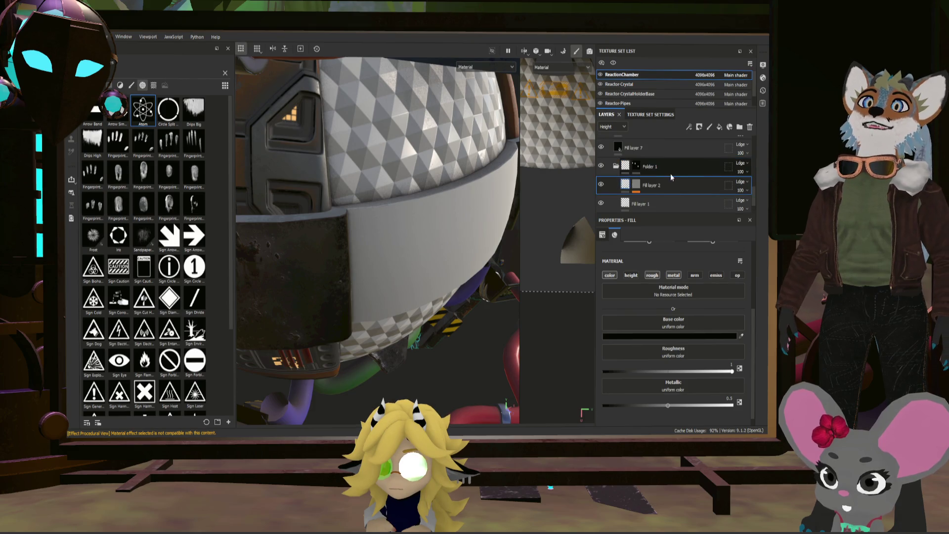
scroll(671, 174, "up", 1)
scroll(671, 177, "down", 3)
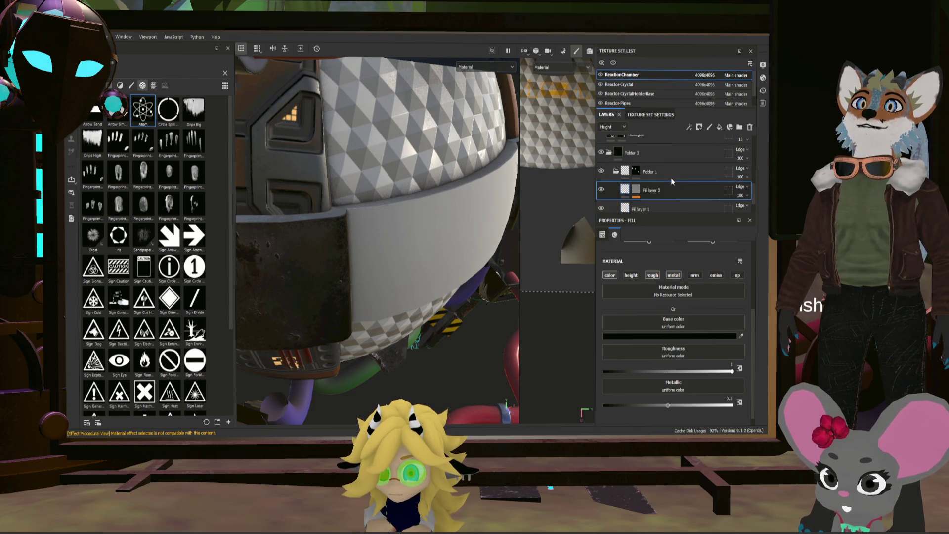
left_click(677, 190)
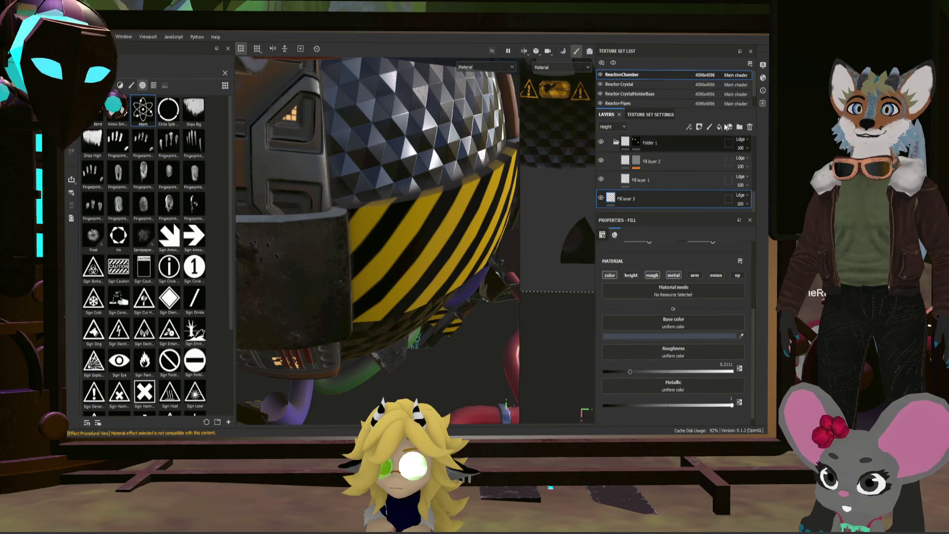
left_click(720, 127)
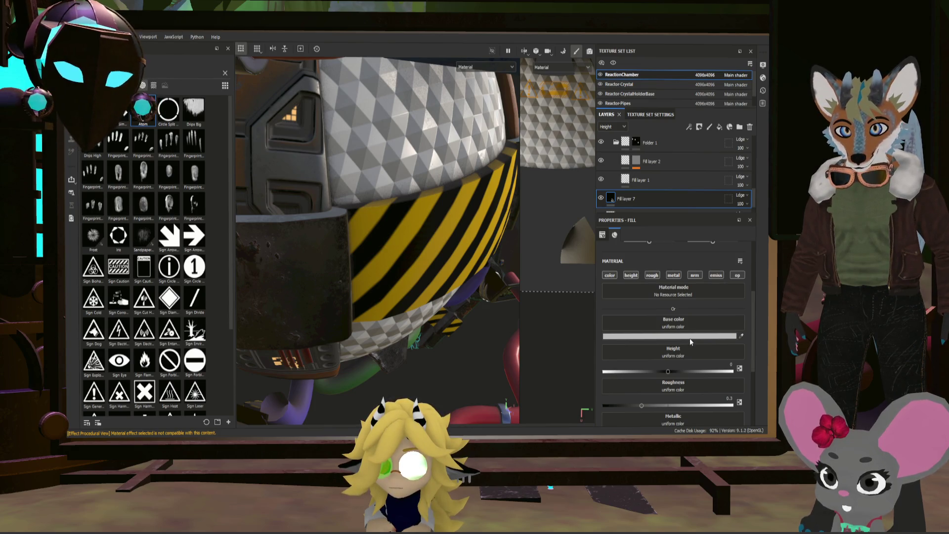
- Give Fill layer 7 a dark blue-grey base colour, roughness 0.19, metallic 1, and height turned off
key("ctrl+z")
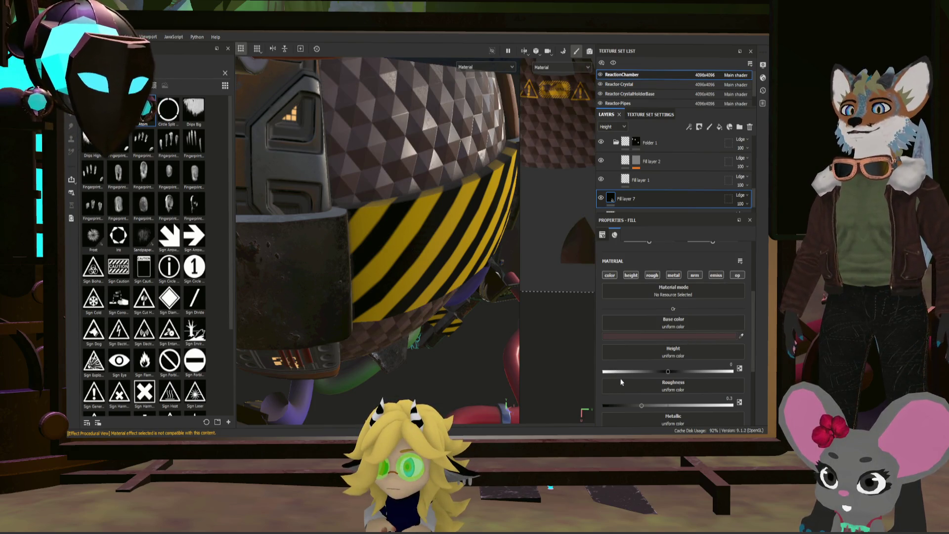
key("ctrl+z")
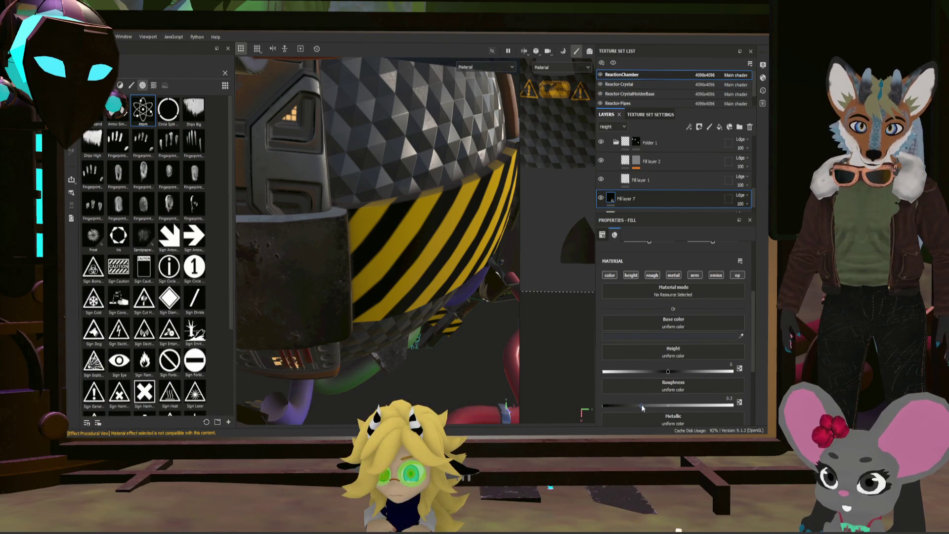
left_click_drag(642, 407, 629, 407)
scroll(674, 384, "down", 2)
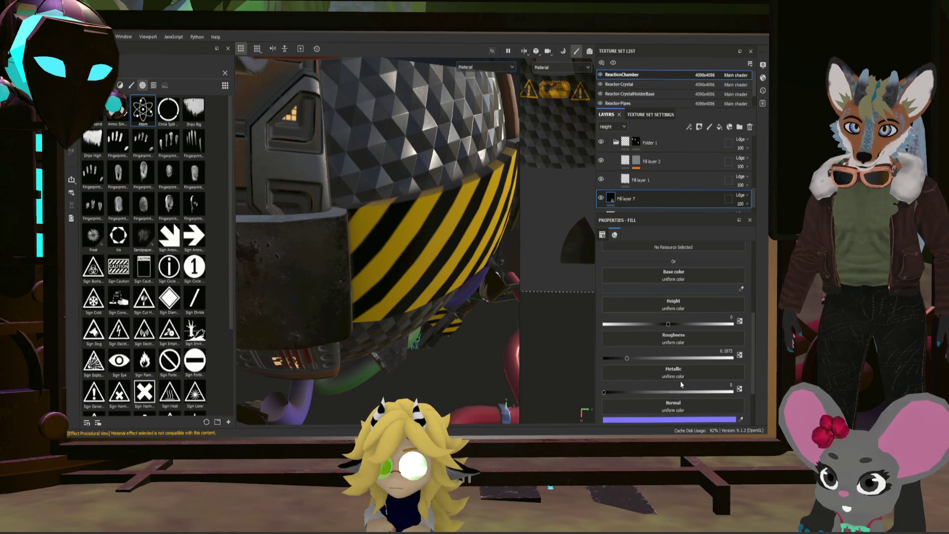
left_click(722, 392)
left_click(738, 387)
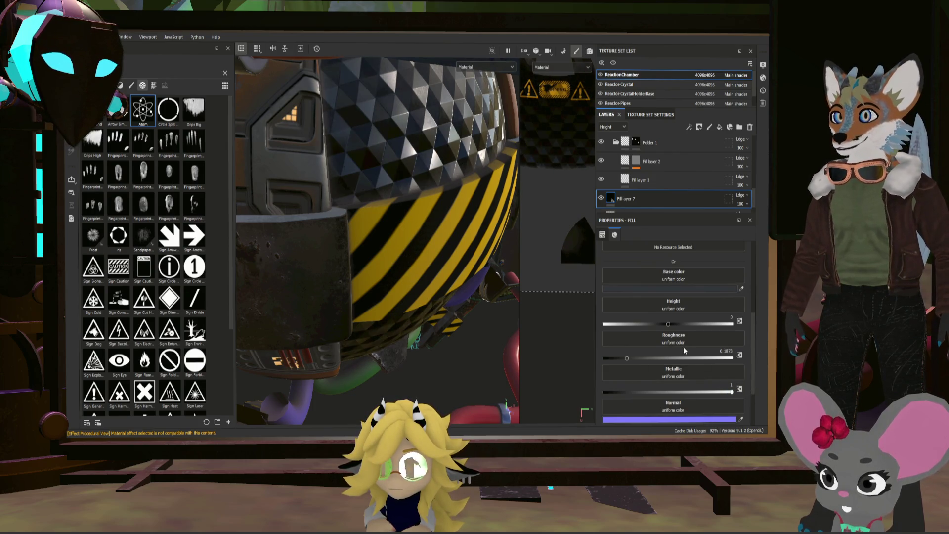
scroll(683, 346, "up", 4)
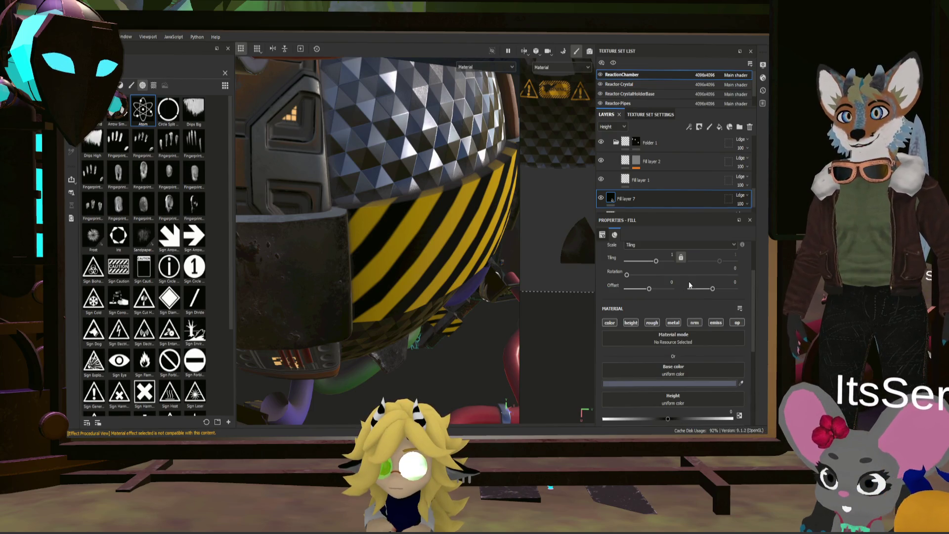
left_click(631, 323)
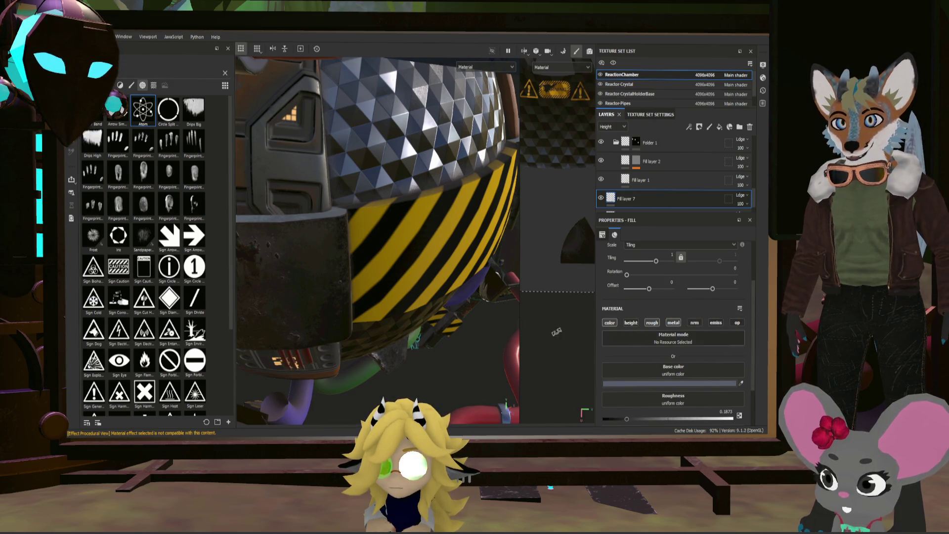
mouse_move(398, 233)
left_mouse_down("alt")
mouse_move(397, 207)
mouse_move(533, 219)
mouse_move(349, 168)
mouse_move(645, 193)
left_mouse_up("alt")
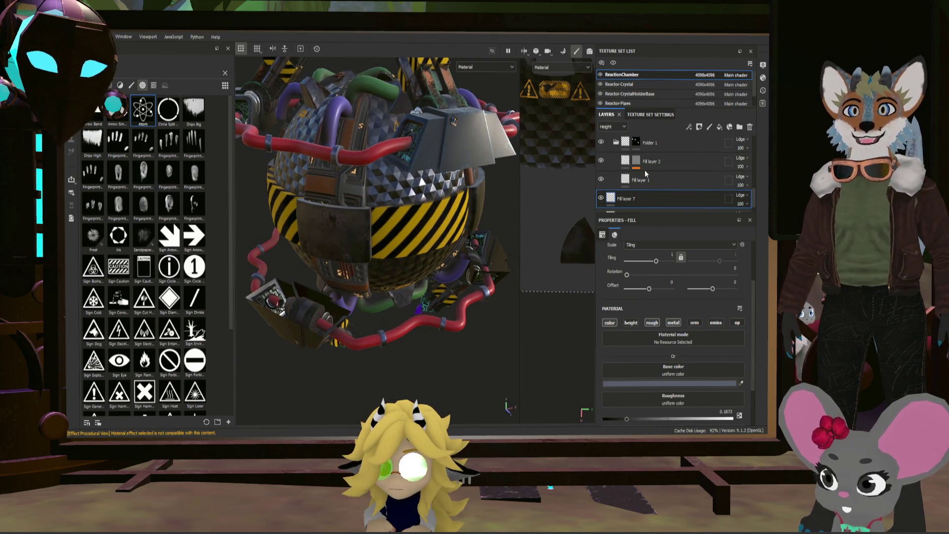
- Give Folder 3 a black mask with an inverted Metal Edge Wear generator
left_click(663, 146)
scroll(663, 146, "up", 1)
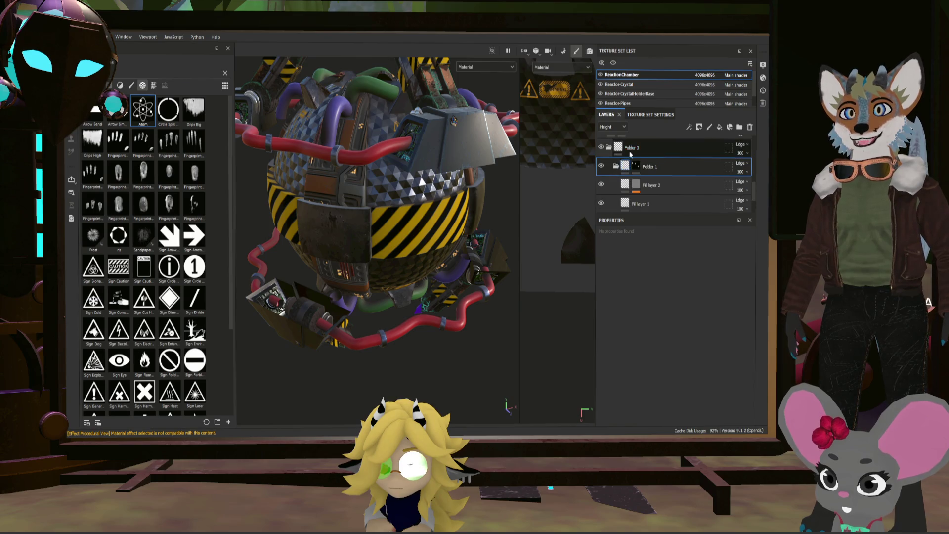
left_click(624, 153)
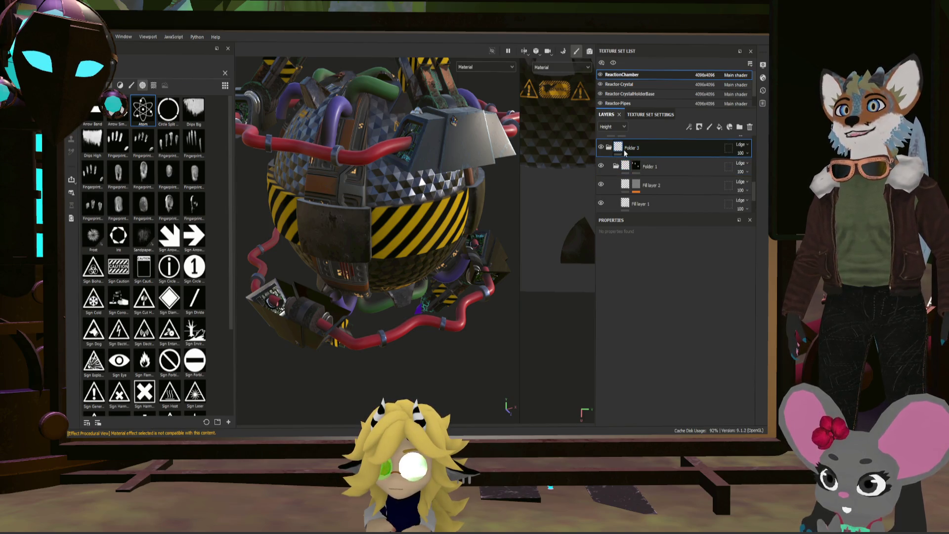
key("4")
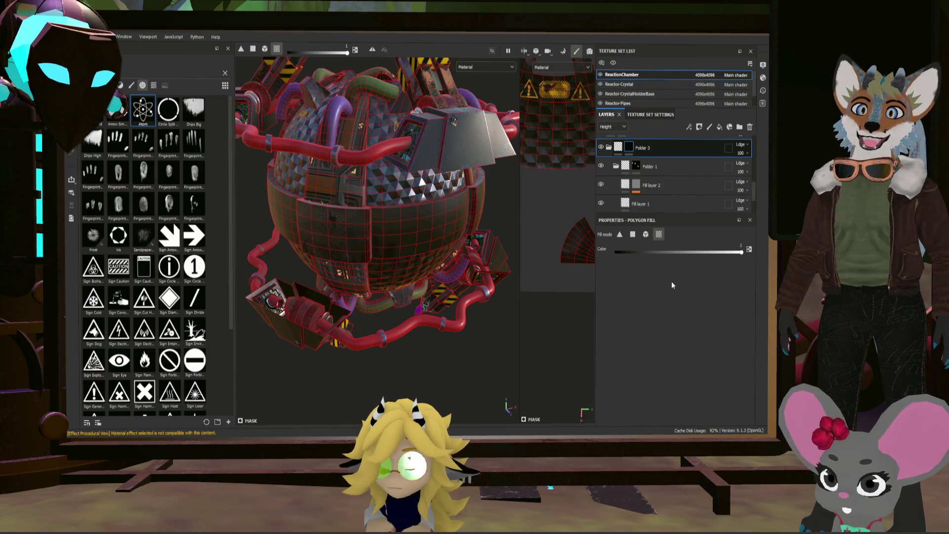
key("ctrl+shift+g")
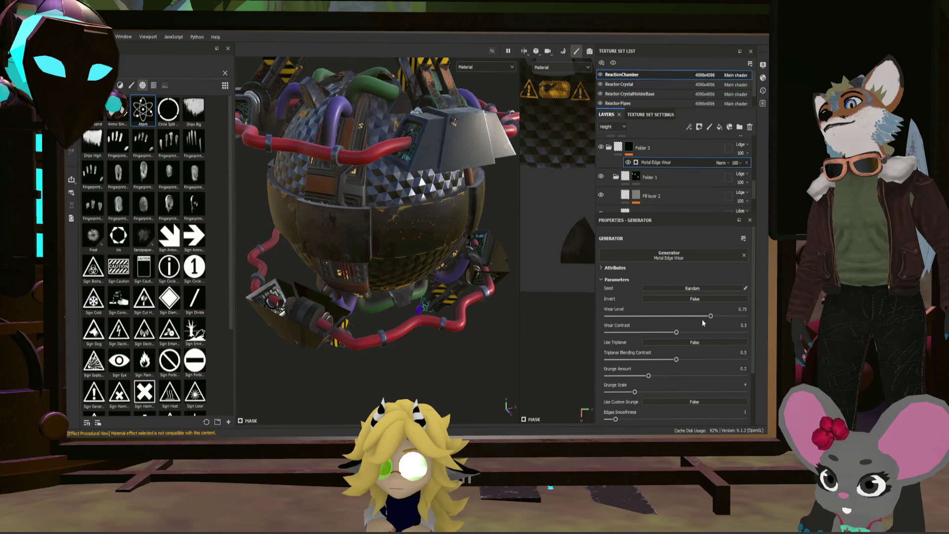
scroll(425, 225, "up", 5)
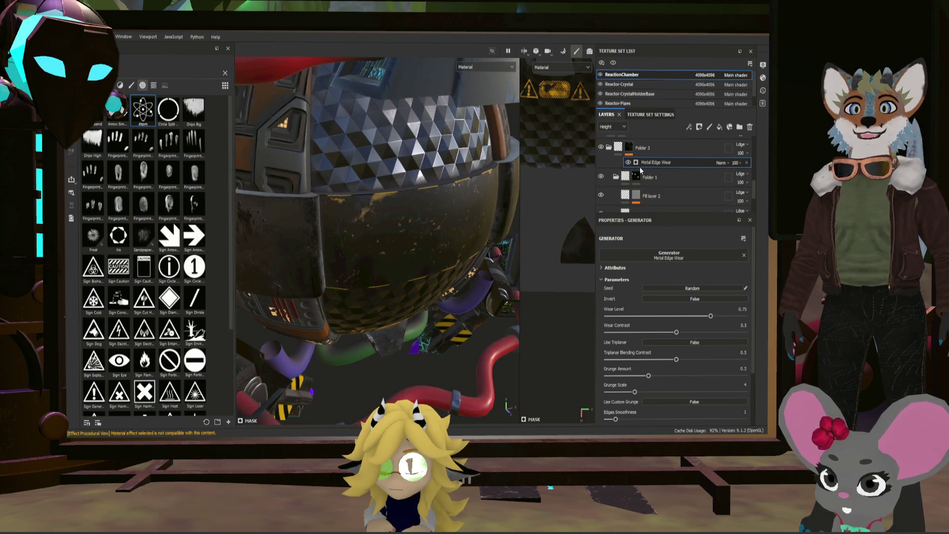
left_click(708, 298)
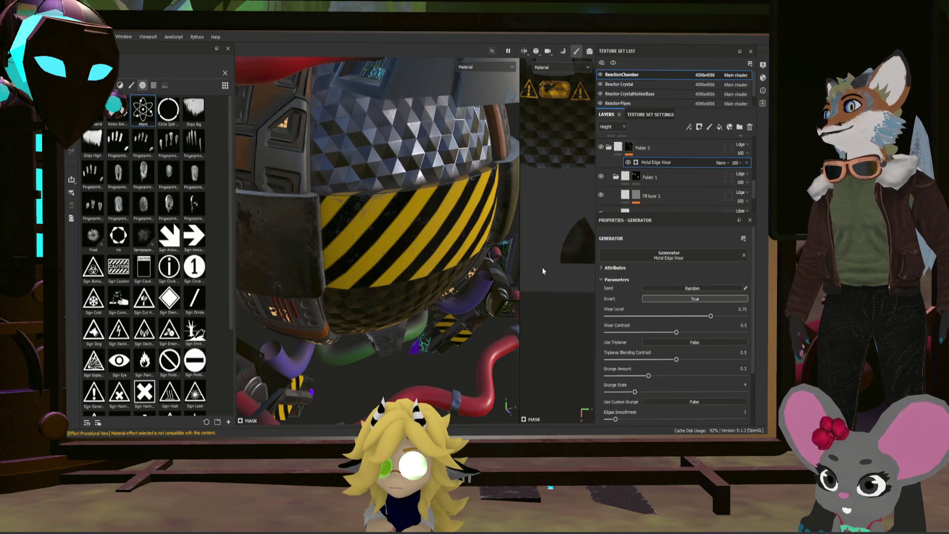
- Inspect the edge wear on the striped sphere, then start polygon-filling Folder 1's mask
scroll(502, 212, "up", 5)
mouse_move(502, 213)
left_mouse_down("alt")
mouse_move(494, 223)
mouse_move(509, 218)
mouse_move(516, 239)
mouse_move(396, 216)
mouse_move(404, 269)
mouse_move(460, 268)
mouse_move(344, 267)
mouse_move(486, 269)
mouse_move(355, 268)
left_mouse_up("alt")
scroll(517, 239, "down", 5)
scroll(403, 247, "up", 5)
scroll(406, 268, "down", 5)
scroll(460, 269, "down", 3)
scroll(473, 273, "up", 2)
scroll(443, 263, "up", 5)
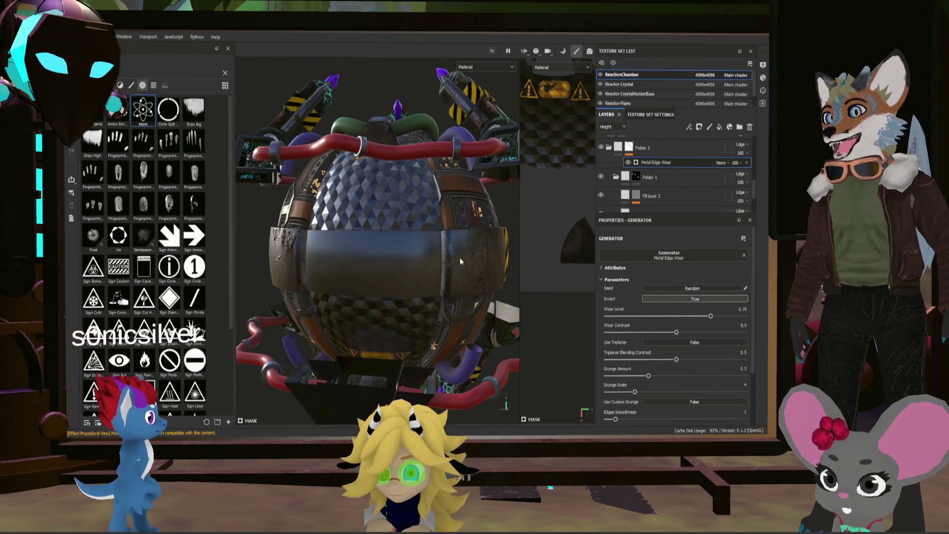
left_click(636, 176)
key("4")
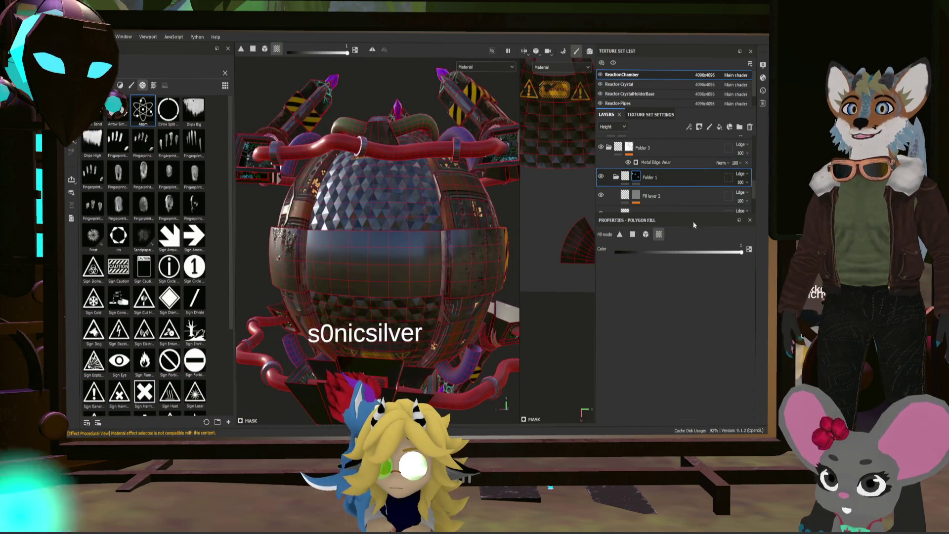